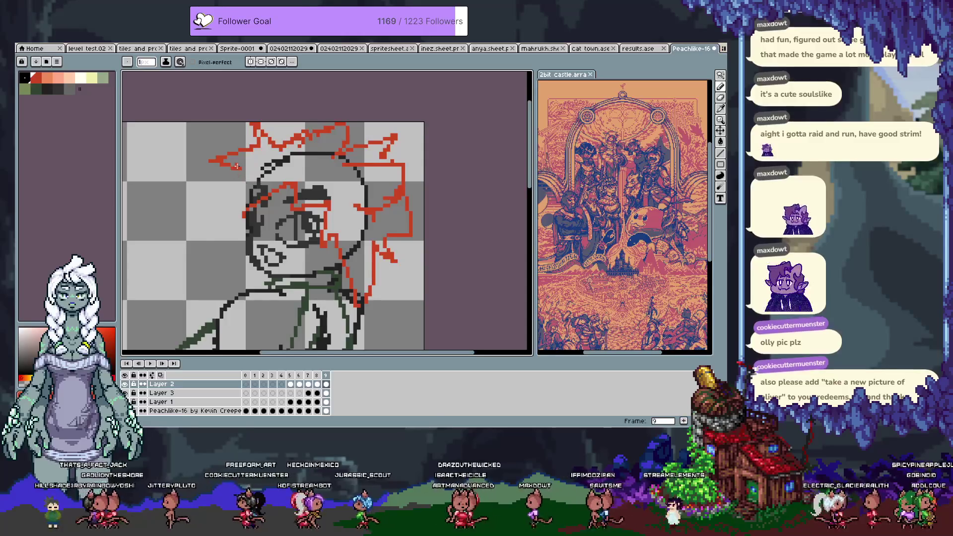
Undo the stray stroke and try a red outline down the left of the hair, then undo it
{"action": "key", "text": "ctrl+z"}
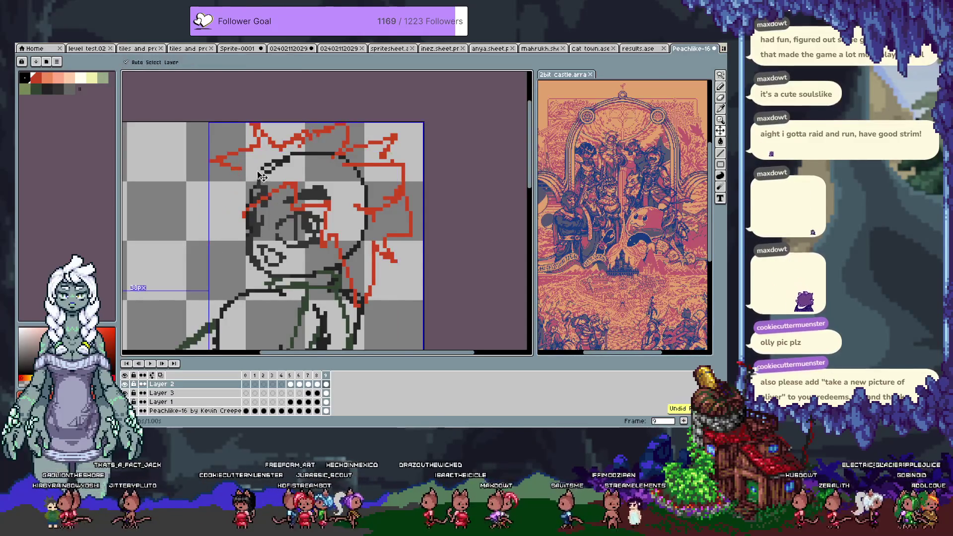
{"action": "key", "text": "e"}
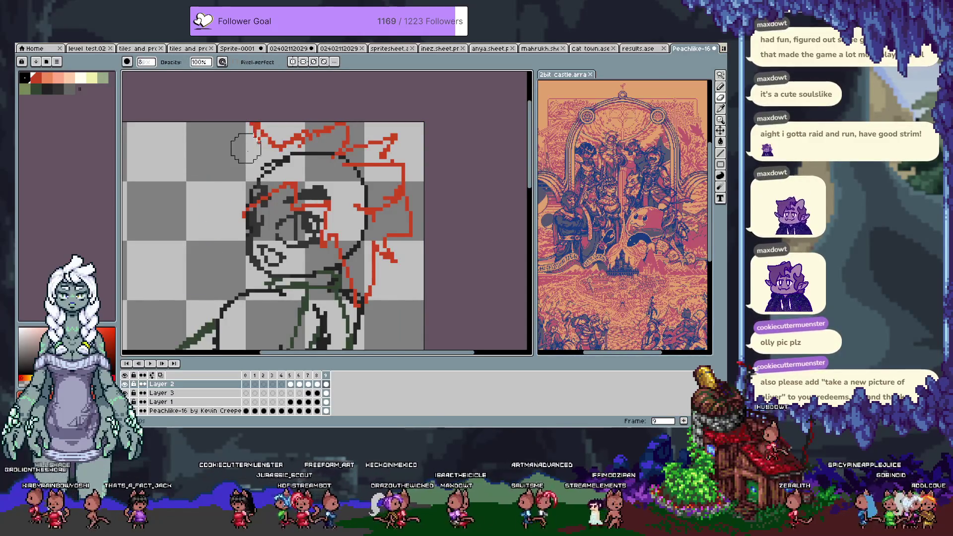
{"action": "key", "text": "ctrl"}
{"action": "left_click_drag", "start_coordinate": [257, 139], "coordinate": [211, 274]}
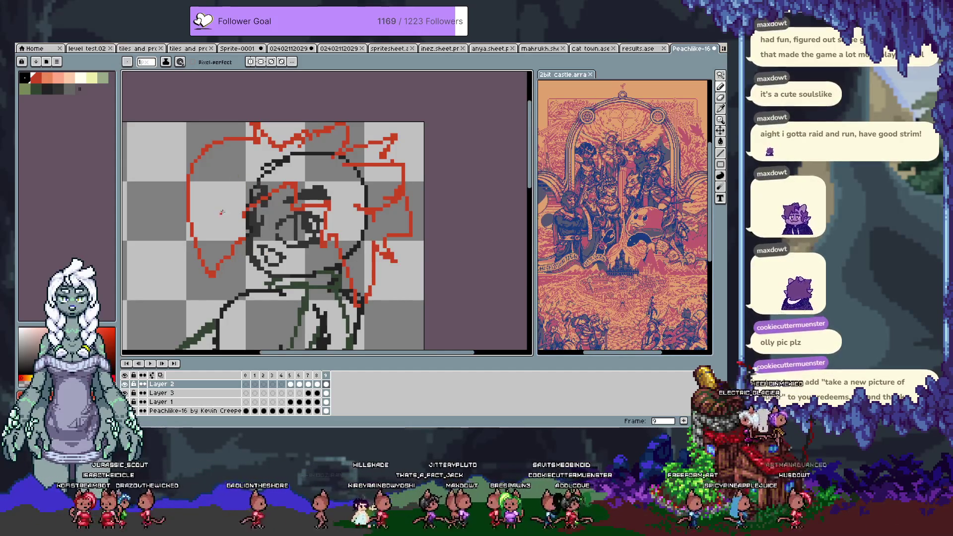
{"action": "key", "text": "ctrl+z"}
Erase the wide red curve left of the head and sketch a red diagonal across it
{"action": "key", "text": "e"}
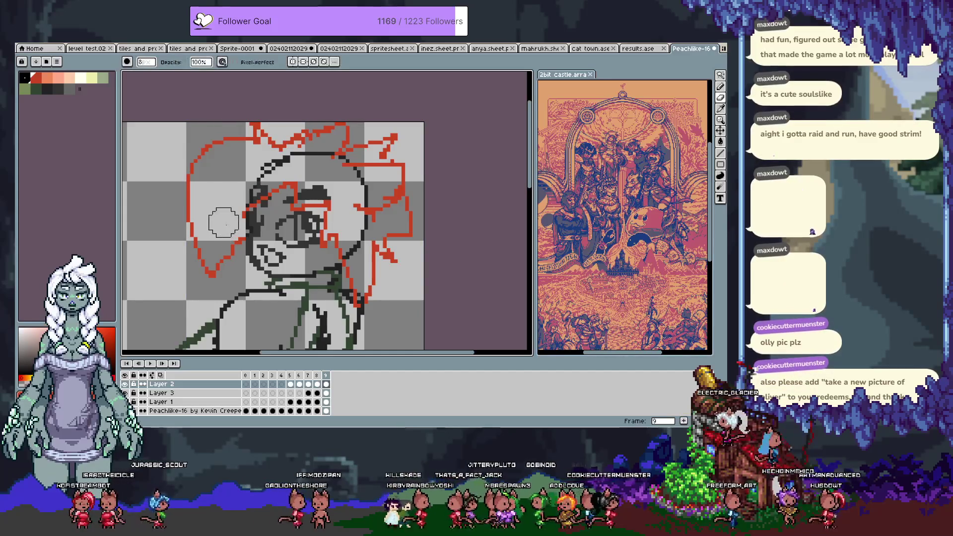
{"action": "left_click_drag", "start_coordinate": [242, 242], "coordinate": [223, 251]}
{"action": "key", "text": "l"}
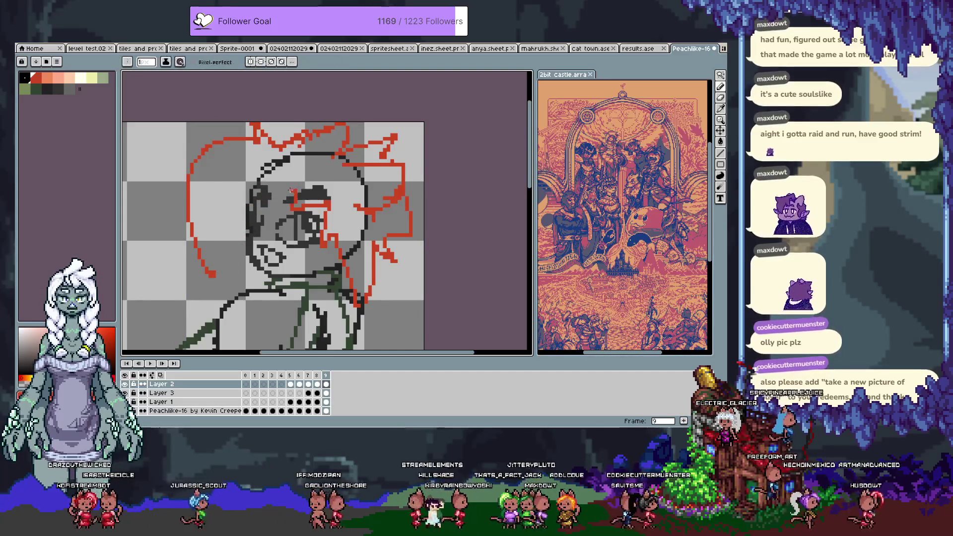
{"action": "left_click_drag", "start_coordinate": [285, 180], "coordinate": [216, 254]}
{"action": "key", "text": "e"}
{"action": "mouse_move", "coordinate": [253, 127]}
{"action": "left_mouse_down"}
{"action": "mouse_move", "coordinate": [191, 154]}
{"action": "mouse_move", "coordinate": [216, 297]}
{"action": "left_mouse_up"}
{"action": "key", "text": "b"}
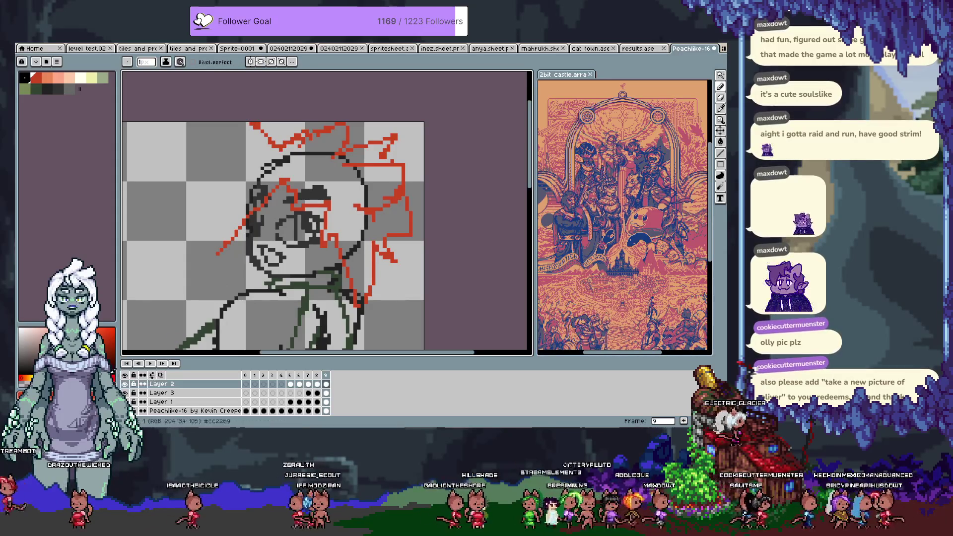
Redraw tighter red hair strokes beside the face and erase the stray diagonal
{"action": "left_click", "coordinate": [125, 384]}
{"action": "left_click", "coordinate": [125, 384]}
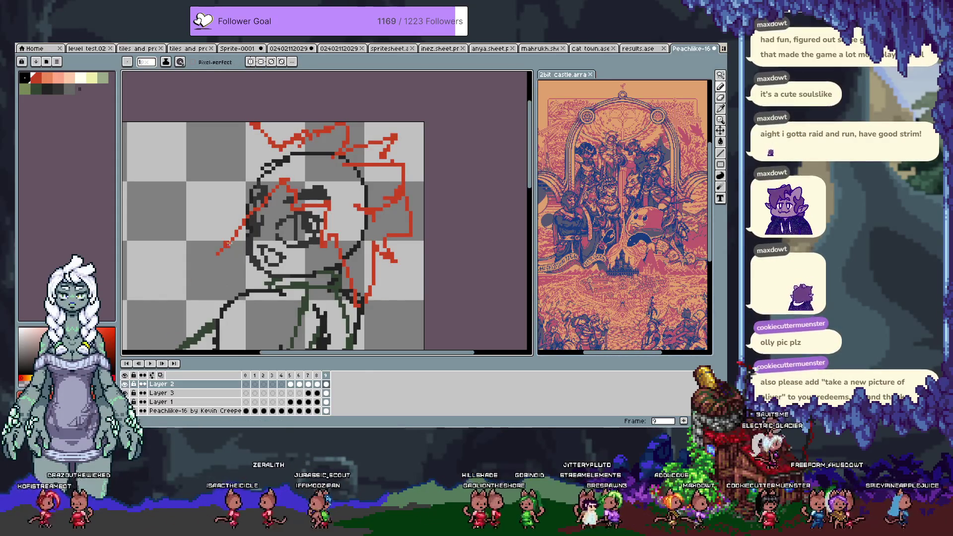
{"action": "left_click_drag", "start_coordinate": [248, 148], "coordinate": [217, 158]}
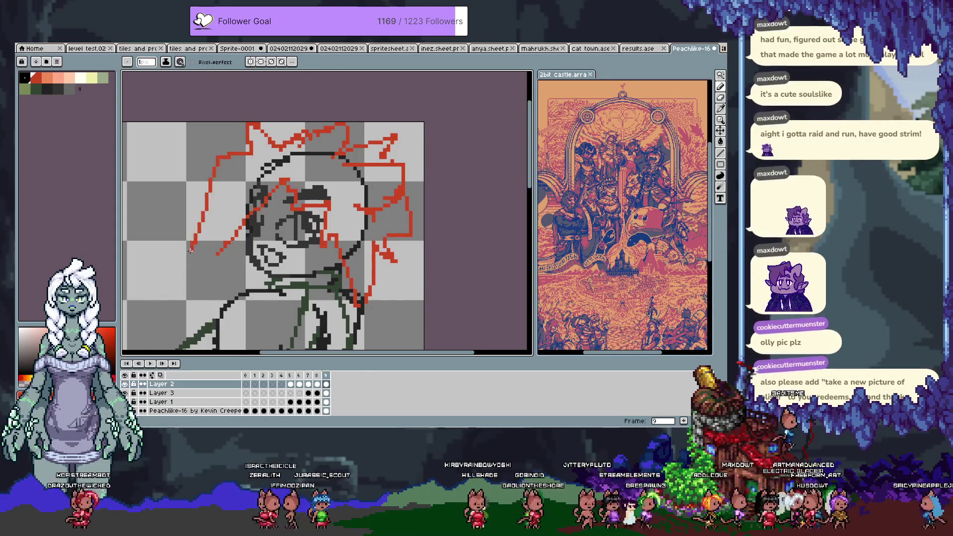
{"action": "key", "text": "e"}
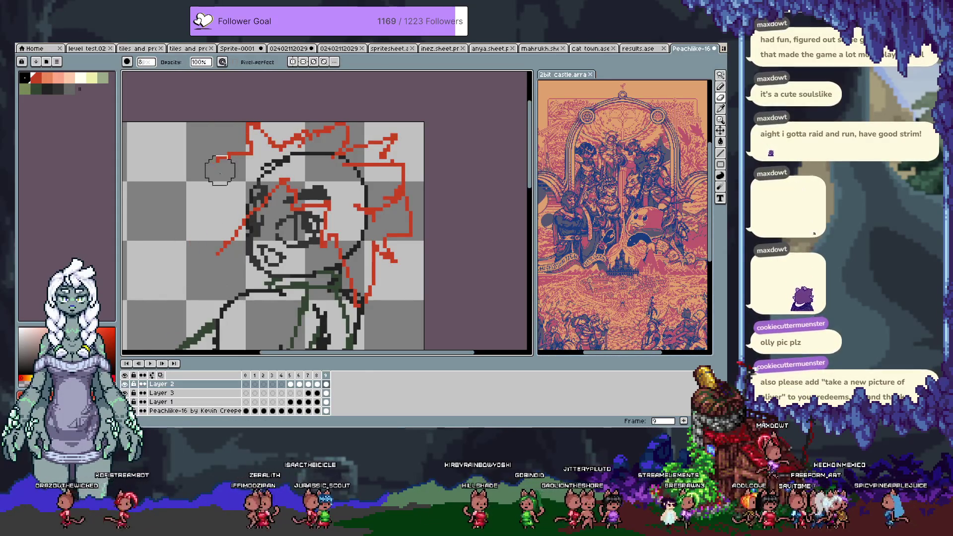
{"action": "key", "text": "b"}
{"action": "left_click_drag", "start_coordinate": [203, 246], "coordinate": [232, 300]}
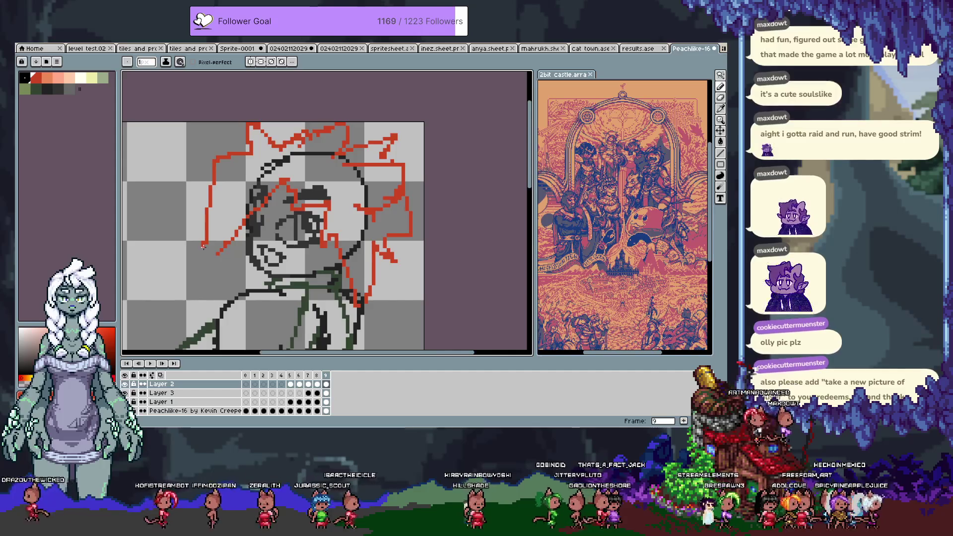
{"action": "key", "text": "ctrl+z"}
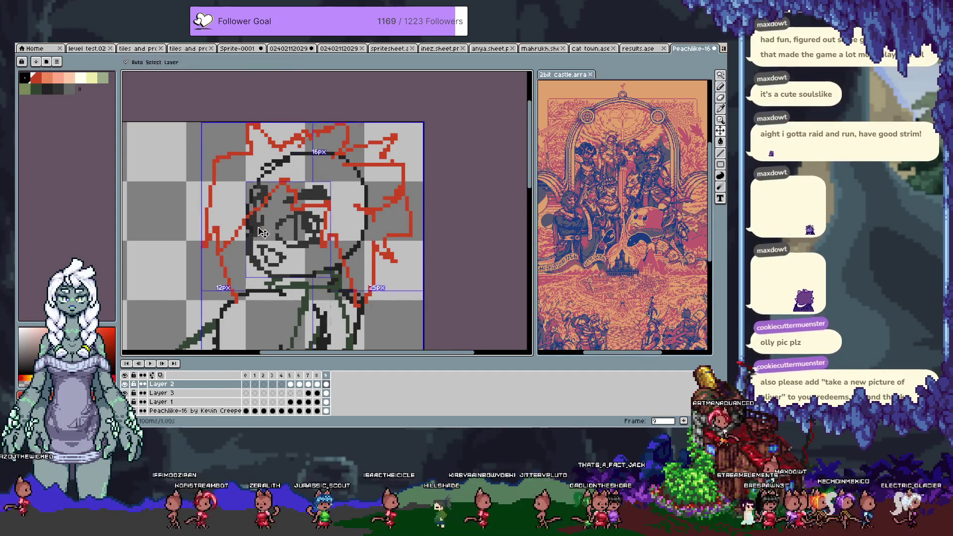
{"action": "key", "text": "e"}
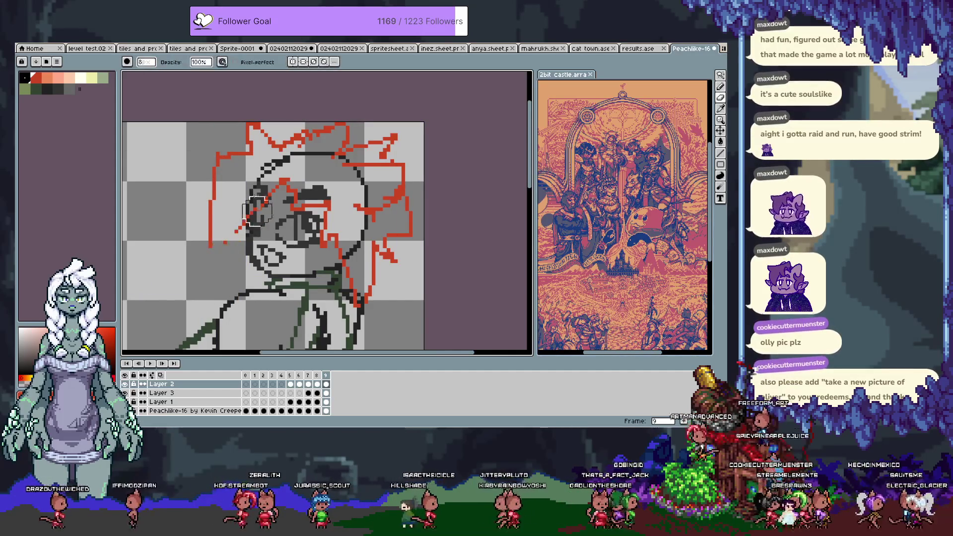
{"action": "left_click_drag", "start_coordinate": [249, 208], "coordinate": [227, 237]}
{"action": "key", "text": "b"}
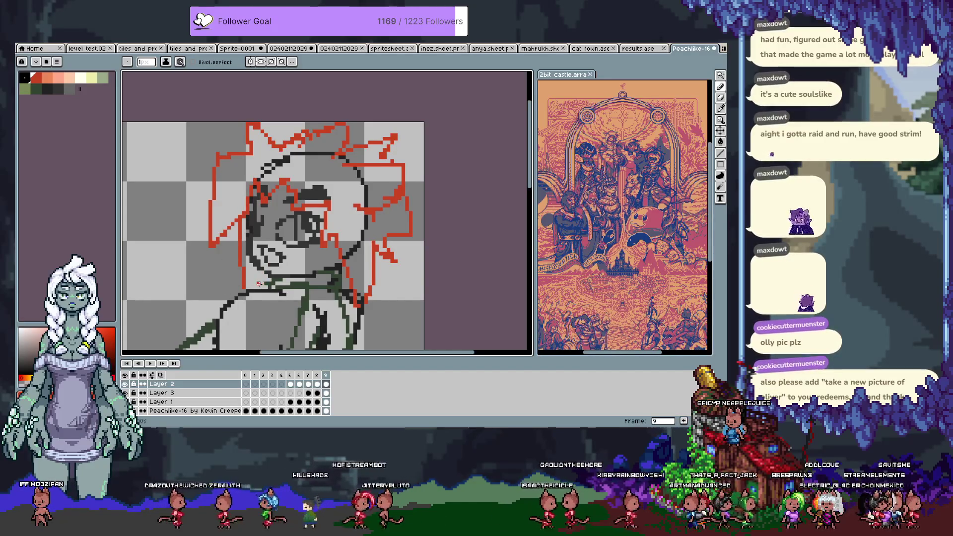
{"action": "scroll", "coordinate": [278, 260], "scroll_direction": "down", "scroll_amount": 5}
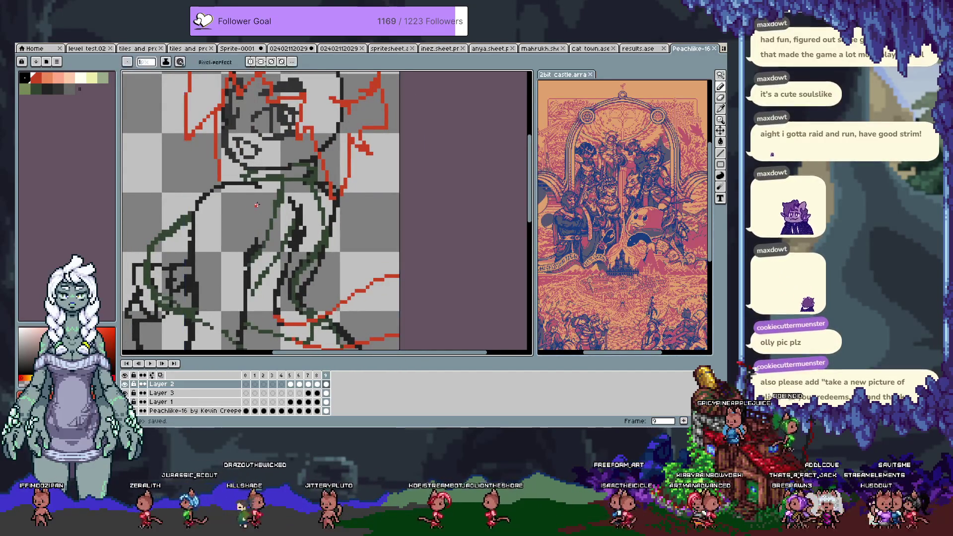
Pan down to the character's body and make Layer 1 the active layer
{"action": "key", "text": "Tab"}
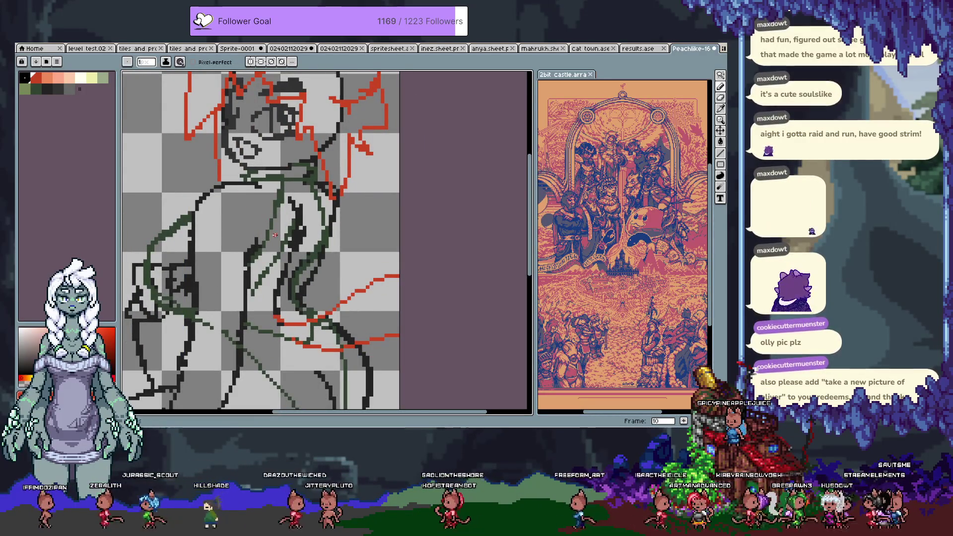
{"action": "key", "text": "Tab"}
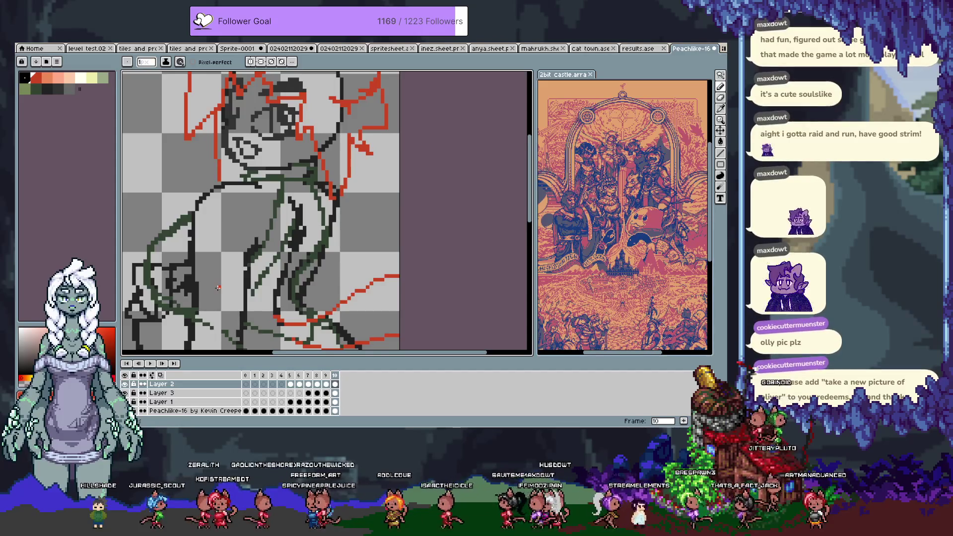
{"action": "mouse_move", "coordinate": [282, 140]}
{"action": "left_mouse_down"}
{"action": "mouse_move", "coordinate": [322, 190]}
{"action": "mouse_move", "coordinate": [375, 227]}
{"action": "left_mouse_up"}
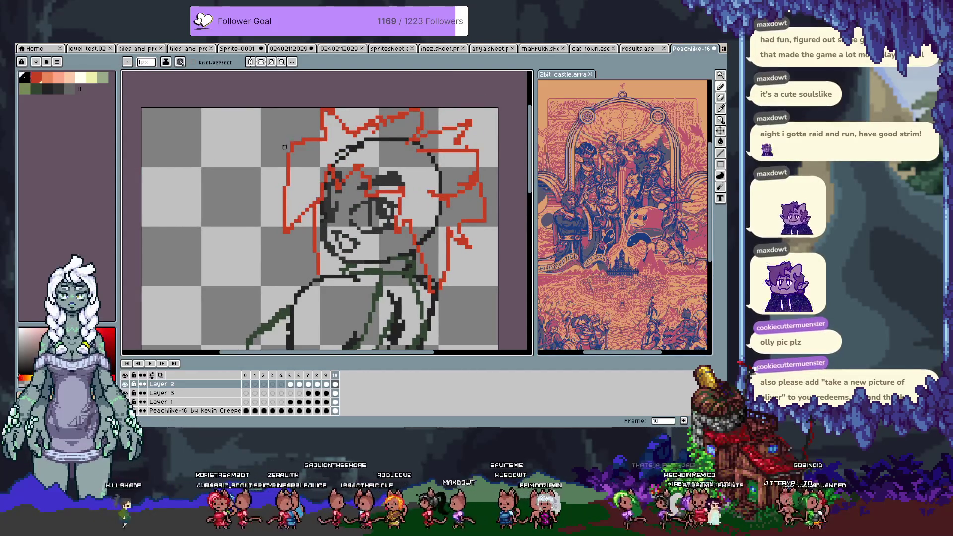
{"action": "scroll", "coordinate": [276, 186], "scroll_direction": "down", "scroll_amount": 2}
{"action": "scroll", "coordinate": [287, 184], "scroll_direction": "down", "scroll_amount": 2}
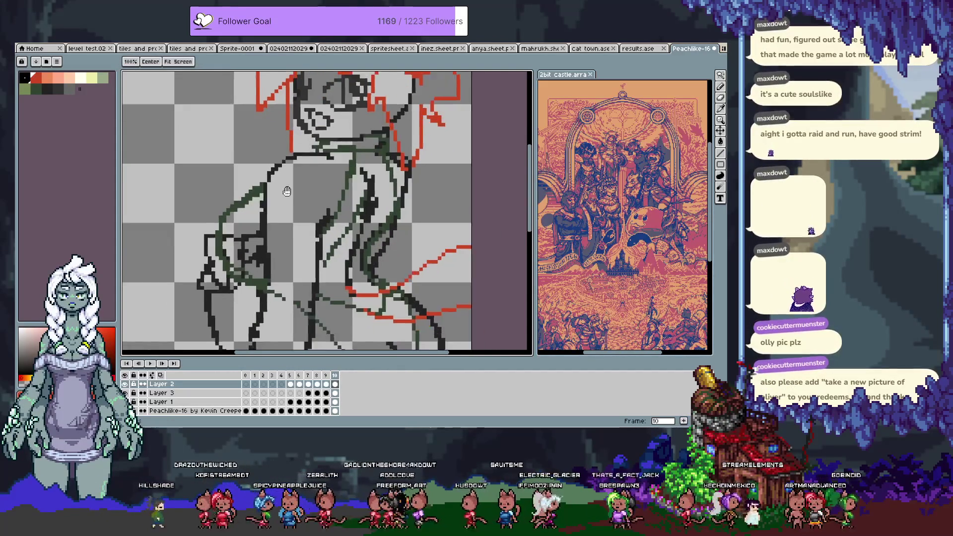
{"action": "scroll", "coordinate": [291, 193], "scroll_direction": "down", "scroll_amount": 2}
{"action": "left_click", "coordinate": [262, 200], "text": "ctrl"}
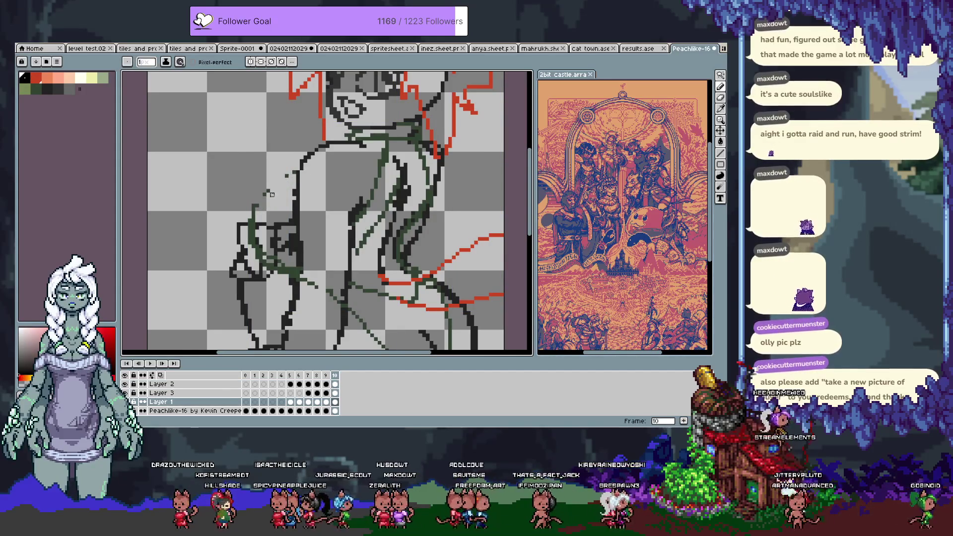
Undo stray green marks and pick the dark green colour from the canvas
{"action": "key", "text": "e"}
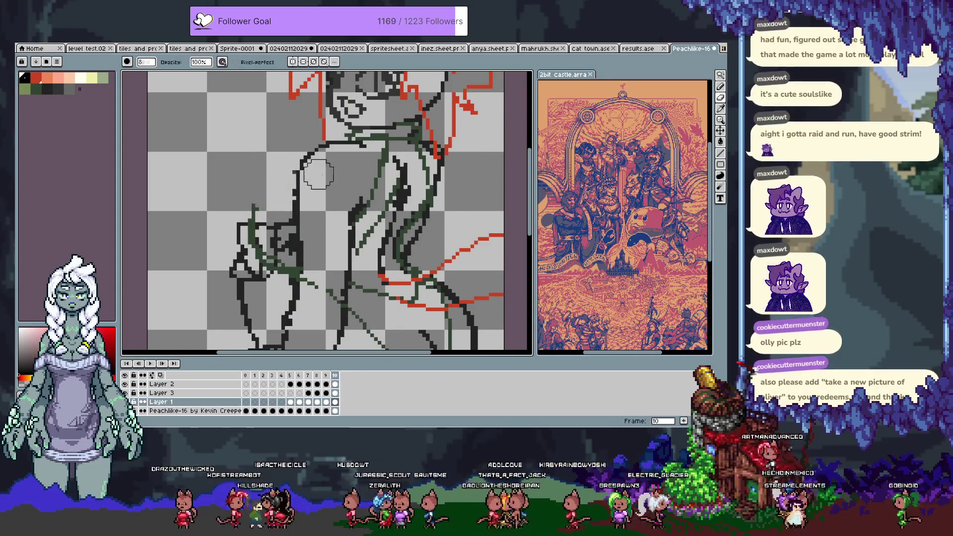
{"action": "key", "text": "ctrl"}
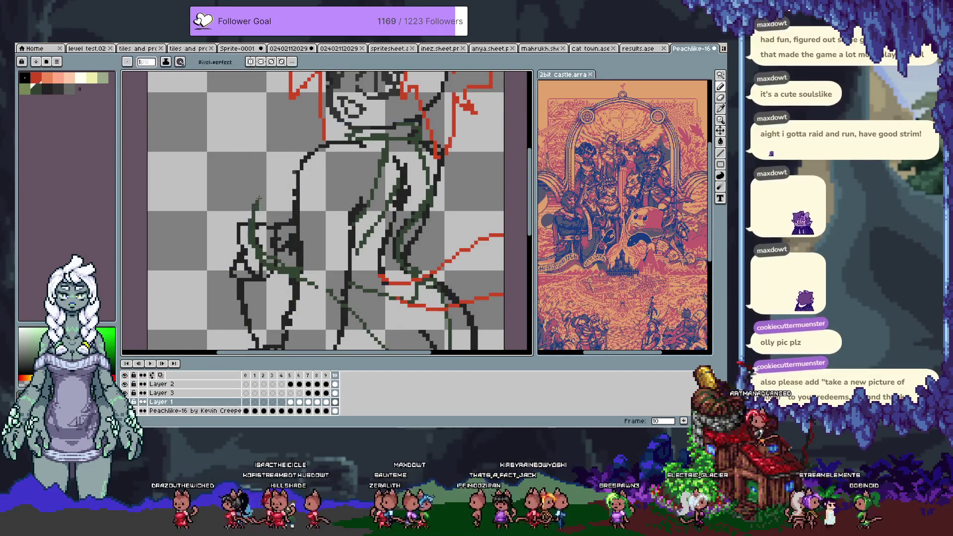
{"action": "key", "text": "ctrl+z"}
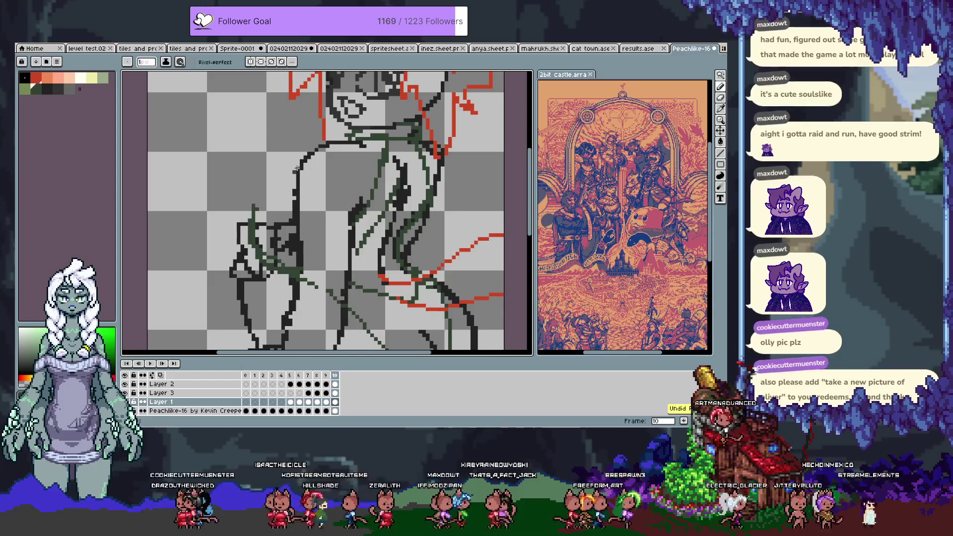
{"action": "key", "text": "alt"}
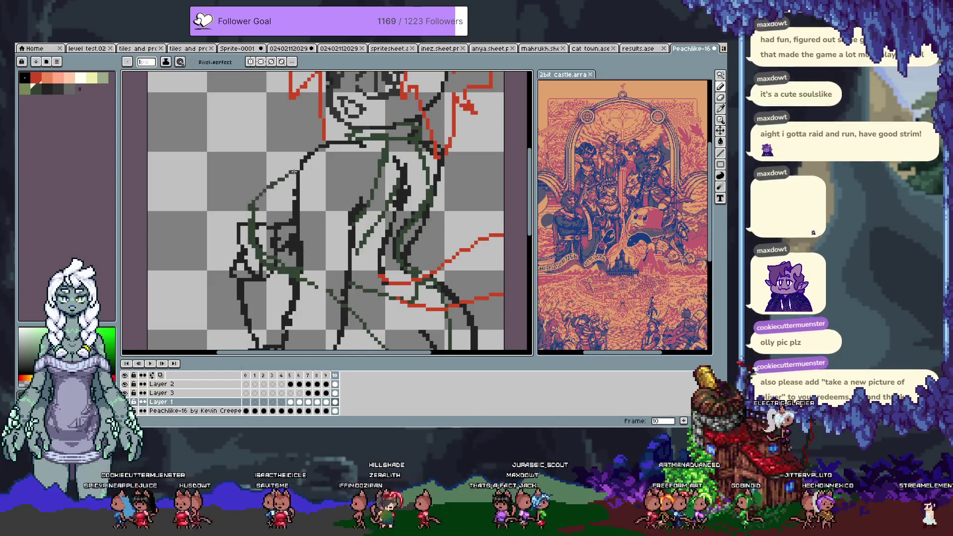
{"action": "key", "text": "ctrl+z"}
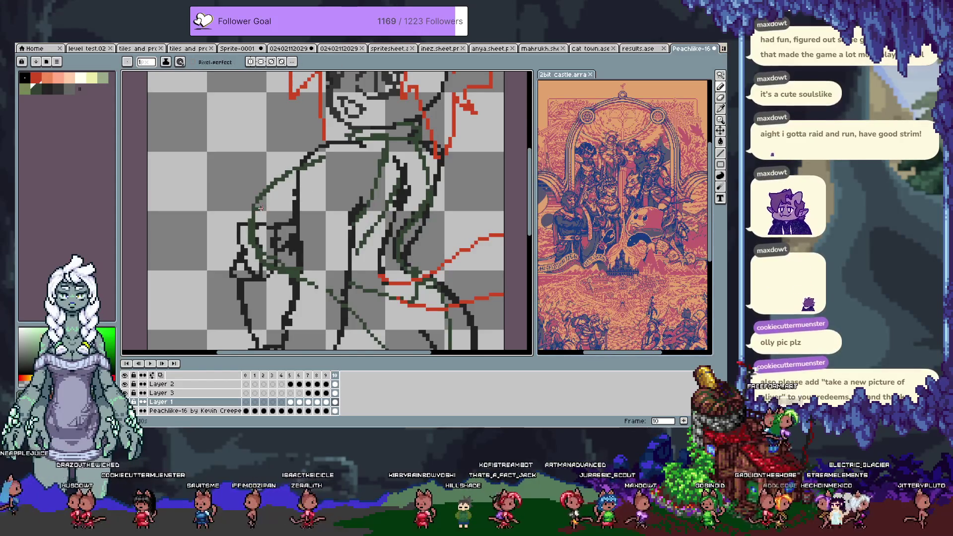
{"action": "key", "text": "ctrl+z"}
{"action": "key", "text": "i"}
{"action": "key", "text": "b"}
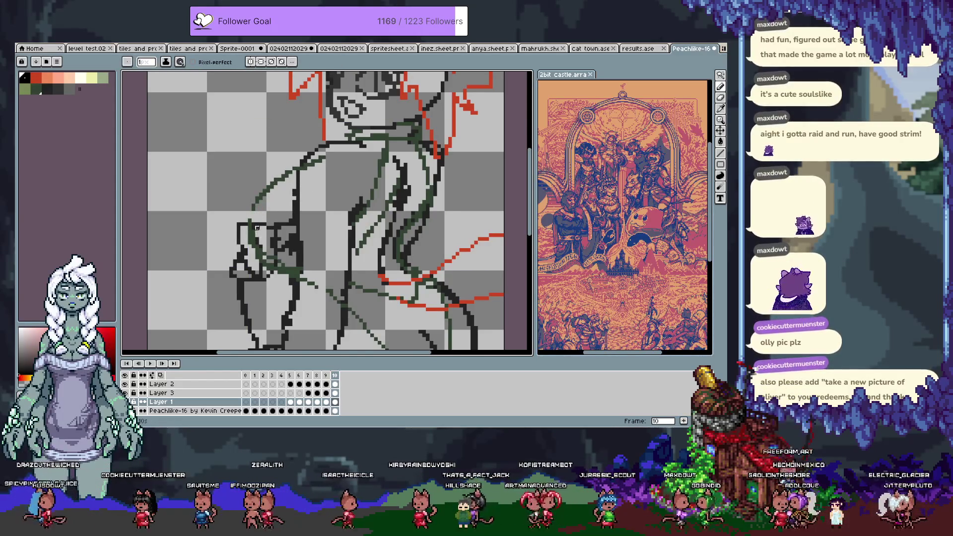
Draw dark green arm outline pixels over the sketch, then pan down toward the lower body
{"action": "key", "text": "e"}
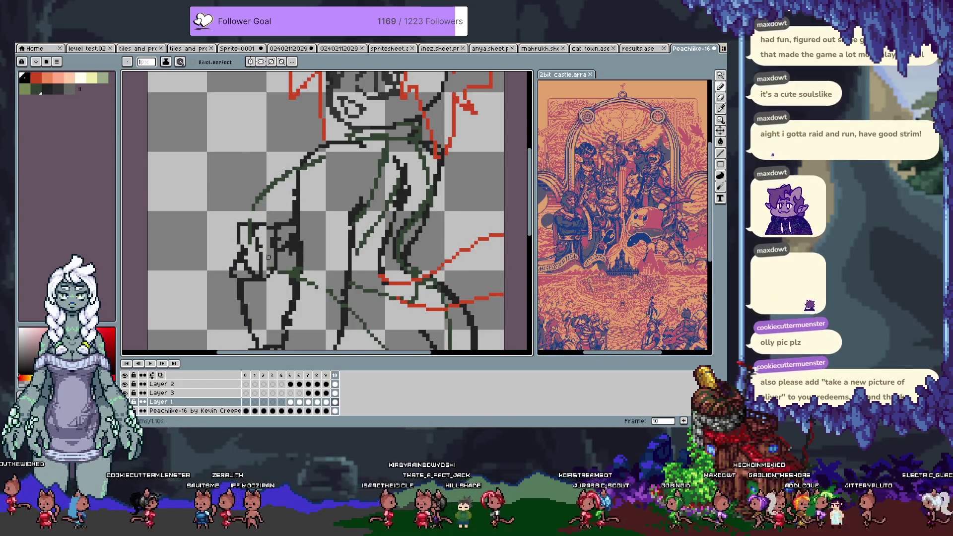
{"action": "left_click_drag", "start_coordinate": [268, 257], "coordinate": [275, 275]}
{"action": "left_click_drag", "start_coordinate": [298, 240], "coordinate": [295, 264]}
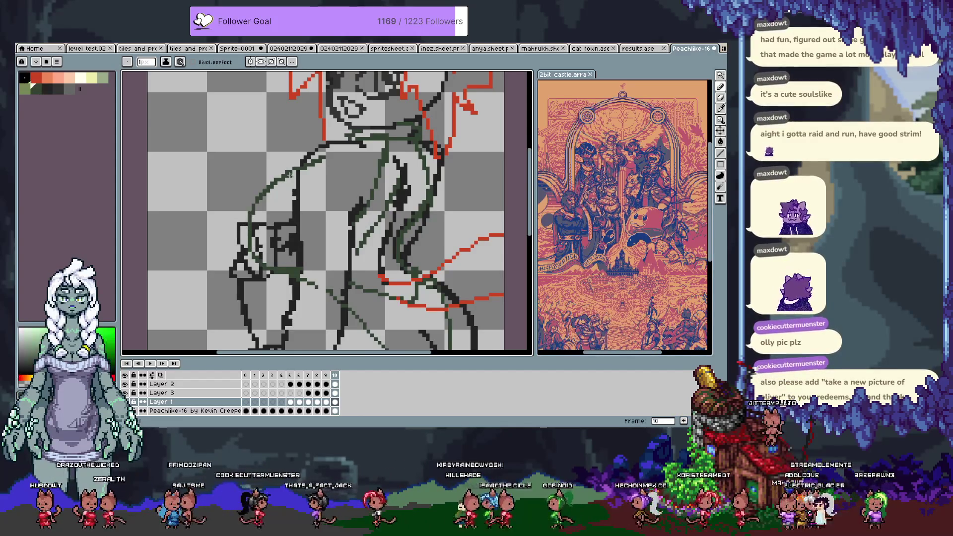
{"action": "key", "text": "e"}
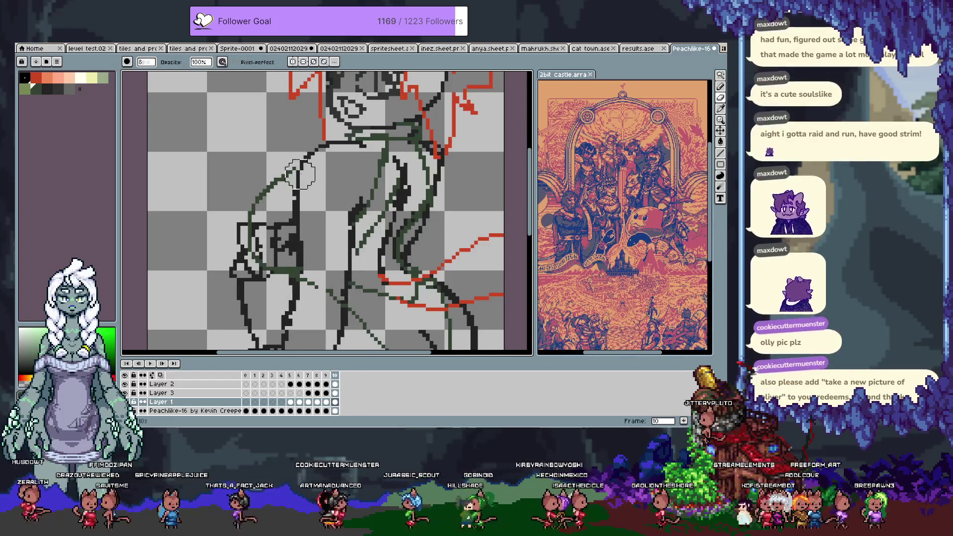
{"action": "key", "text": "m"}
{"action": "key", "text": "ctrl+z"}
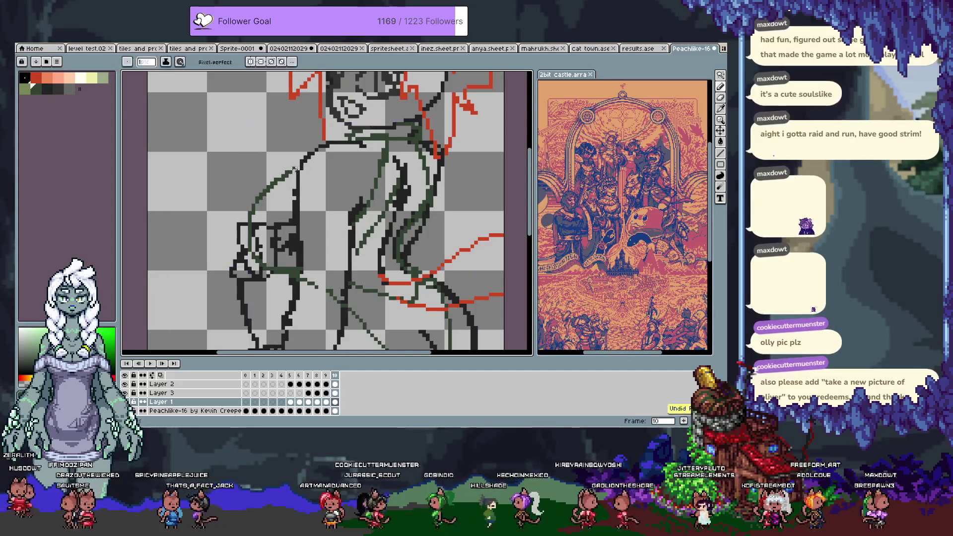
{"action": "scroll", "coordinate": [298, 209], "scroll_direction": "down", "scroll_amount": 3}
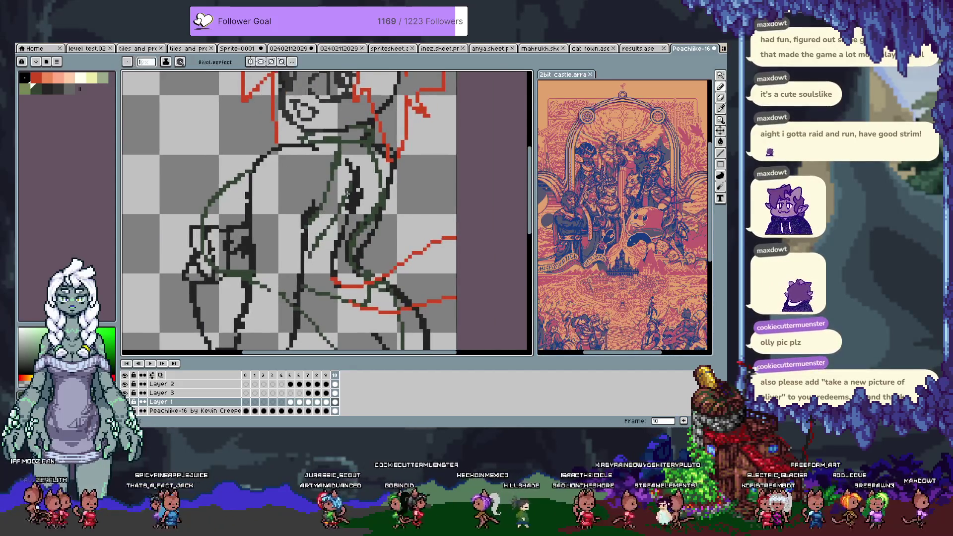
{"action": "left_click_drag", "start_coordinate": [311, 220], "coordinate": [360, 133]}
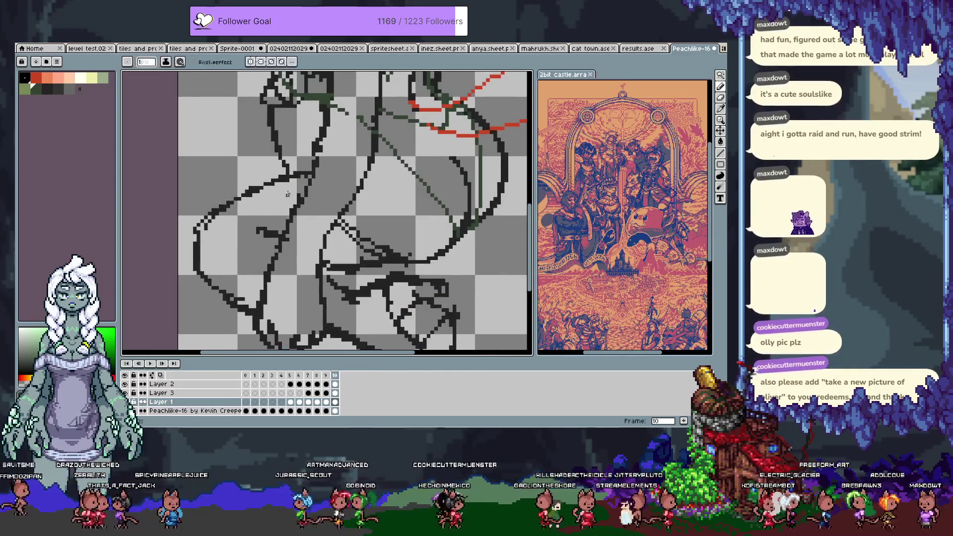
Try a short black line on the lower body and undo it while touching up the lines
{"action": "key", "text": "b"}
{"action": "key", "text": "alt+Down"}
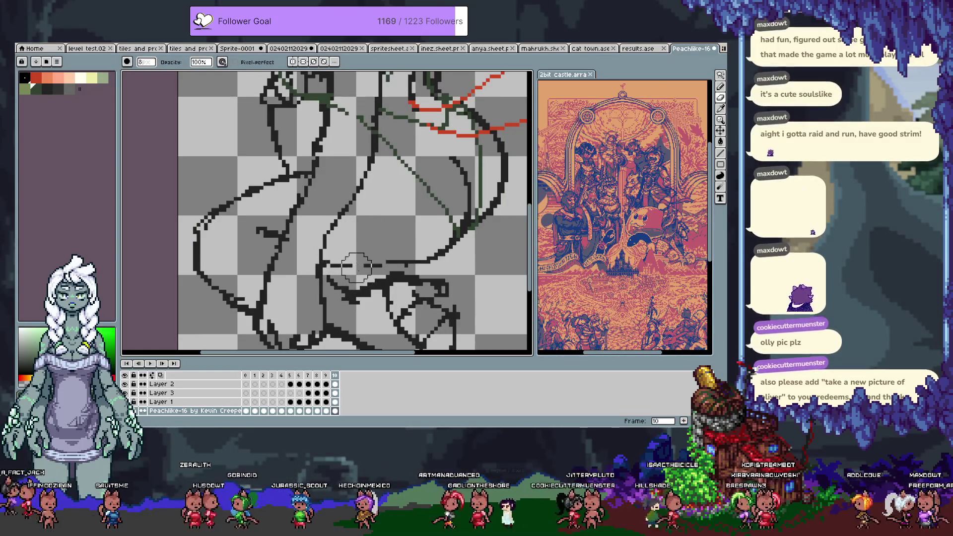
{"action": "key", "text": "e"}
{"action": "key", "text": "ctrl+z"}
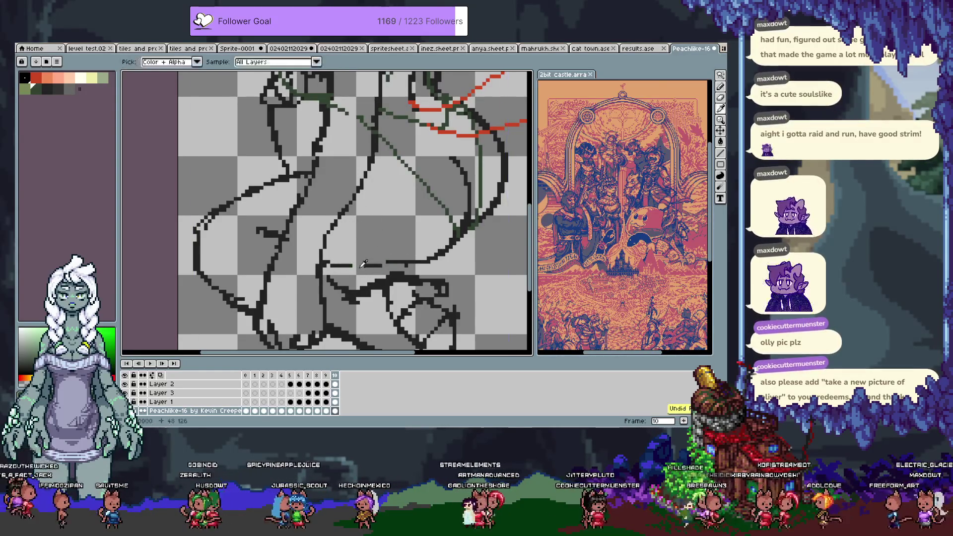
{"action": "key", "text": "b"}
{"action": "left_click_drag", "start_coordinate": [411, 240], "coordinate": [387, 259]}
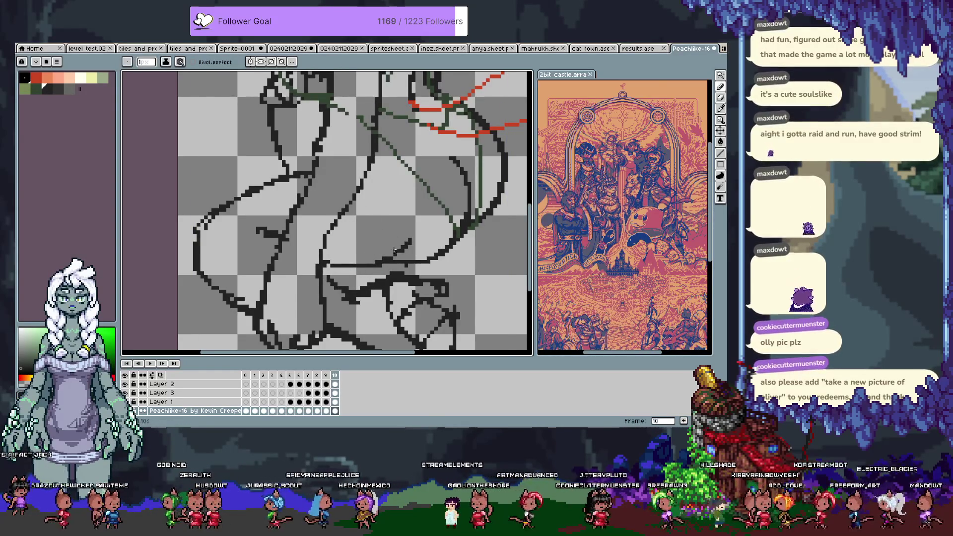
{"action": "key", "text": "ctrl+z"}
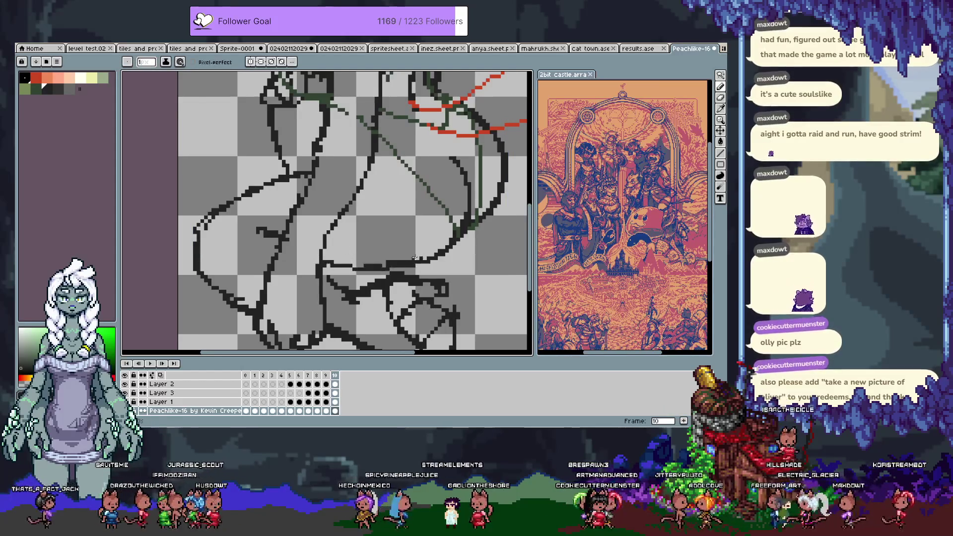
{"action": "key", "text": "e"}
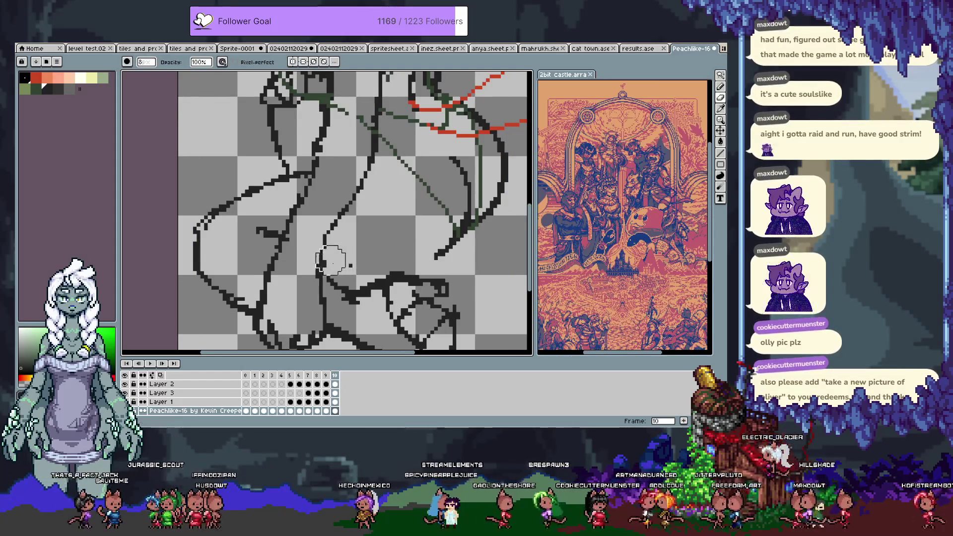
{"action": "key", "text": "b"}
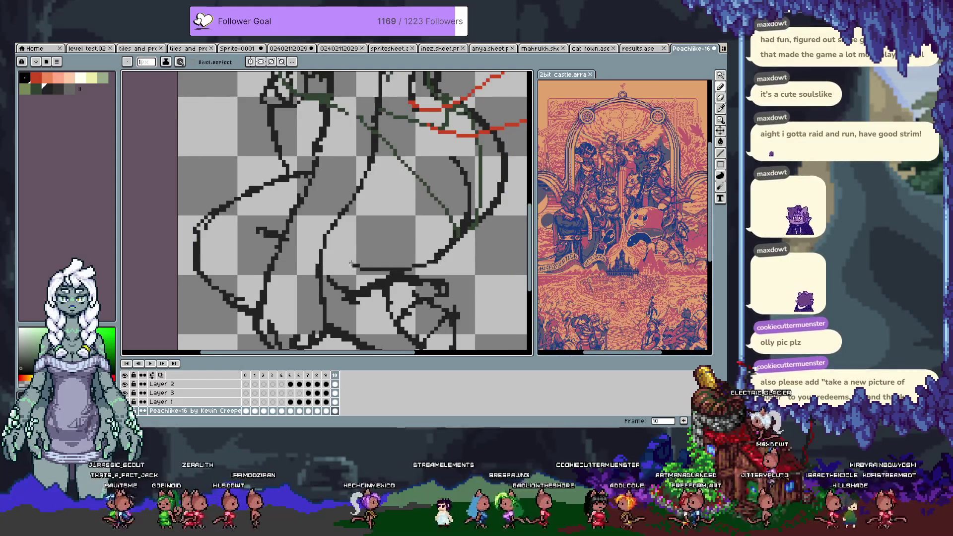
{"action": "key", "text": "v"}
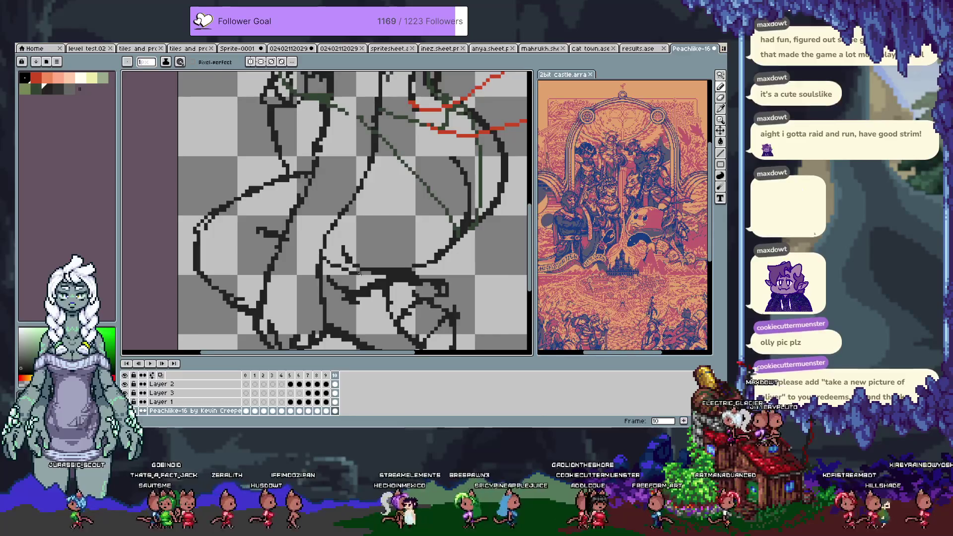
{"action": "key", "text": "b"}
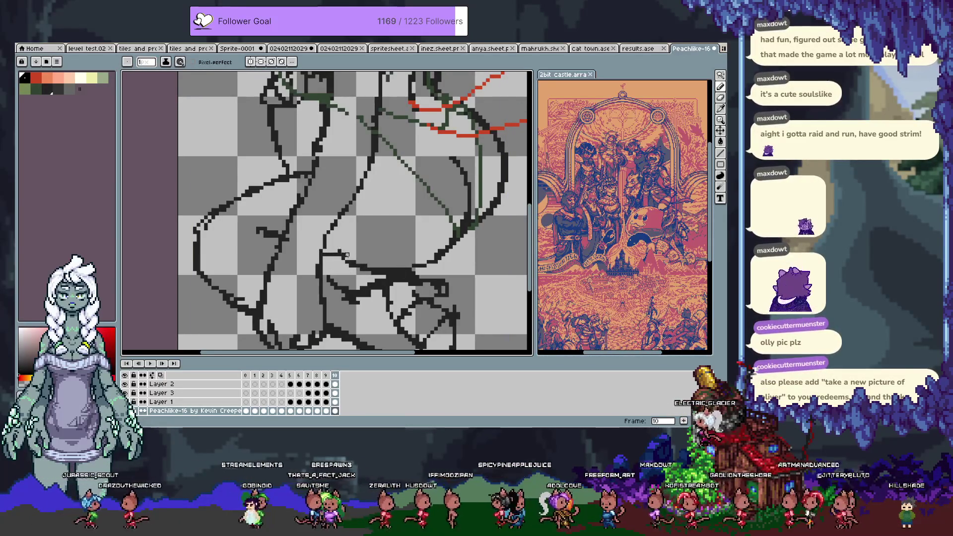
Pick dark green, pan to the right of the torso and undo/redo the stray green stroke
{"action": "left_click", "coordinate": [322, 268], "text": "alt"}
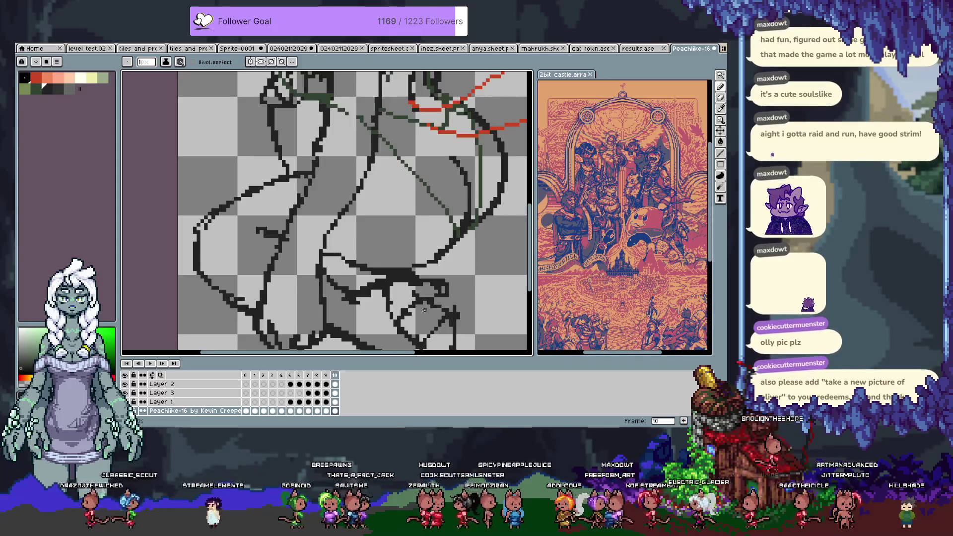
{"action": "left_click_drag", "start_coordinate": [353, 231], "coordinate": [322, 268]}
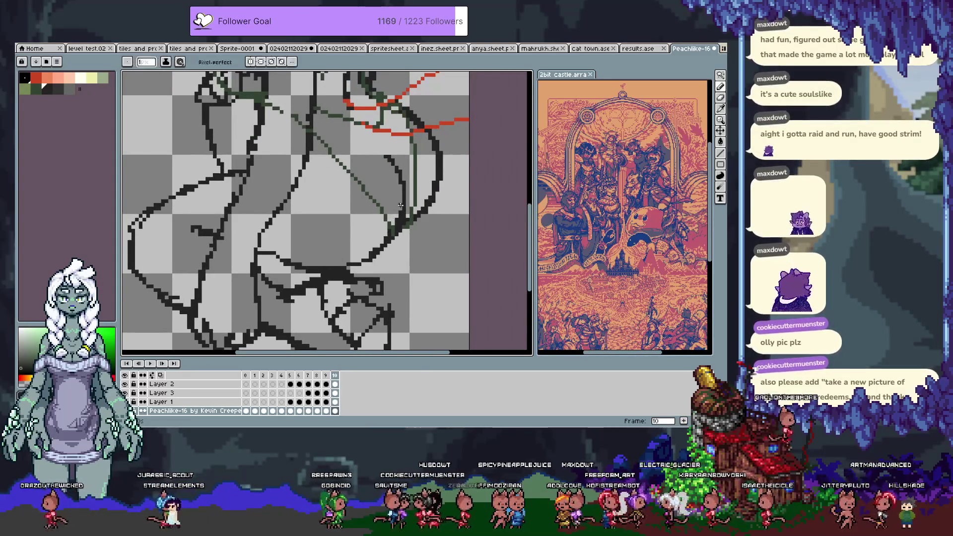
{"action": "key", "text": "e"}
{"action": "key", "text": "Up"}
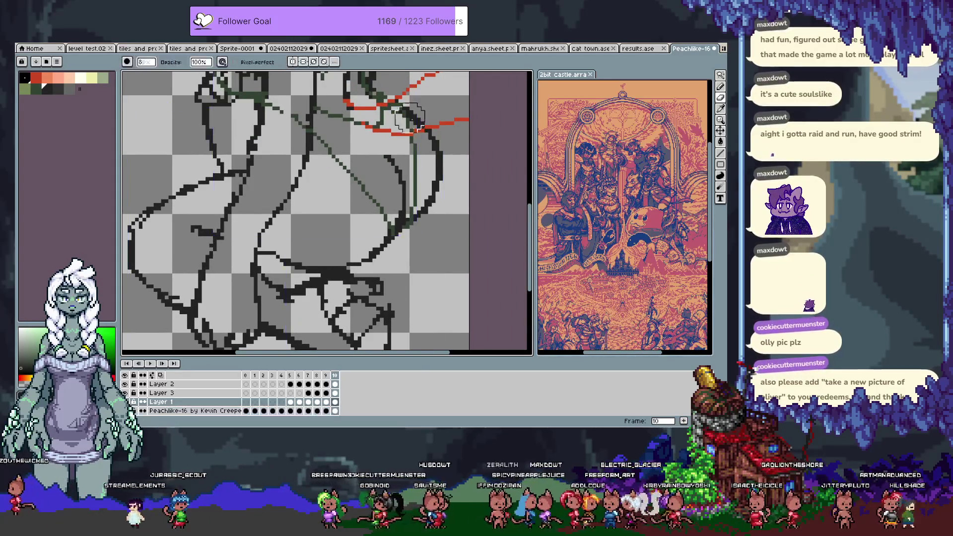
{"action": "key", "text": "b"}
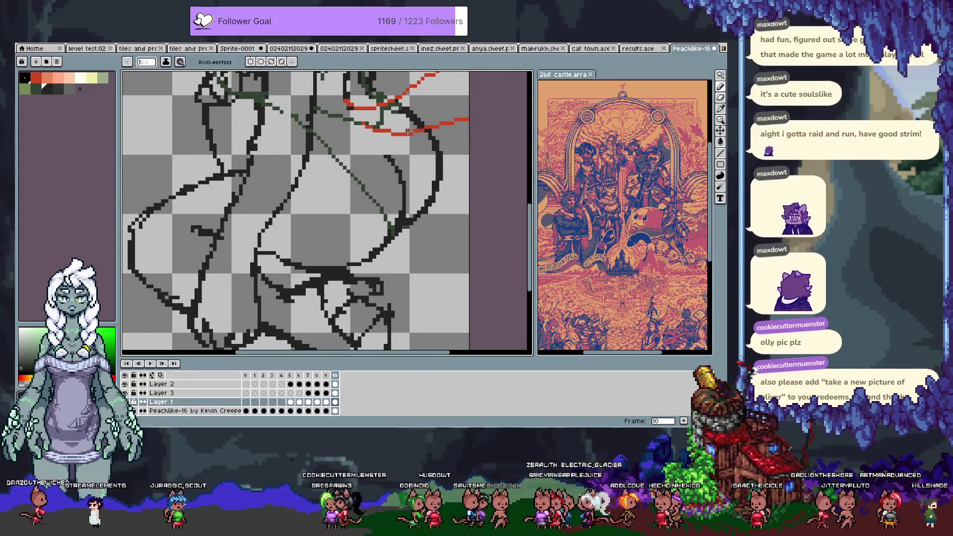
{"action": "key", "text": "ctrl+z"}
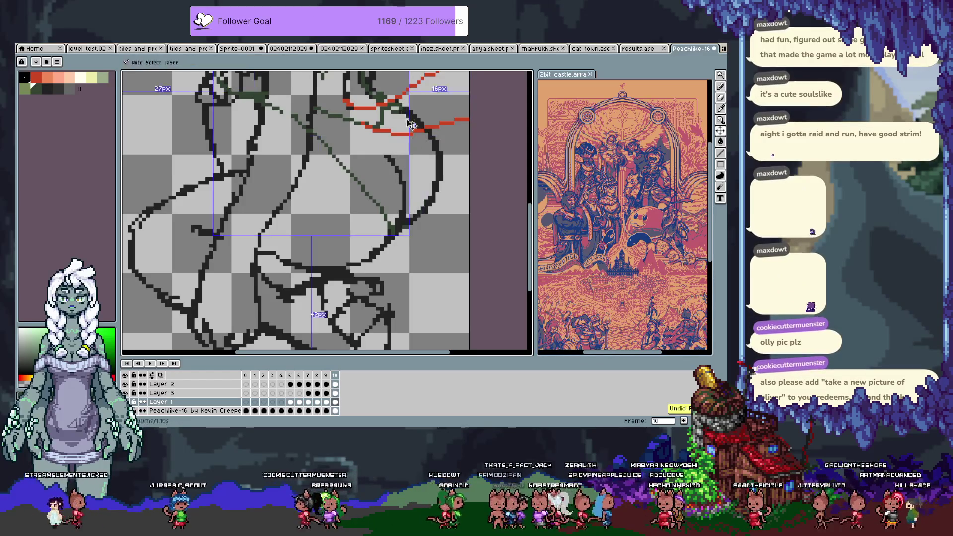
{"action": "scroll", "coordinate": [336, 178], "scroll_direction": "left", "scroll_amount": 2}
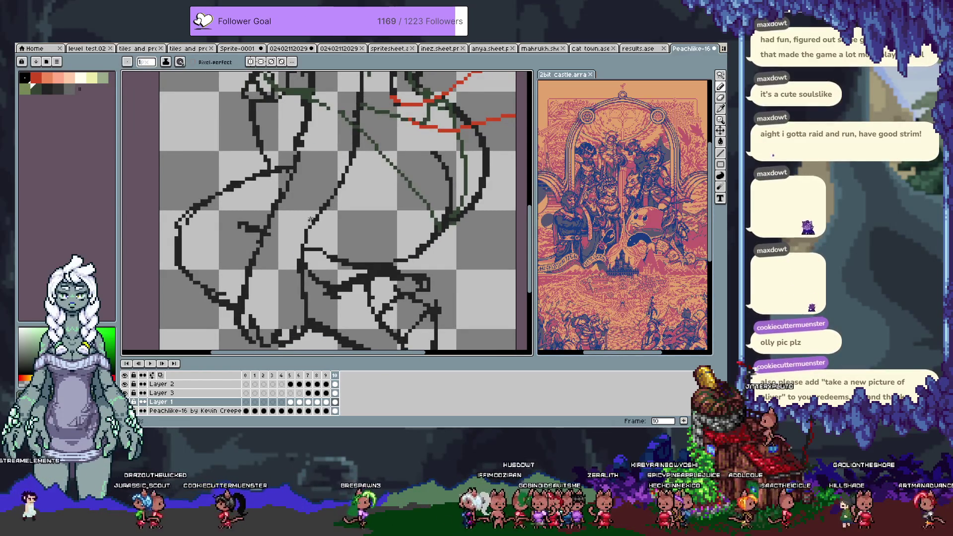
{"action": "key", "text": "ctrl+z"}
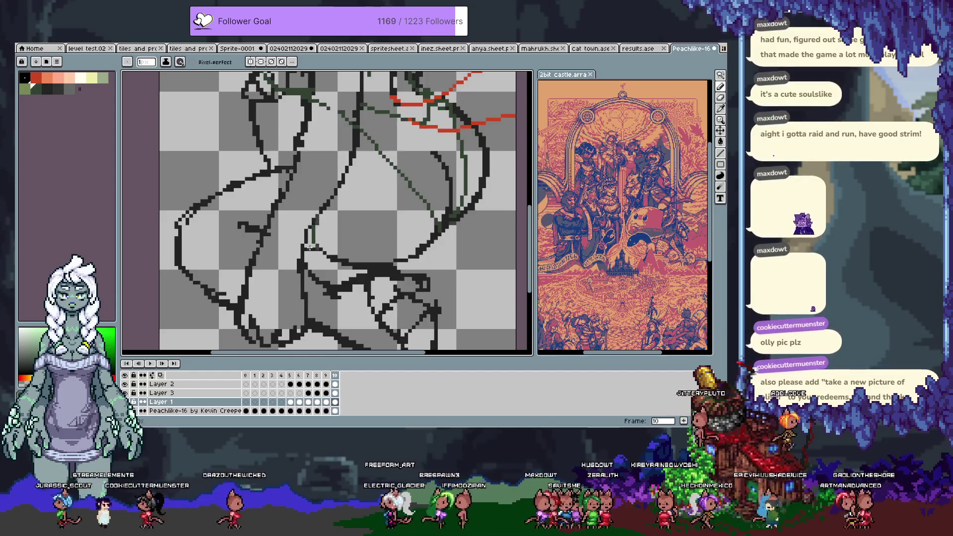
{"action": "key", "text": "ctrl+z"}
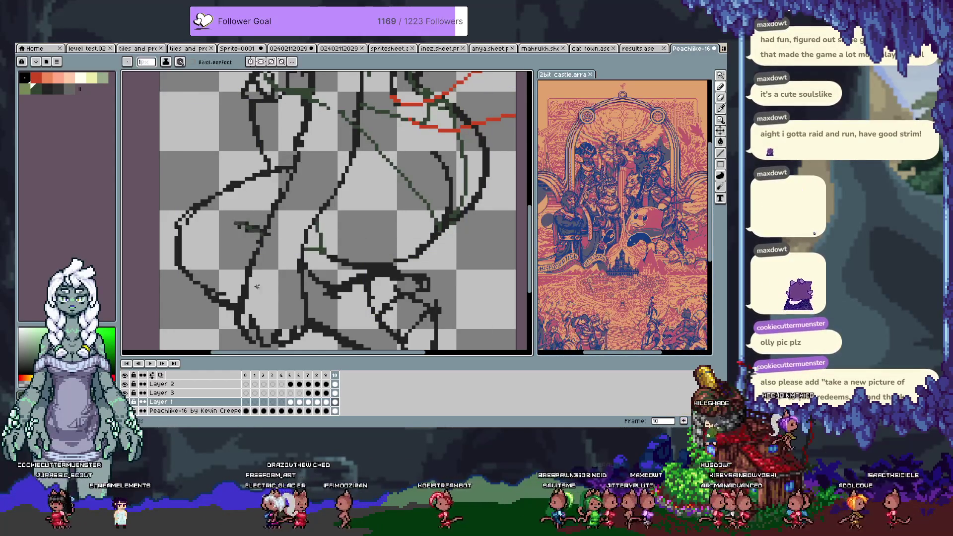
{"action": "scroll", "coordinate": [345, 217], "scroll_direction": "up", "scroll_amount": 3}
{"action": "key", "text": "e"}
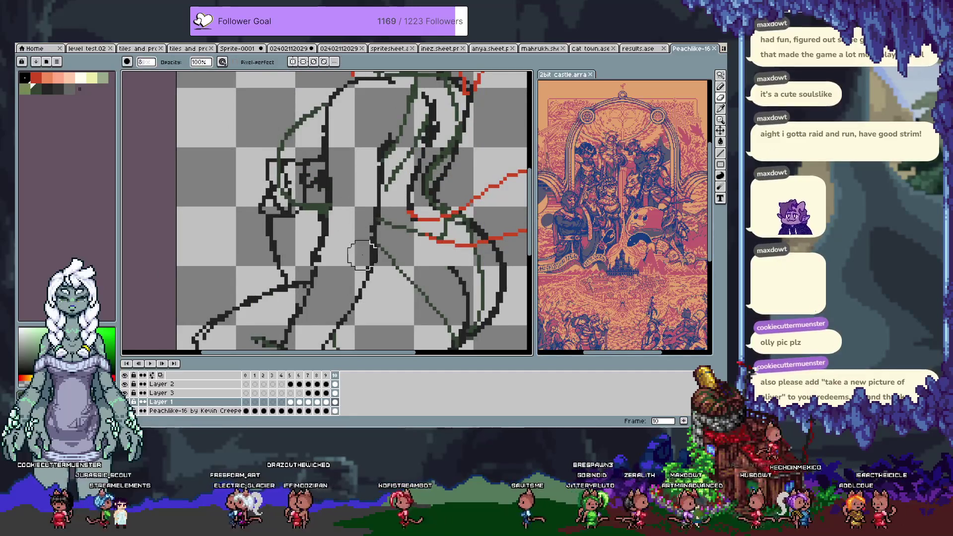
On Layer 2, try a peach line along the right edge and undo it, panning toward the head
{"action": "key", "text": "b"}
{"action": "scroll", "coordinate": [335, 260], "scroll_direction": "up", "scroll_amount": 3}
{"action": "scroll", "coordinate": [337, 263], "scroll_direction": "up", "scroll_amount": 2}
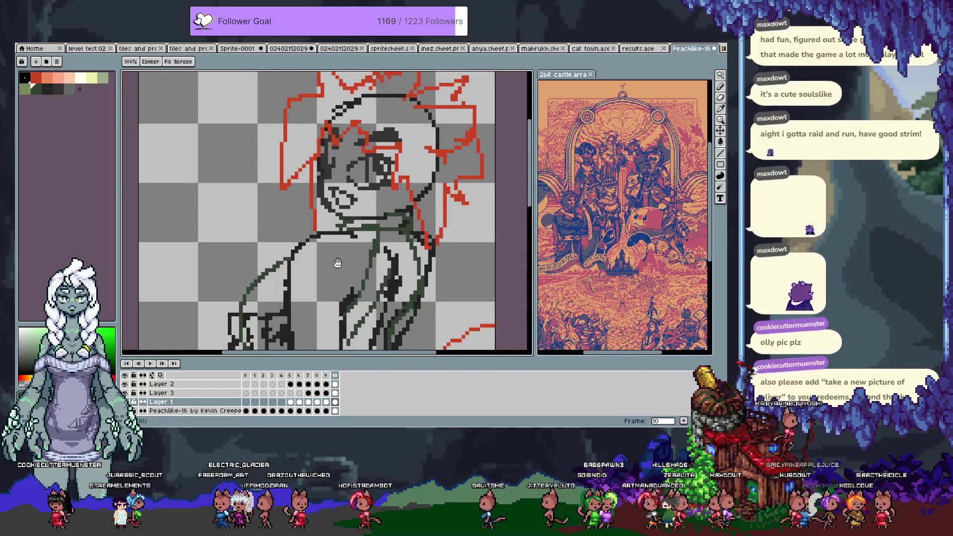
{"action": "scroll", "coordinate": [345, 200], "scroll_direction": "right", "scroll_amount": 2}
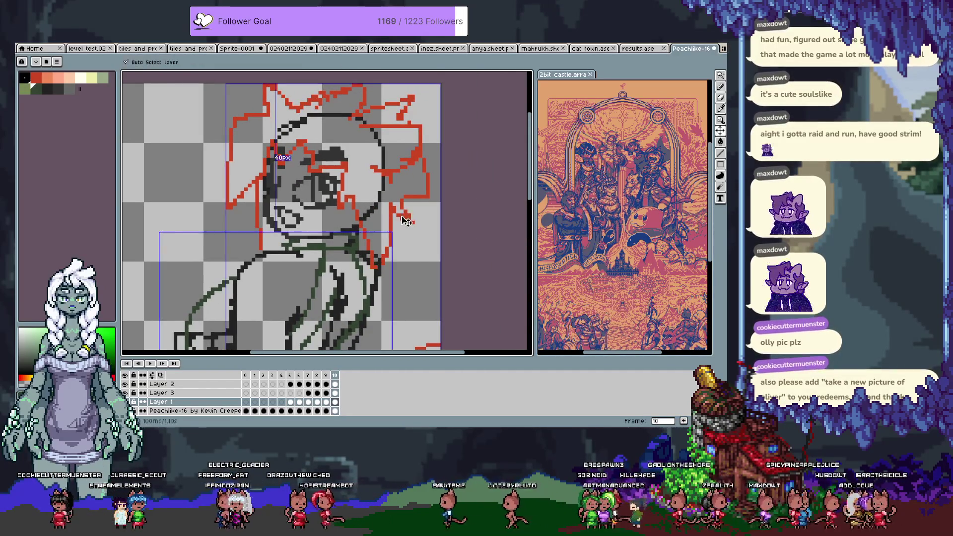
{"action": "key", "text": "Up"}
{"action": "key", "text": "Up"}
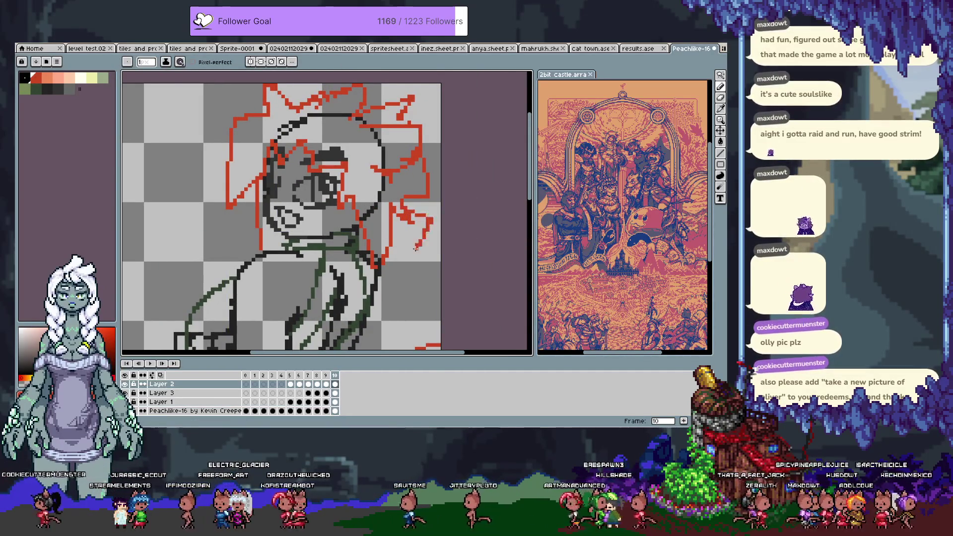
{"action": "key", "text": "ctrl+z"}
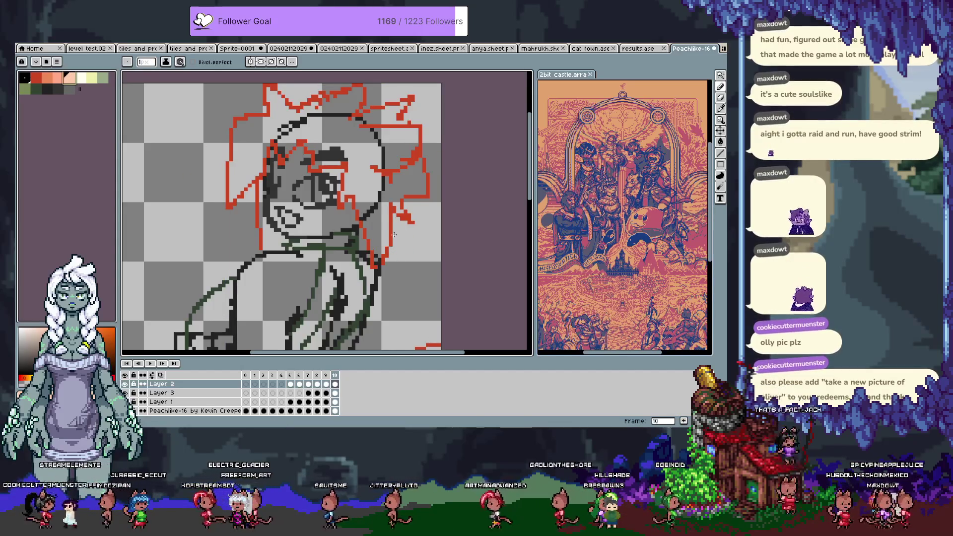
{"action": "mouse_move", "coordinate": [409, 221]}
{"action": "left_mouse_down"}
{"action": "mouse_move", "coordinate": [404, 298]}
{"action": "mouse_move", "coordinate": [425, 209]}
{"action": "left_mouse_up"}
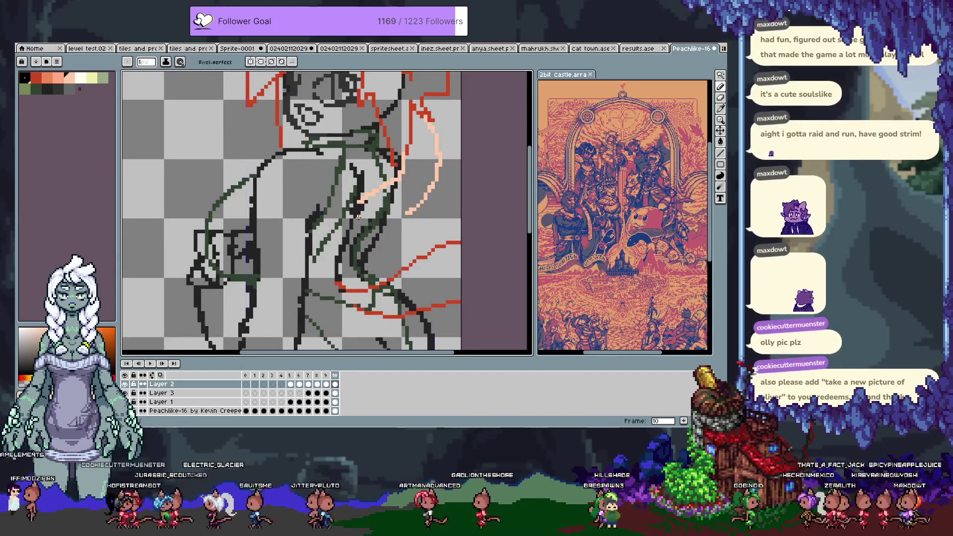
{"action": "key", "text": "ctrl+z"}
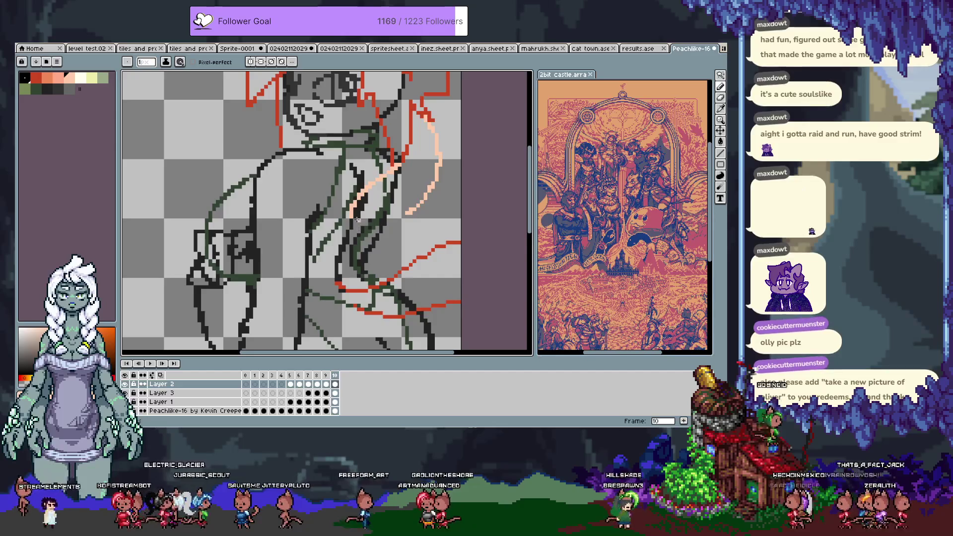
{"action": "mouse_move", "coordinate": [404, 215]}
{"action": "left_mouse_down"}
{"action": "mouse_move", "coordinate": [386, 255]}
{"action": "mouse_move", "coordinate": [350, 193]}
{"action": "left_mouse_up"}
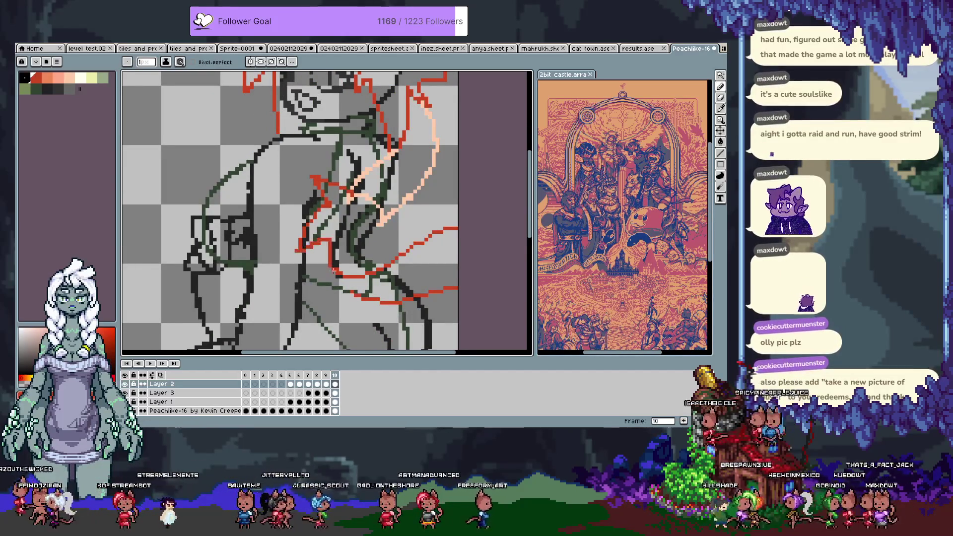
{"action": "left_click_drag", "start_coordinate": [298, 252], "coordinate": [279, 303]}
{"action": "key", "text": "ctrl+z"}
{"action": "key", "text": "ctrl+z"}
{"action": "key", "text": "b"}
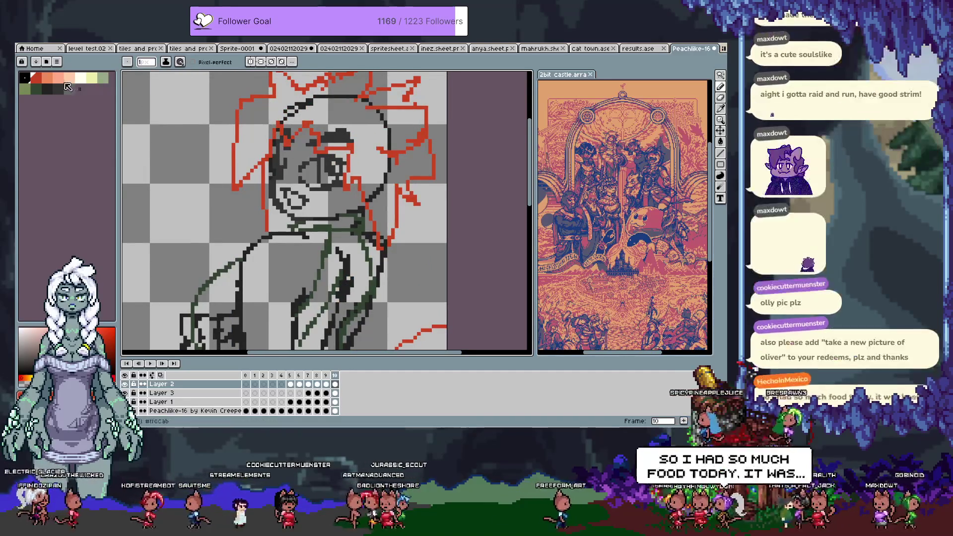
Draw a light salmon curve beside the torso, undoing a stray stroke, then pan left
{"action": "mouse_move", "coordinate": [359, 220]}
{"action": "left_mouse_down"}
{"action": "mouse_move", "coordinate": [349, 200]}
{"action": "mouse_move", "coordinate": [414, 210]}
{"action": "left_mouse_up"}
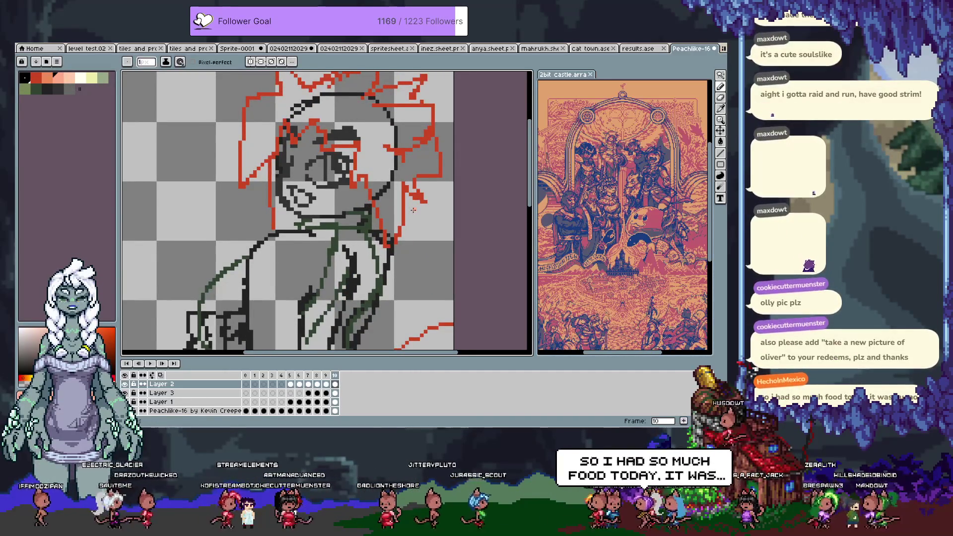
{"action": "left_click_drag", "start_coordinate": [413, 210], "coordinate": [438, 168]}
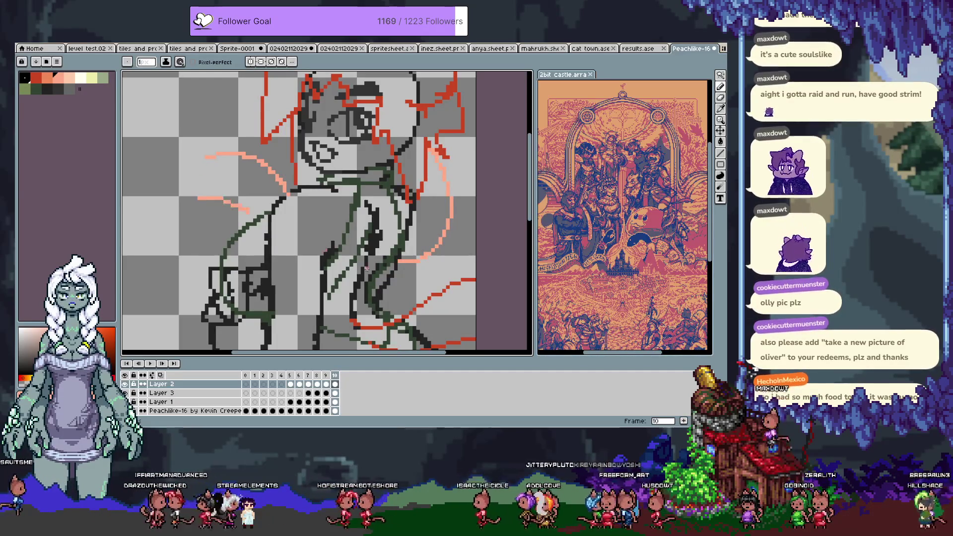
{"action": "left_click_drag", "start_coordinate": [387, 286], "coordinate": [447, 297]}
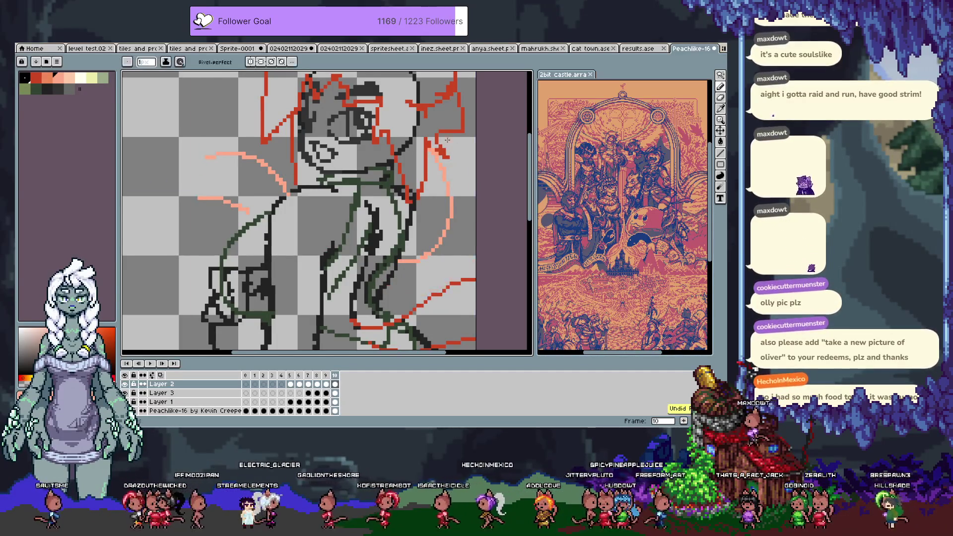
{"action": "scroll", "coordinate": [380, 276], "scroll_direction": "down", "scroll_amount": 1}
{"action": "scroll", "coordinate": [431, 147], "scroll_direction": "up", "scroll_amount": 1}
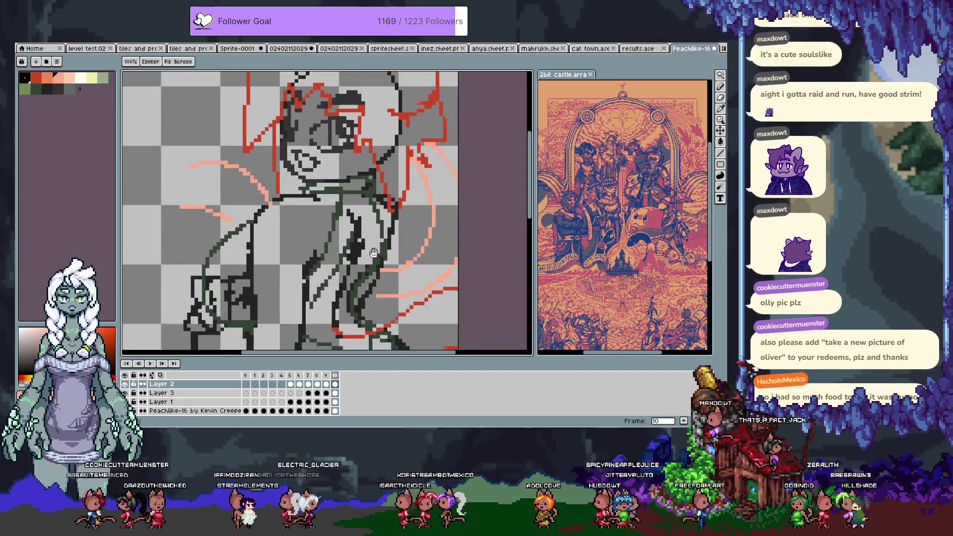
{"action": "key", "text": "ctrl+z"}
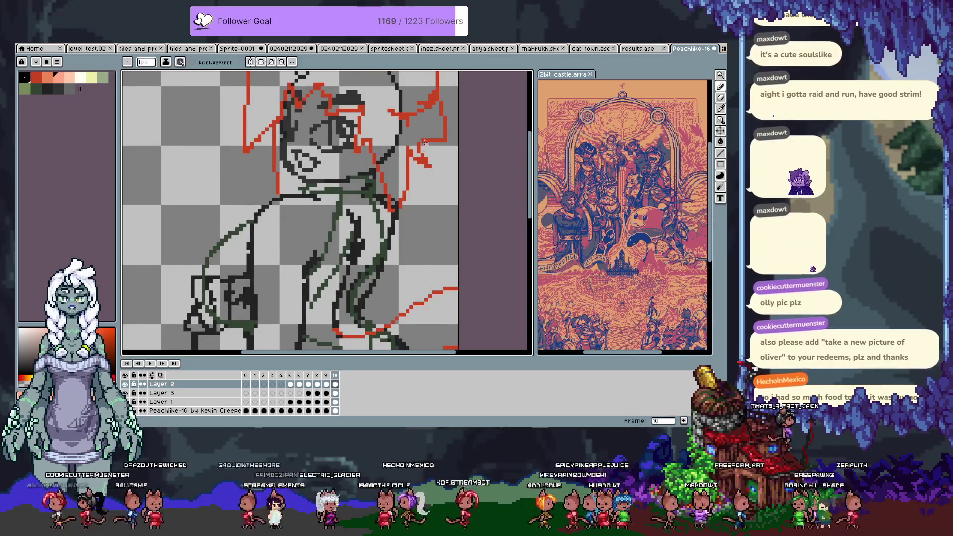
{"action": "key", "text": "w"}
{"action": "key", "text": "b"}
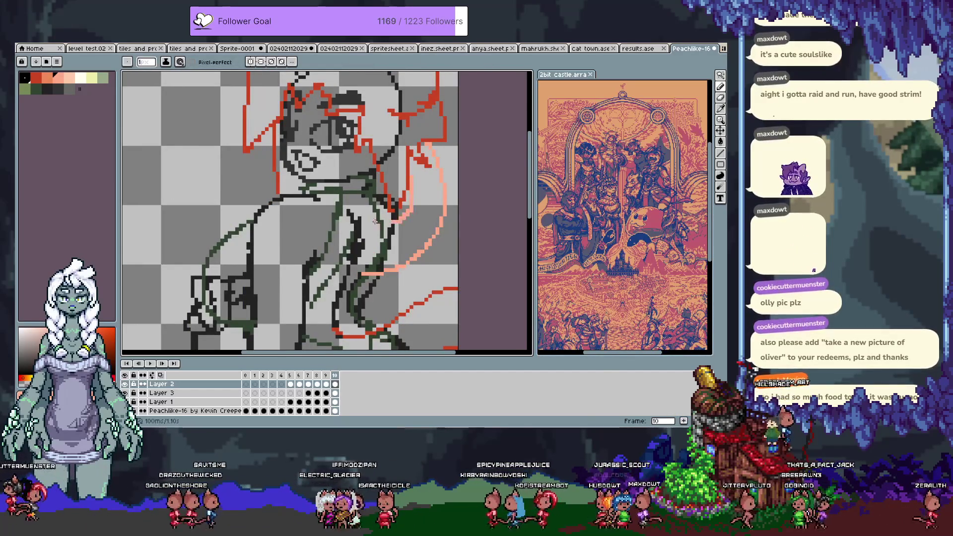
{"action": "left_click_drag", "start_coordinate": [202, 192], "coordinate": [255, 207]}
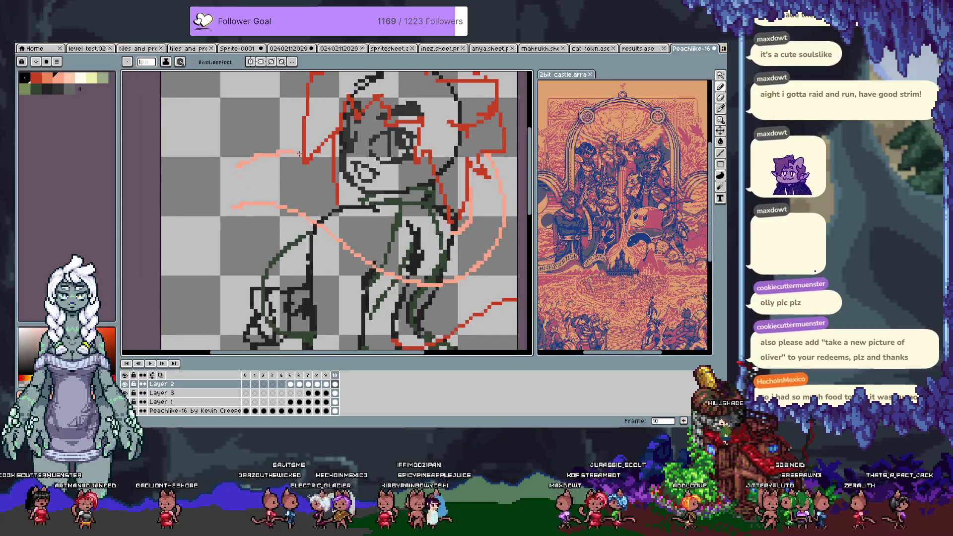
Extend the salmon curve up-left, eyedrop red and try a red curve left of the figure, then undo it
{"action": "left_click_drag", "start_coordinate": [246, 162], "coordinate": [336, 192]}
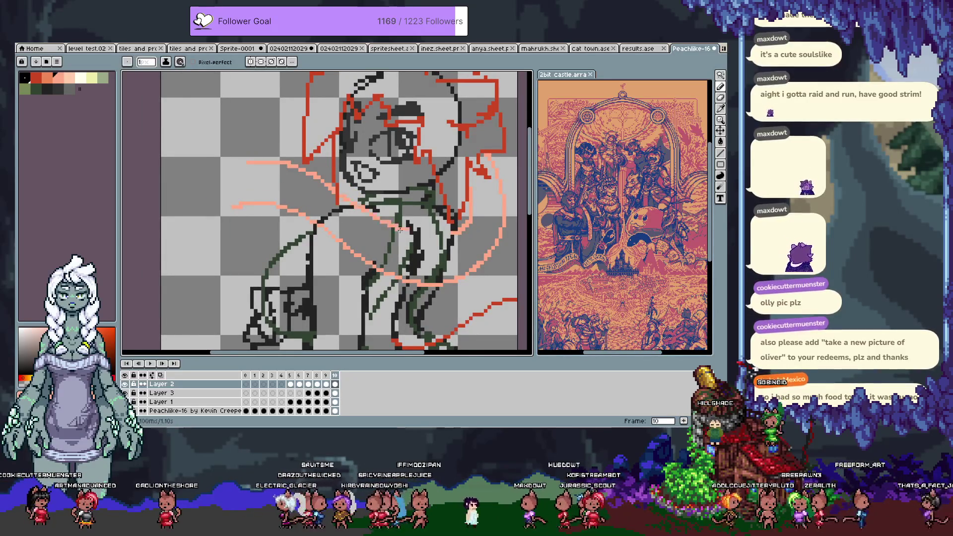
{"action": "left_click_drag", "start_coordinate": [400, 230], "coordinate": [442, 238]}
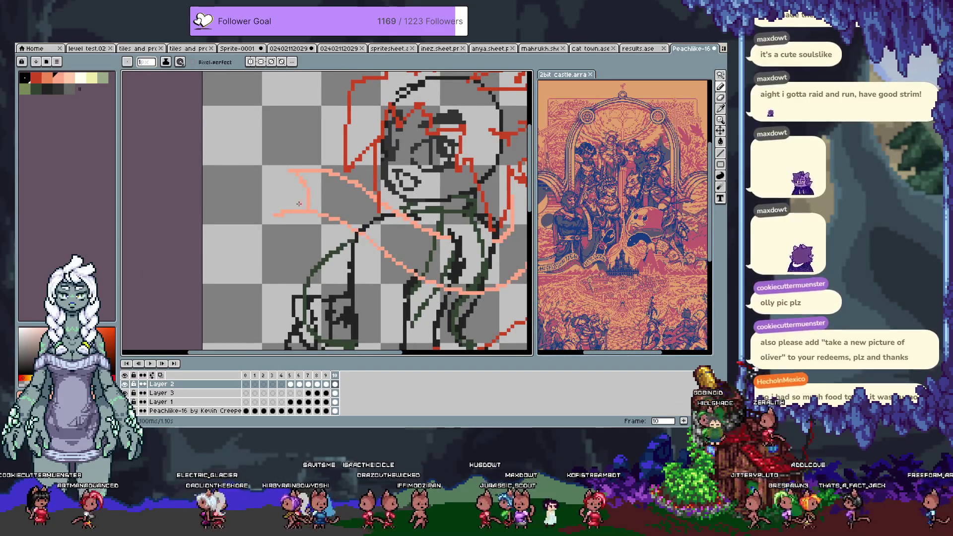
{"action": "key", "text": "i"}
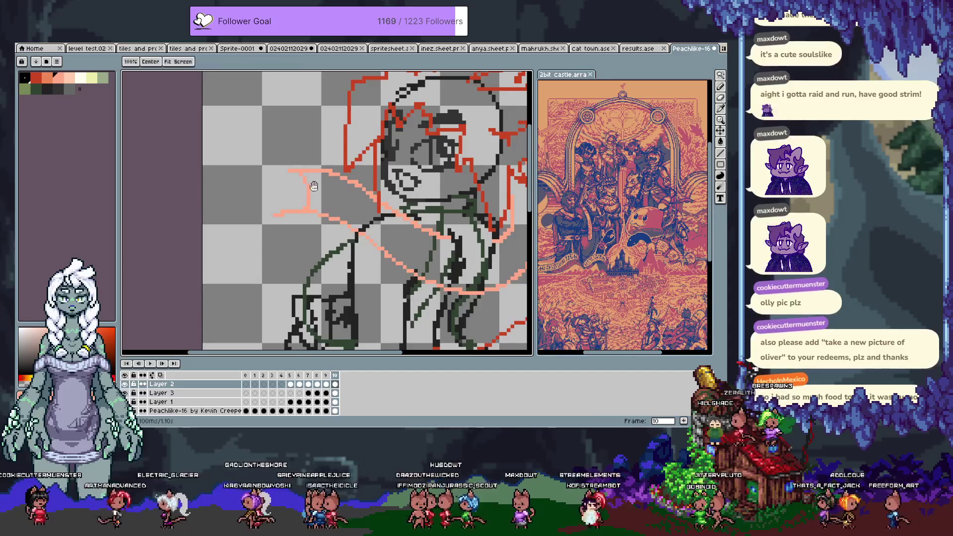
{"action": "scroll", "coordinate": [328, 182], "scroll_direction": "up", "scroll_amount": 2}
{"action": "key", "text": "b"}
{"action": "mouse_move", "coordinate": [295, 221]}
{"action": "left_mouse_down"}
{"action": "mouse_move", "coordinate": [236, 208]}
{"action": "mouse_move", "coordinate": [245, 281]}
{"action": "left_mouse_up"}
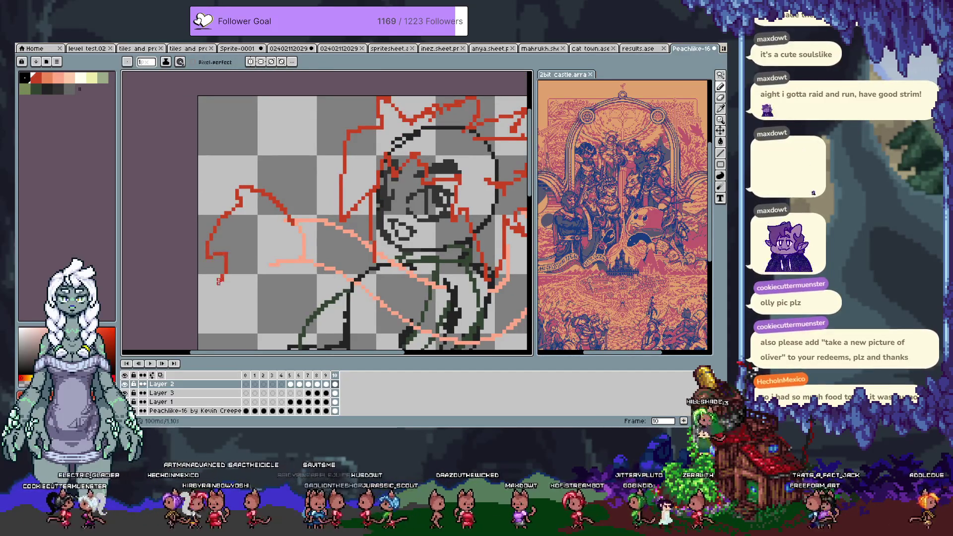
{"action": "key", "text": "ctrl+z"}
{"action": "key", "text": "ctrl+z"}
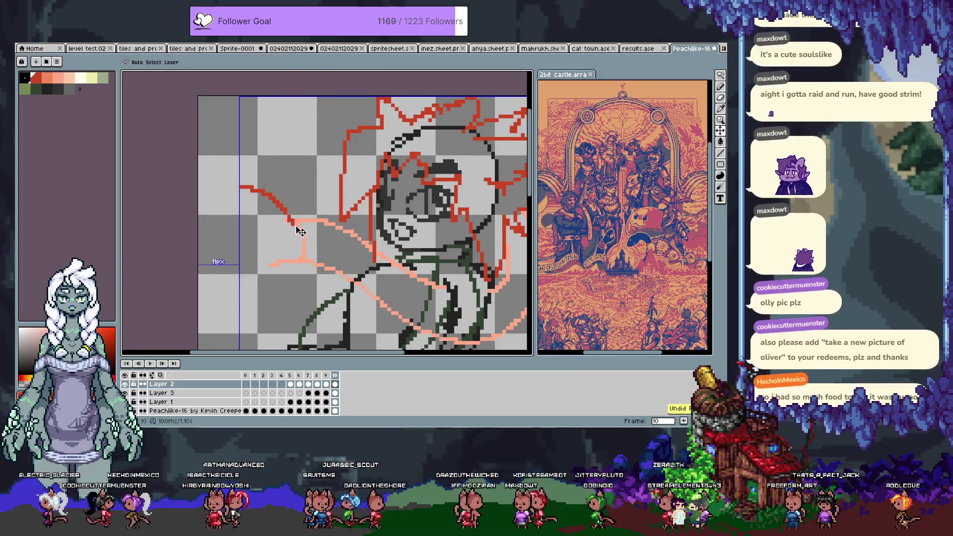
Pan back to the face and undo the remaining red trial curve beside it
{"action": "left_click_drag", "start_coordinate": [291, 239], "coordinate": [297, 178]}
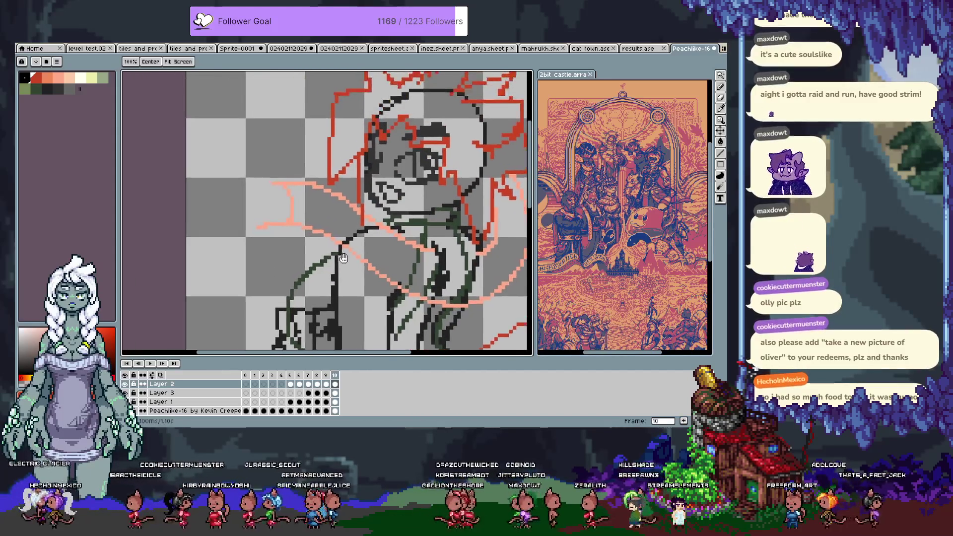
{"action": "left_click_drag", "start_coordinate": [297, 178], "coordinate": [323, 236]}
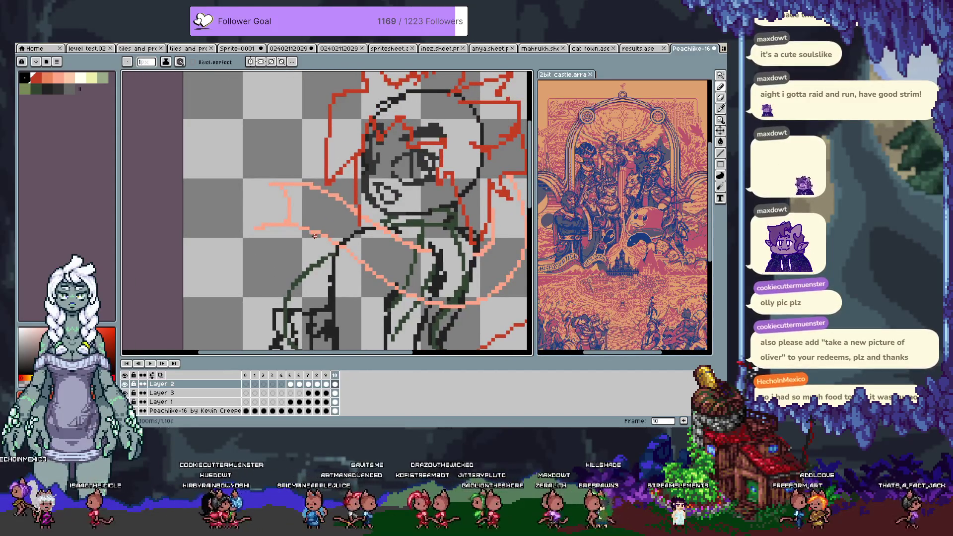
{"action": "left_click_drag", "start_coordinate": [277, 183], "coordinate": [293, 190]}
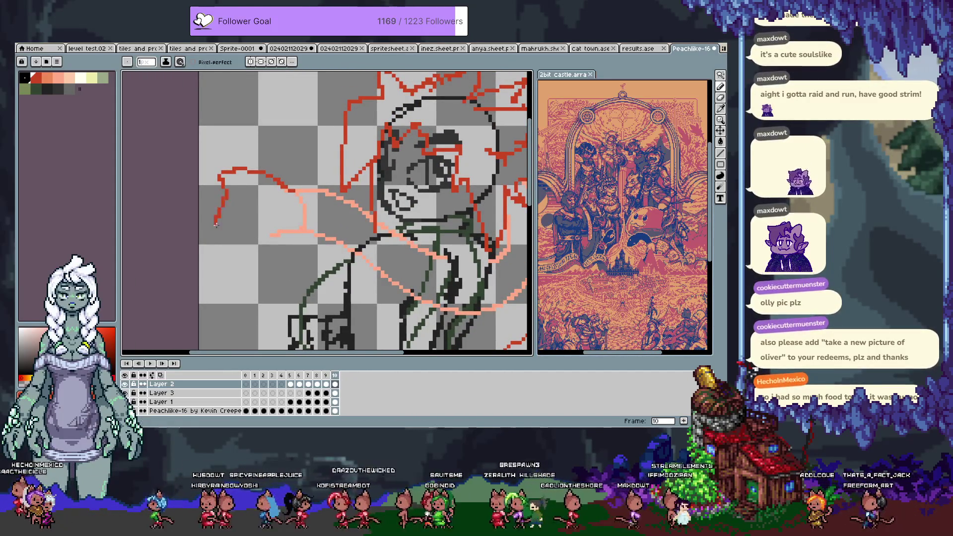
{"action": "key", "text": "ctrl+z"}
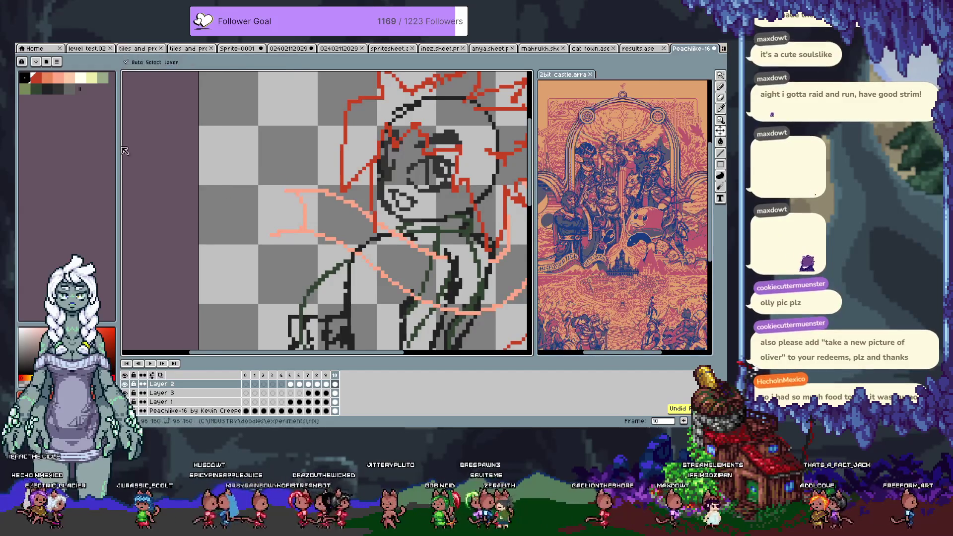
{"action": "key", "text": "b"}
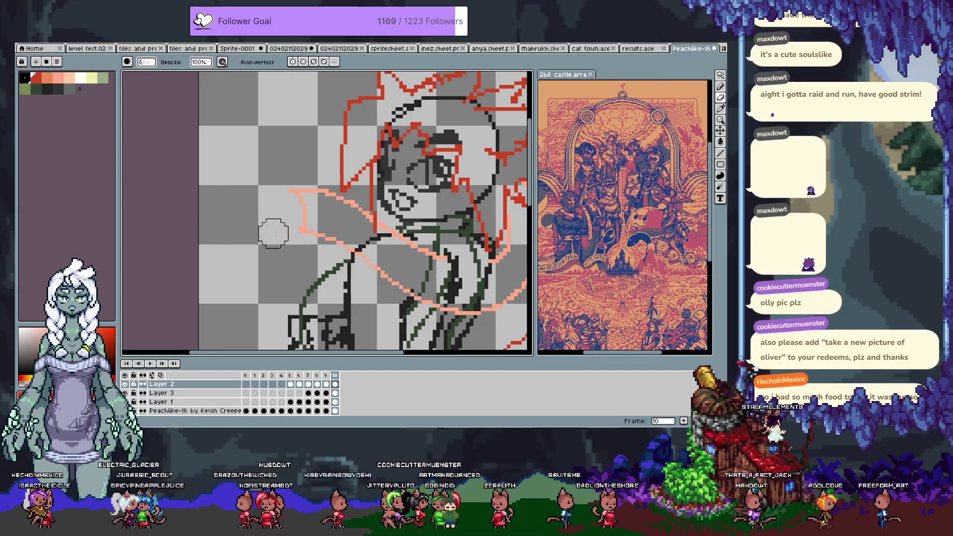
Draw a cream-white billowy outline left of the face with a light swatch, panning to check it
{"action": "left_click", "coordinate": [84, 79]}
{"action": "key", "text": "e"}
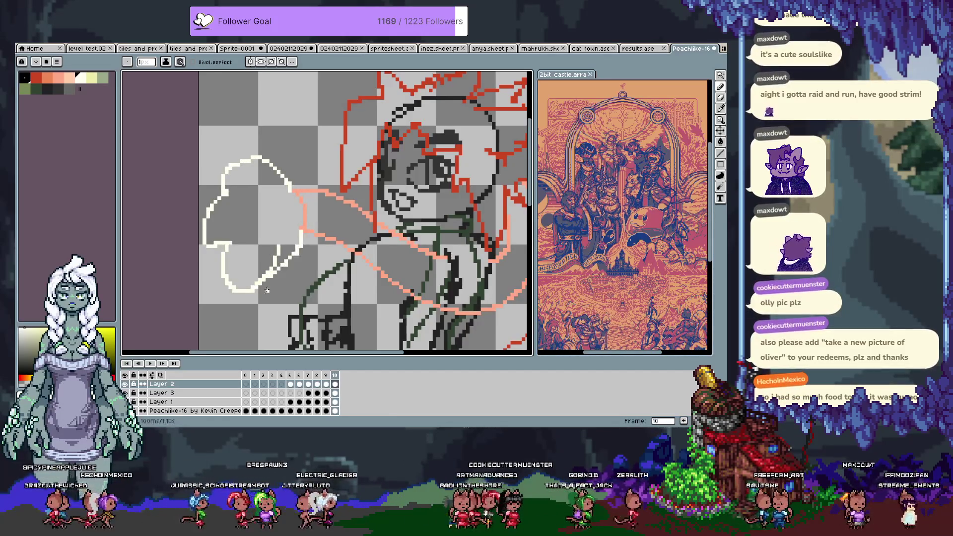
{"action": "left_click_drag", "start_coordinate": [281, 272], "coordinate": [298, 237]}
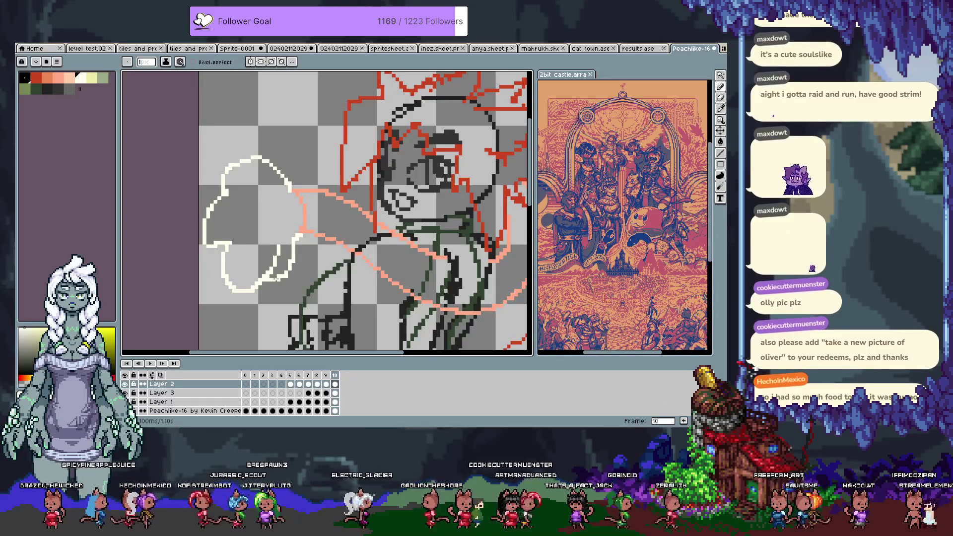
{"action": "left_click_drag", "start_coordinate": [275, 280], "coordinate": [272, 212]}
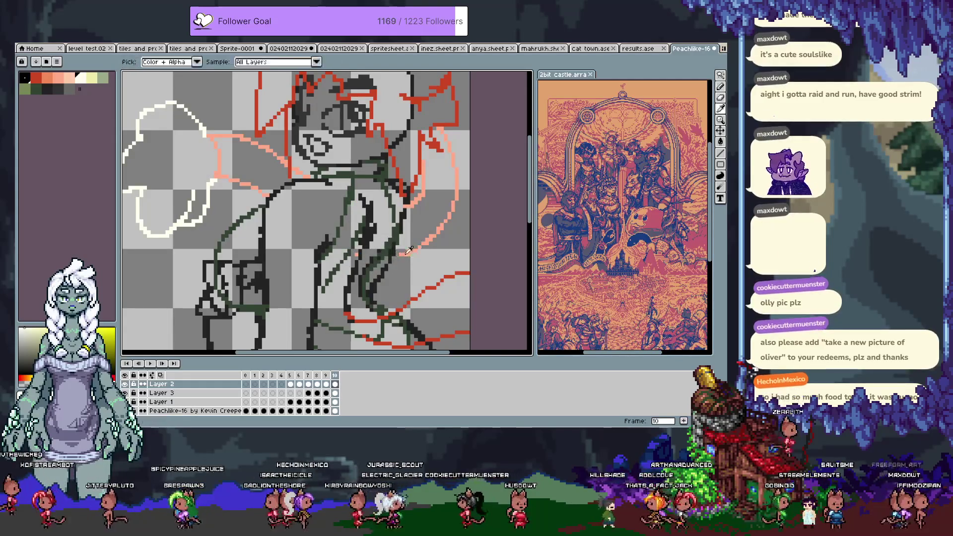
{"action": "left_click_drag", "start_coordinate": [330, 296], "coordinate": [416, 341]}
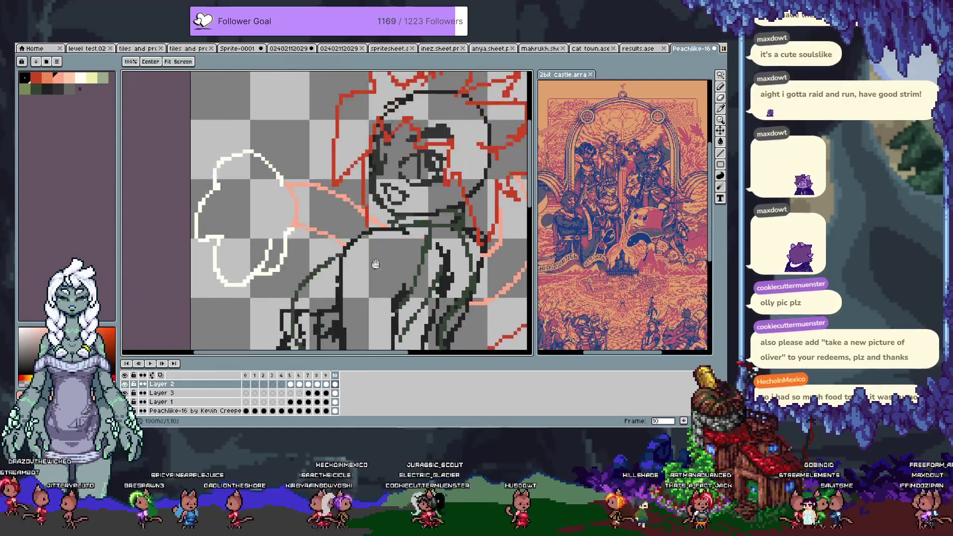
{"action": "key", "text": "e"}
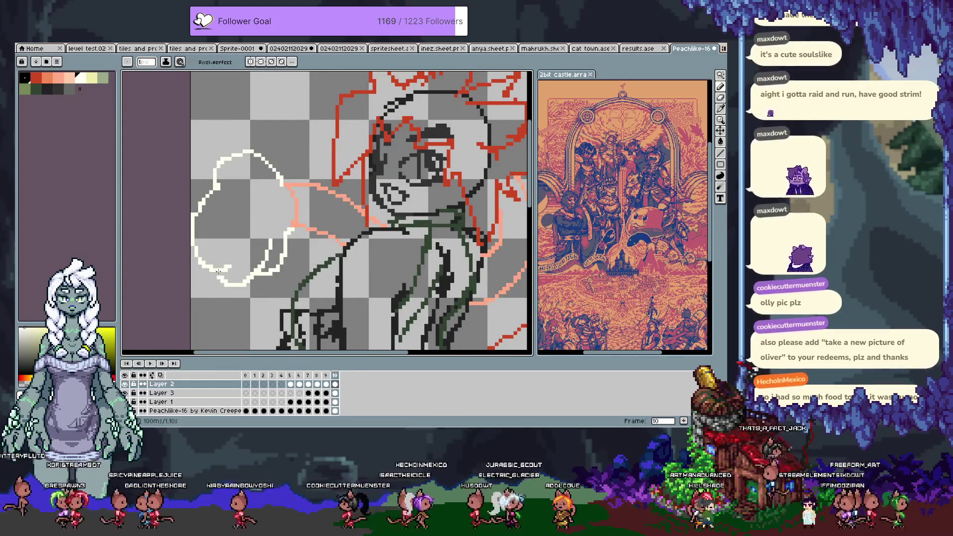
{"action": "mouse_move", "coordinate": [391, 317]}
{"action": "left_mouse_down"}
{"action": "mouse_move", "coordinate": [324, 236]}
{"action": "mouse_move", "coordinate": [321, 120]}
{"action": "left_mouse_up"}
{"action": "left_click_drag", "start_coordinate": [366, 169], "coordinate": [376, 245]}
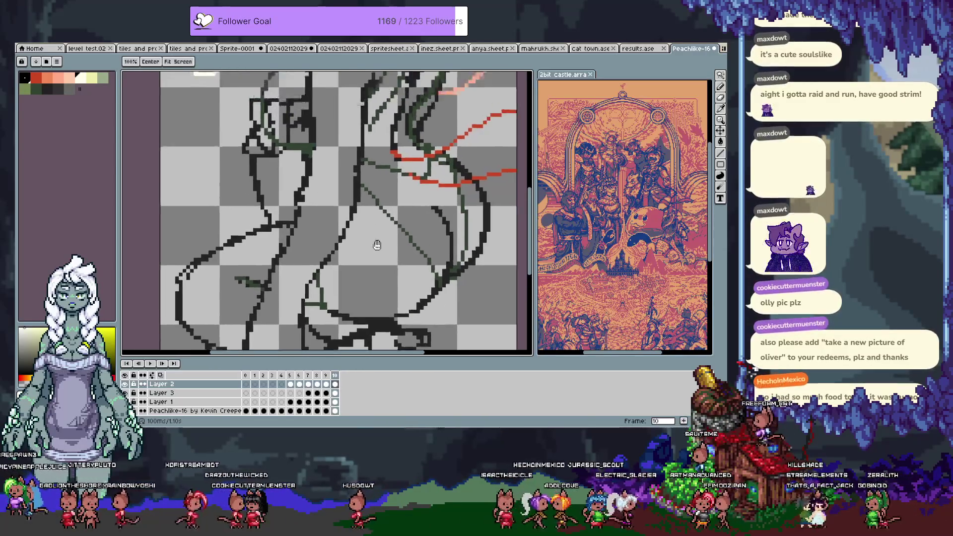
{"action": "scroll", "coordinate": [377, 245], "scroll_direction": "up", "scroll_amount": 1}
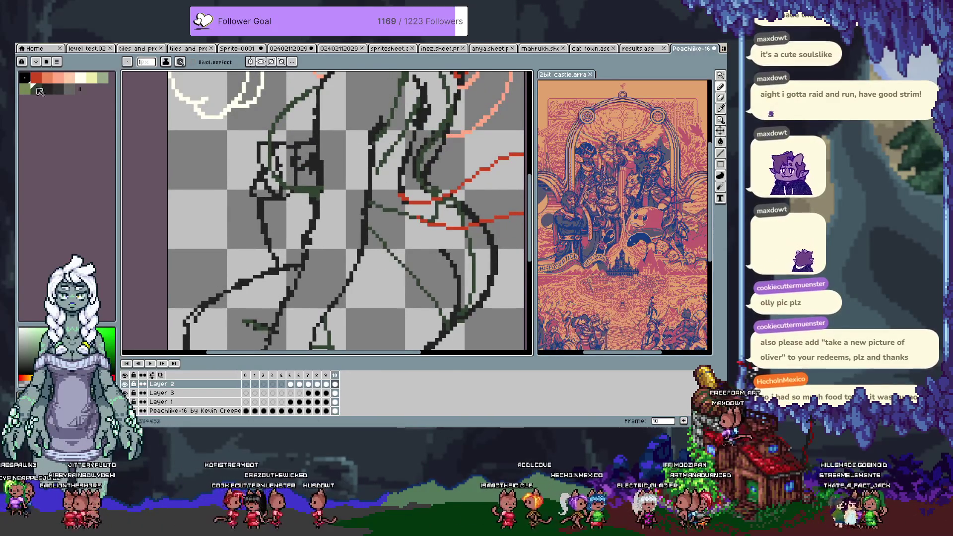
On Layer 1, try a short olive line across the arm twice and undo both attempts
{"action": "key", "text": "v"}
{"action": "left_click", "coordinate": [157, 400]}
{"action": "key", "text": "b"}
{"action": "left_click_drag", "start_coordinate": [320, 145], "coordinate": [367, 154]}
{"action": "key", "text": "v"}
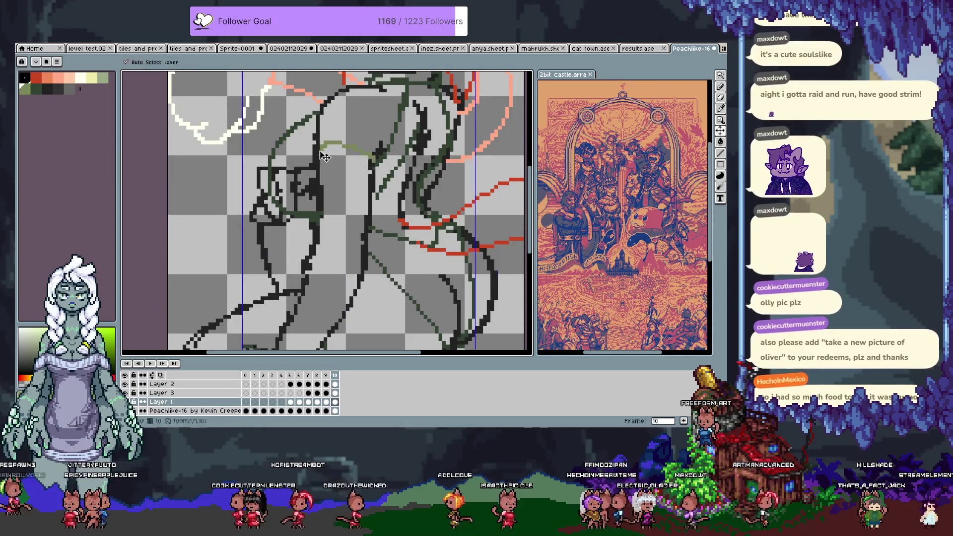
{"action": "key", "text": "ctrl+z"}
{"action": "key", "text": "b"}
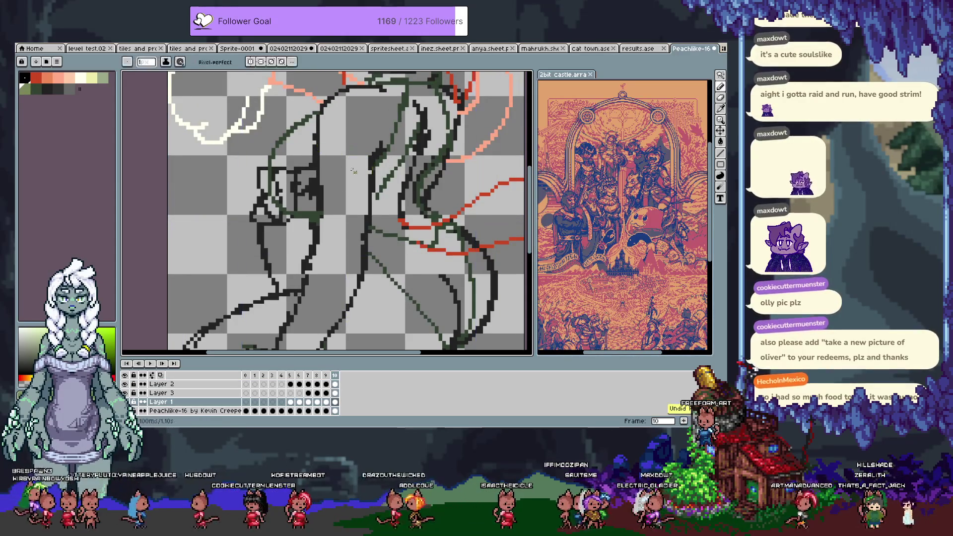
{"action": "left_click_drag", "start_coordinate": [374, 161], "coordinate": [369, 170]}
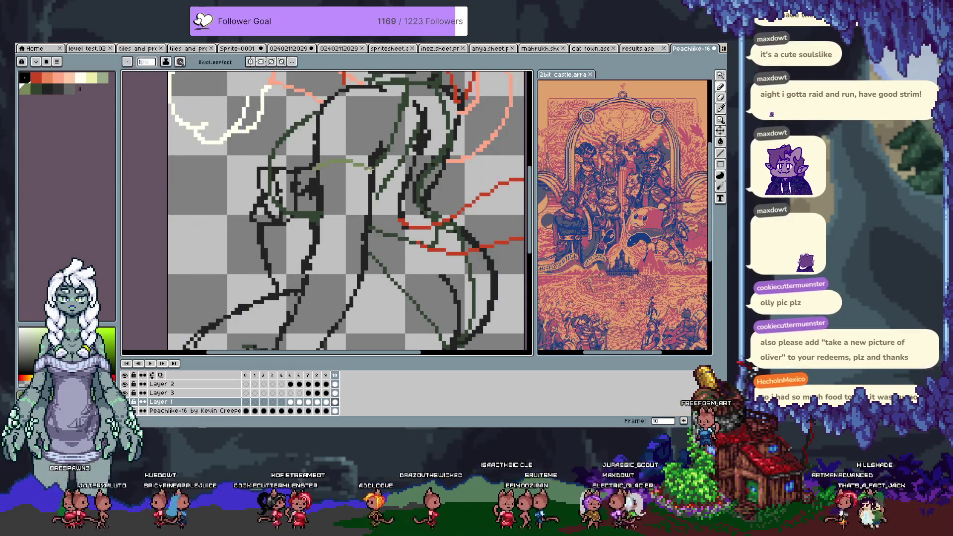
{"action": "key", "text": "ctrl+z"}
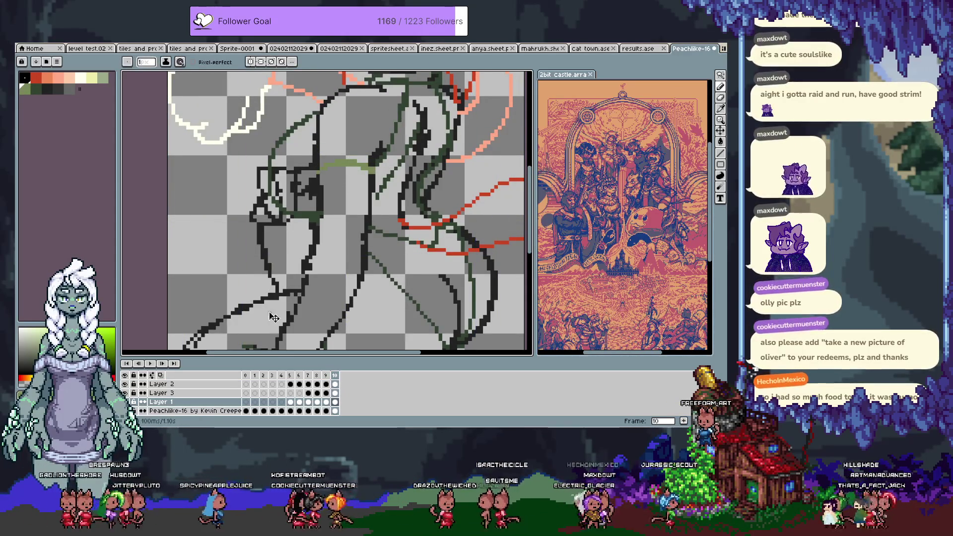
Save the sprite and fit the whole character in view, recentring it
{"action": "key", "text": "ctrl+s"}
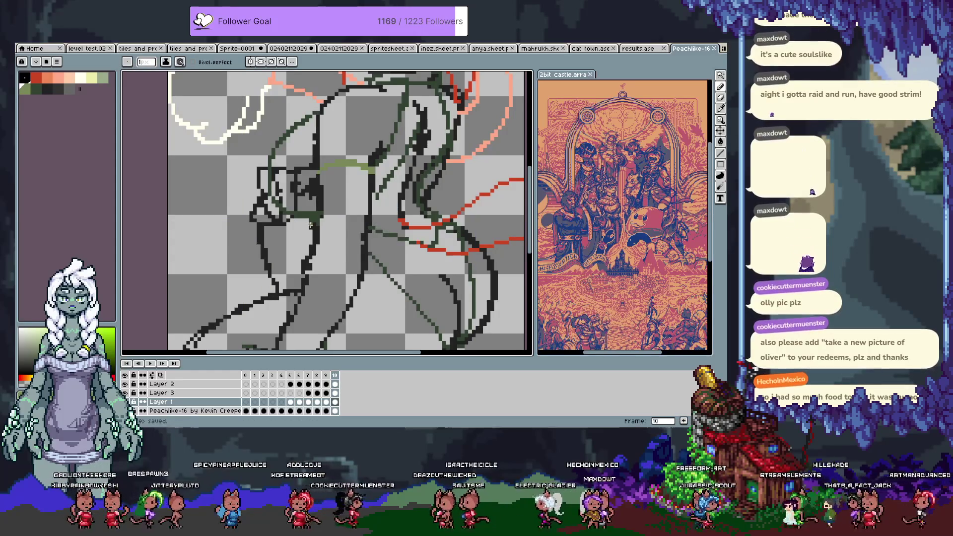
{"action": "key", "text": "ctrl+0"}
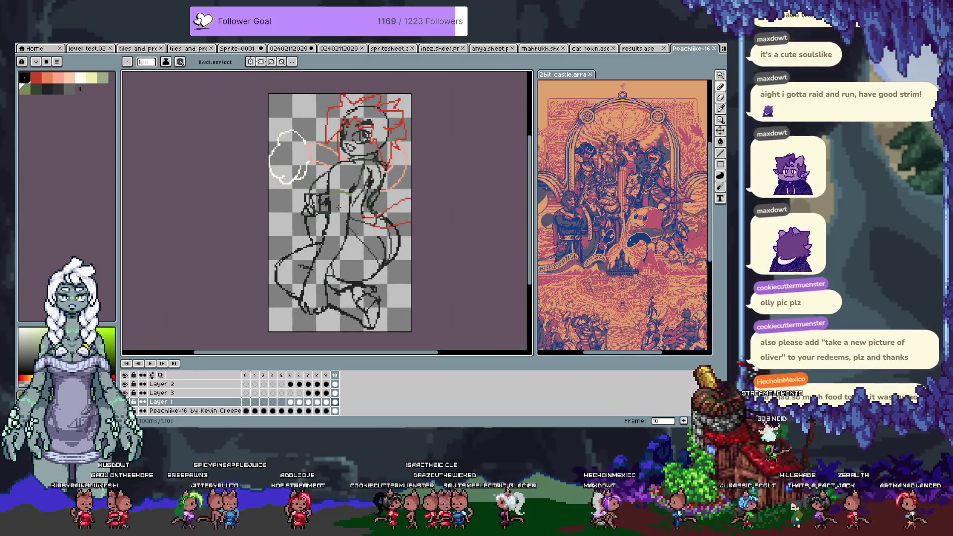
{"action": "scroll", "coordinate": [335, 232], "scroll_direction": "up", "scroll_amount": 3}
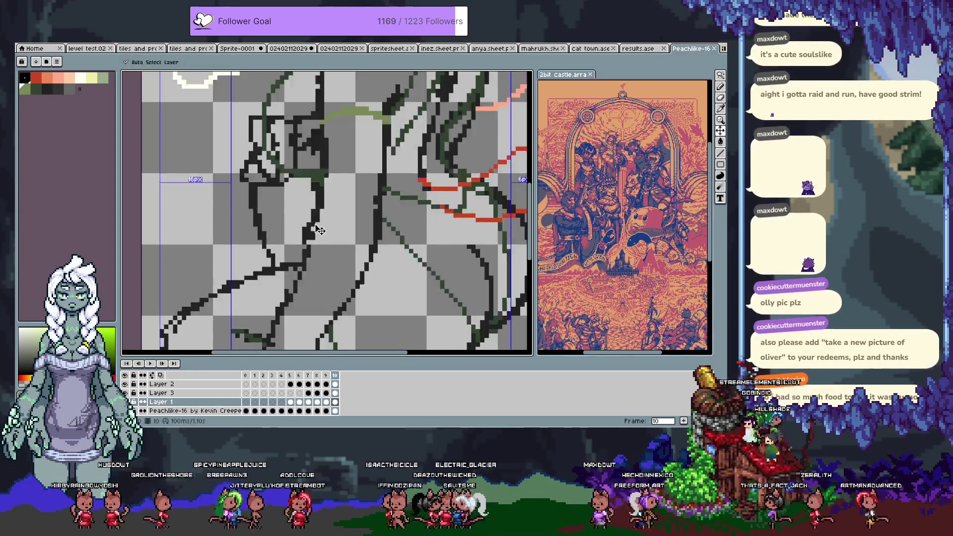
{"action": "key", "text": "e"}
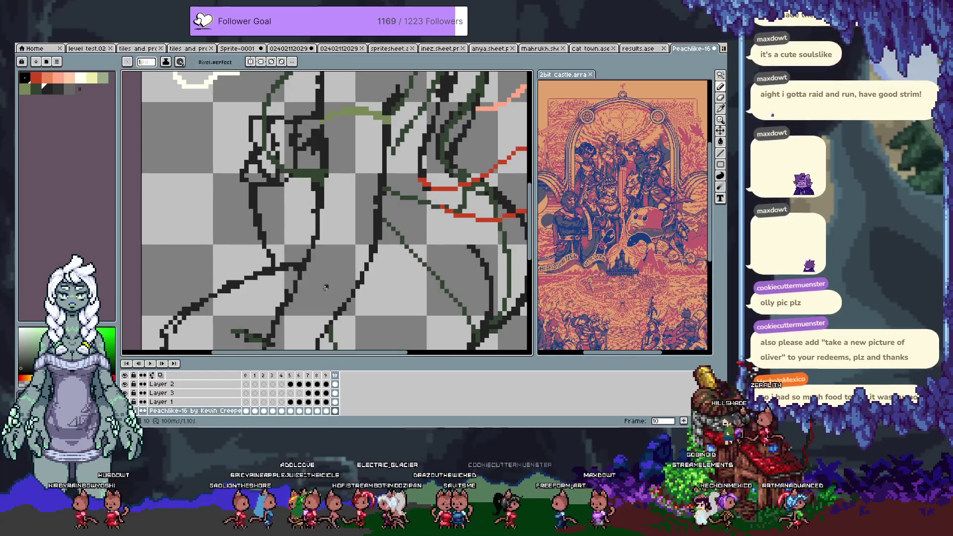
{"action": "key", "text": "ctrl+s"}
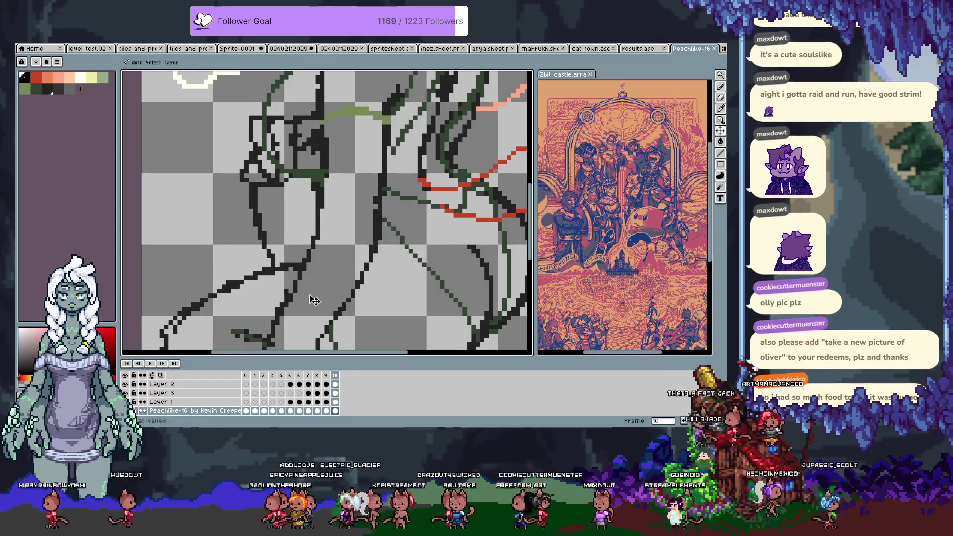
{"action": "scroll", "coordinate": [408, 269], "scroll_direction": "down", "scroll_amount": 2}
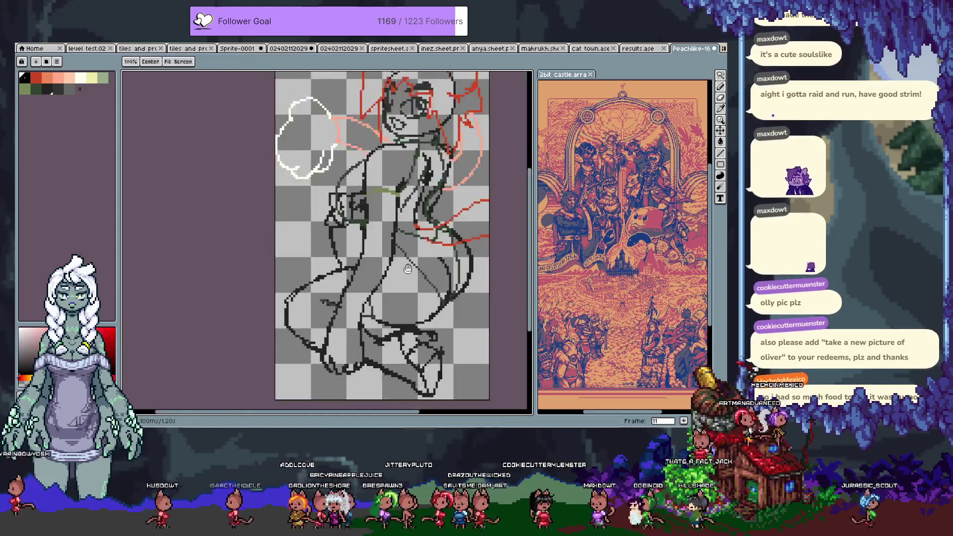
{"action": "left_click_drag", "start_coordinate": [409, 269], "coordinate": [394, 277]}
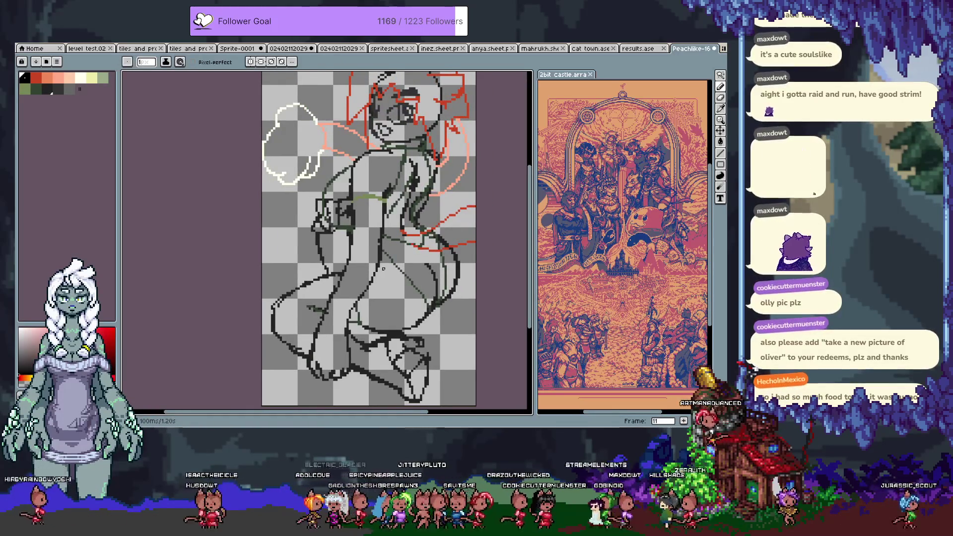
{"action": "left_click_drag", "start_coordinate": [383, 268], "coordinate": [386, 269]}
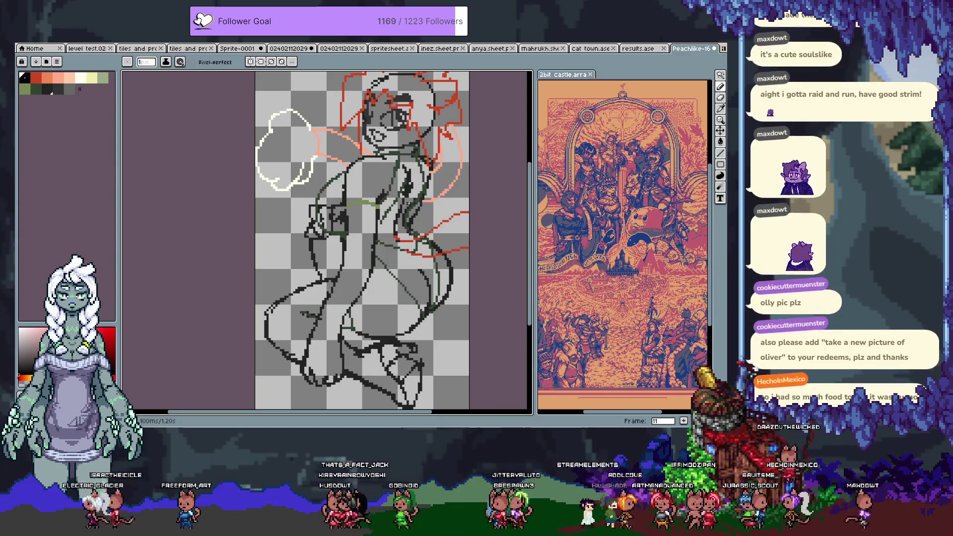
Magic-wand select all line art sampling visible layers and add a new frame 12
{"action": "key", "text": "ctrl+a"}
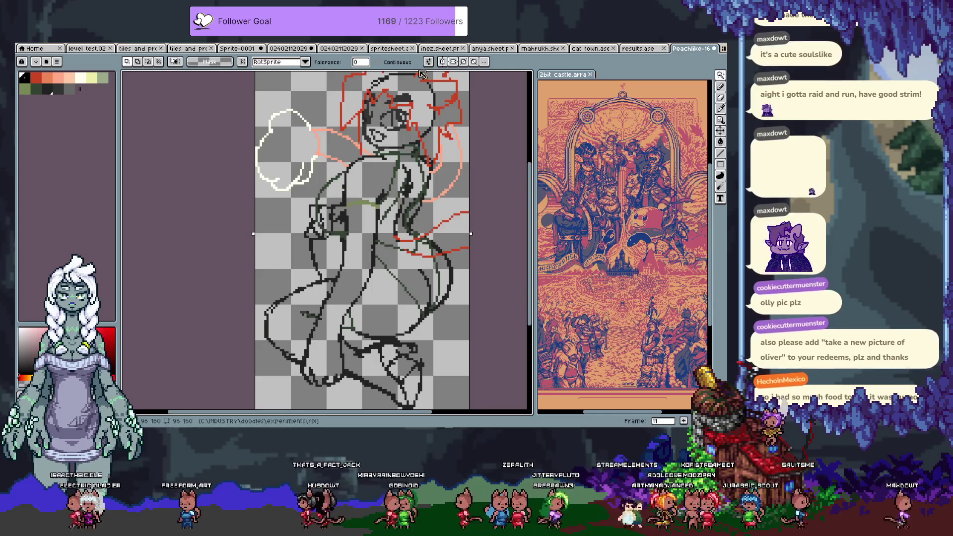
{"action": "left_click", "coordinate": [429, 63]}
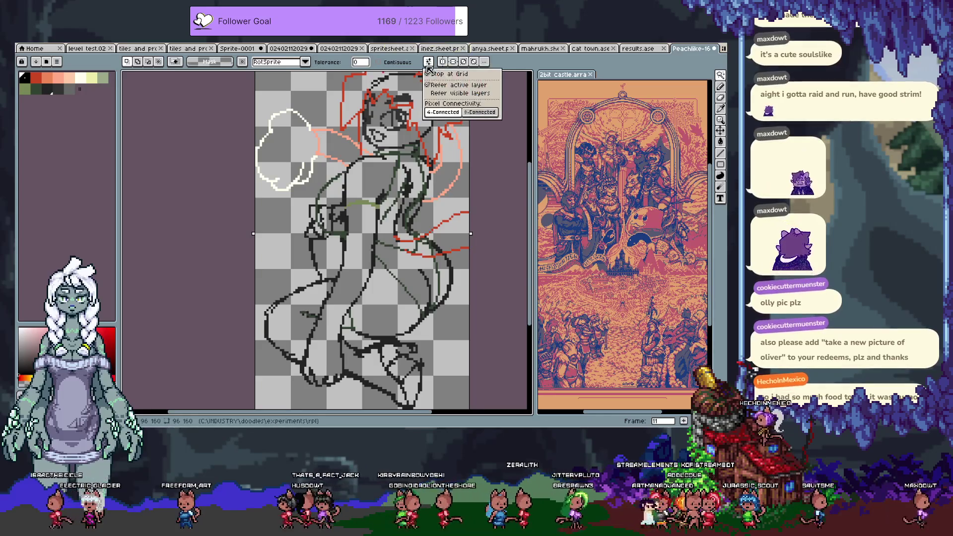
{"action": "left_click", "coordinate": [454, 105]}
{"action": "left_click", "coordinate": [287, 264]}
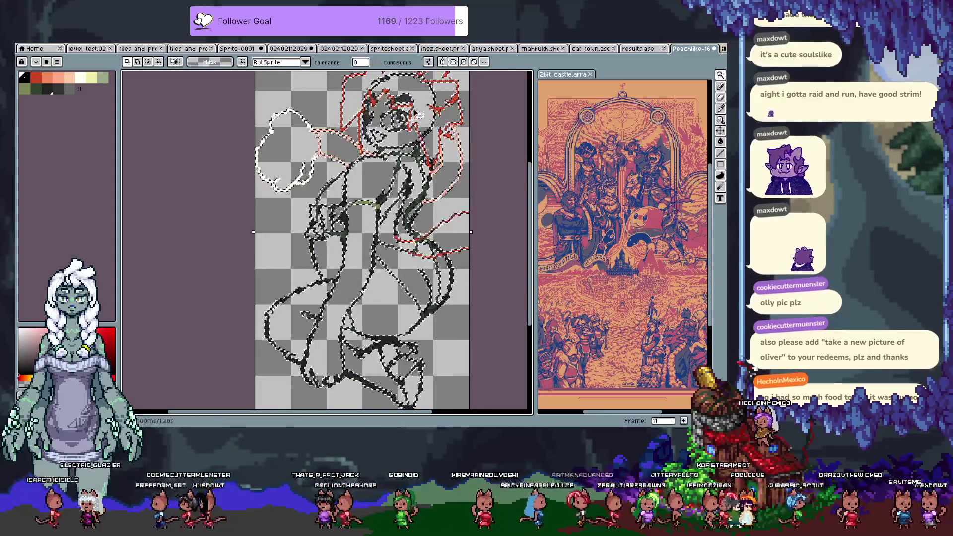
{"action": "key", "text": "Tab"}
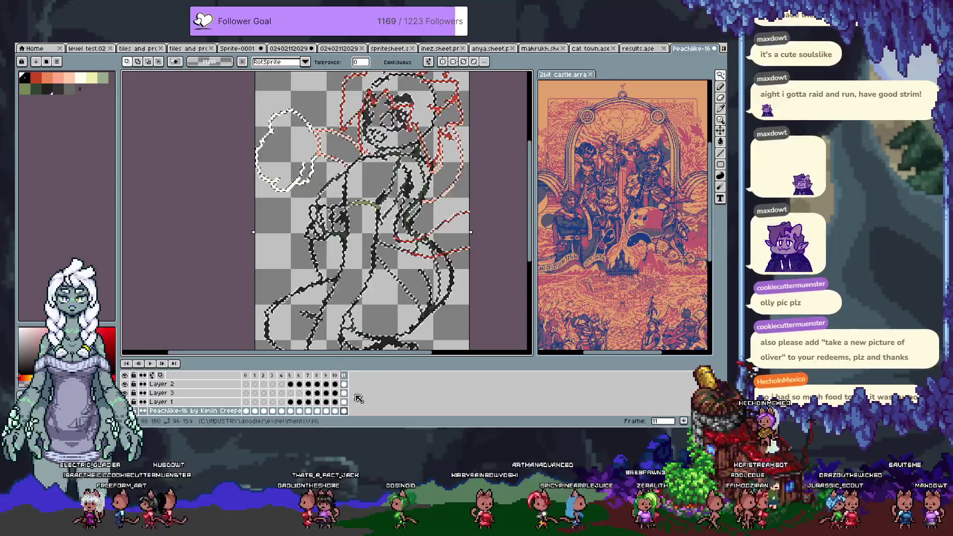
{"action": "key", "text": "alt+b"}
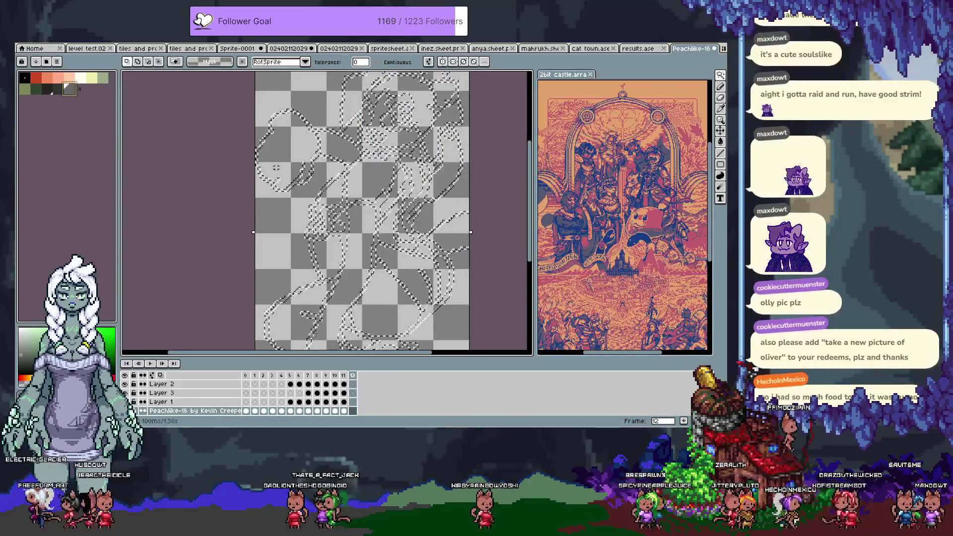
Fill the selection as a grey sketch copy, deselect, and pick dark green on Layer 1
{"action": "key", "text": "f"}
{"action": "key", "text": "b"}
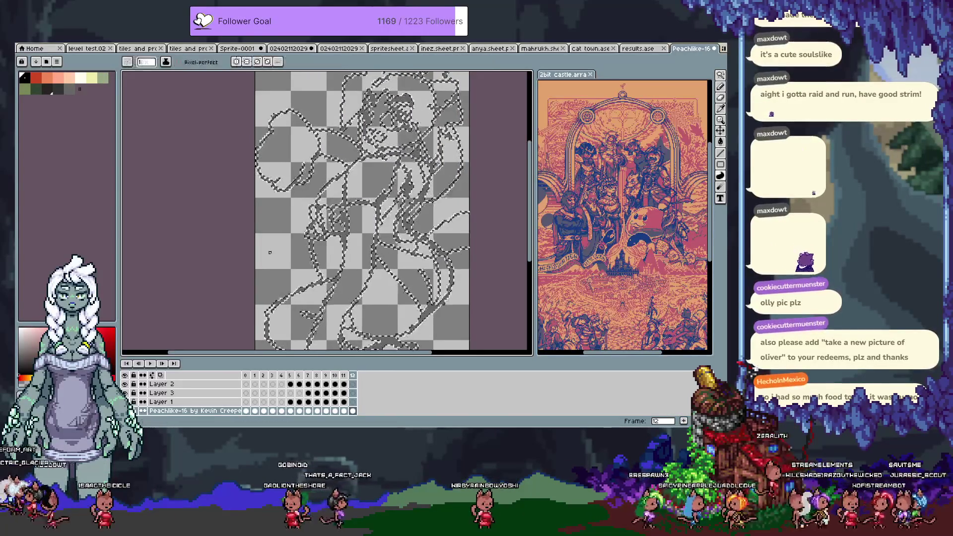
{"action": "key", "text": "ctrl+d"}
{"action": "scroll", "coordinate": [349, 226], "scroll_direction": "up", "scroll_amount": 2}
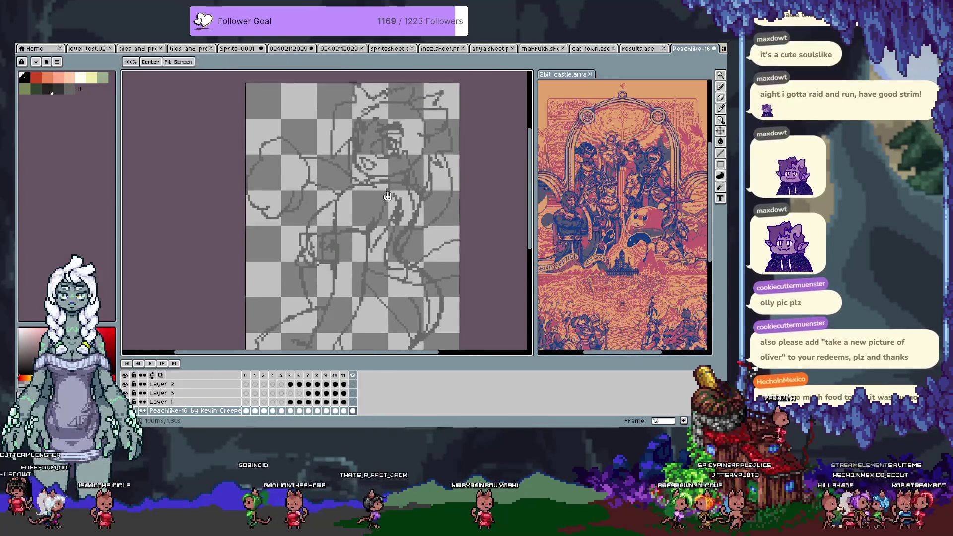
{"action": "left_click", "coordinate": [353, 402]}
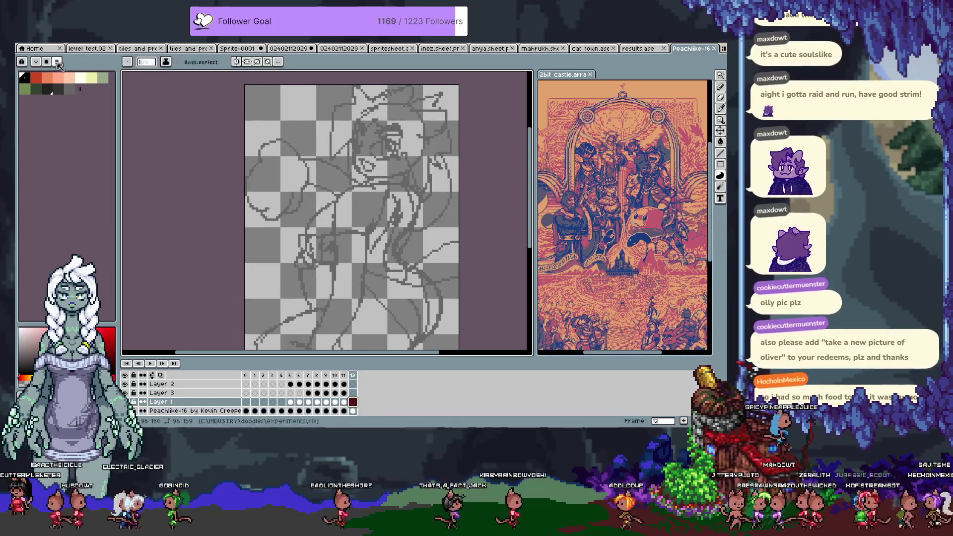
{"action": "left_click", "coordinate": [47, 88]}
{"action": "key", "text": "i"}
Ready the Pencil on the zoomed-in head sketch, briefly sampling a colour from the canvas
{"action": "key", "text": "b"}
{"action": "scroll", "coordinate": [325, 122], "scroll_direction": "up", "scroll_amount": 2}
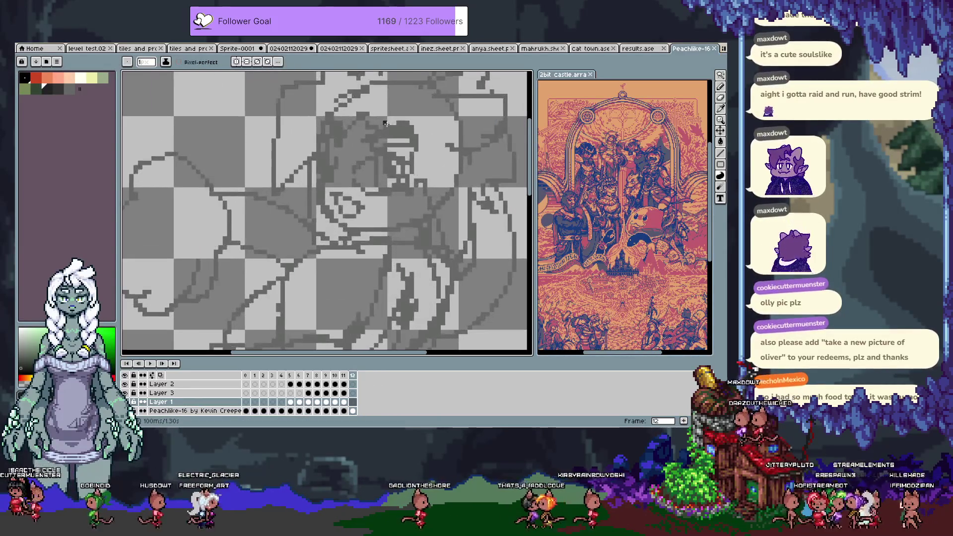
{"action": "scroll", "coordinate": [282, 237], "scroll_direction": "up", "scroll_amount": 1}
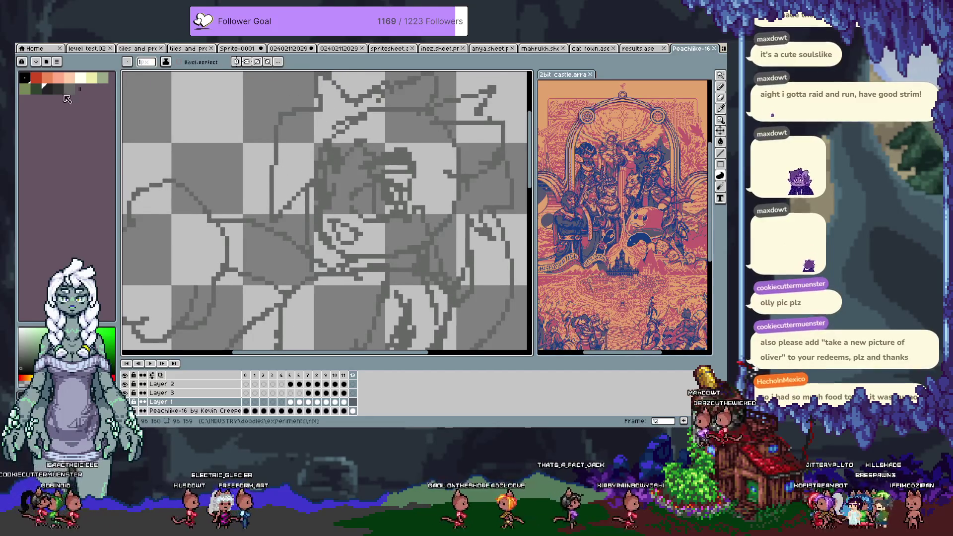
{"action": "scroll", "coordinate": [200, 156], "scroll_direction": "down", "scroll_amount": 1}
{"action": "scroll", "coordinate": [200, 157], "scroll_direction": "up", "scroll_amount": 1}
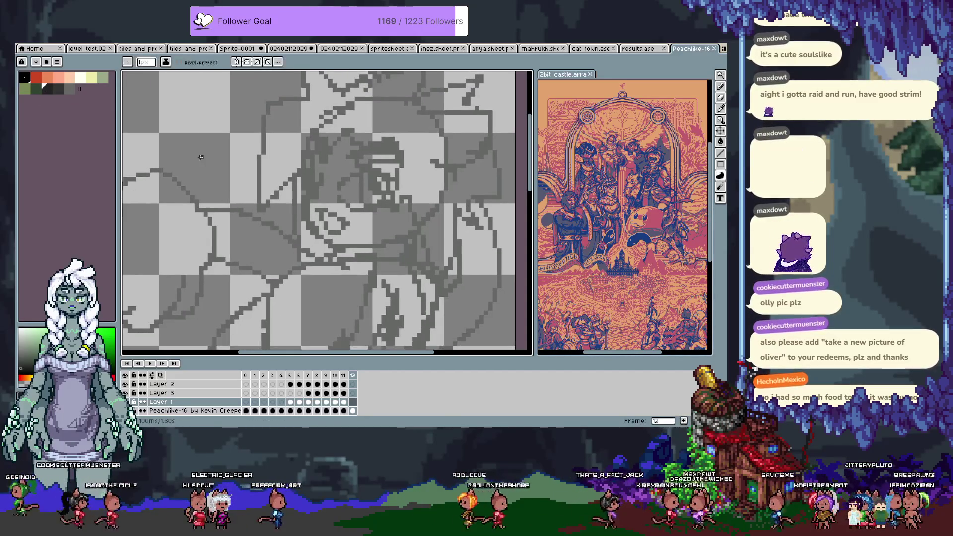
{"action": "key", "text": "alt"}
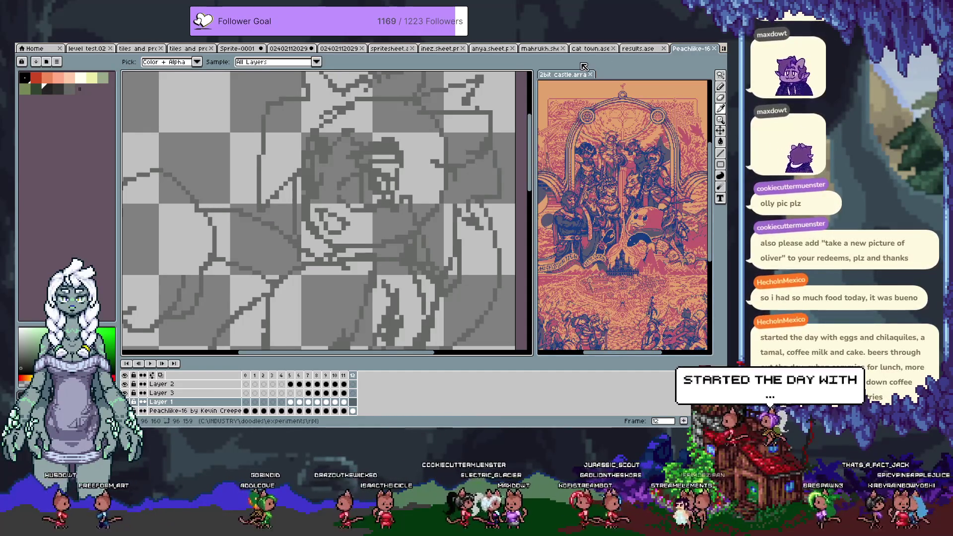
{"action": "key", "text": "b"}
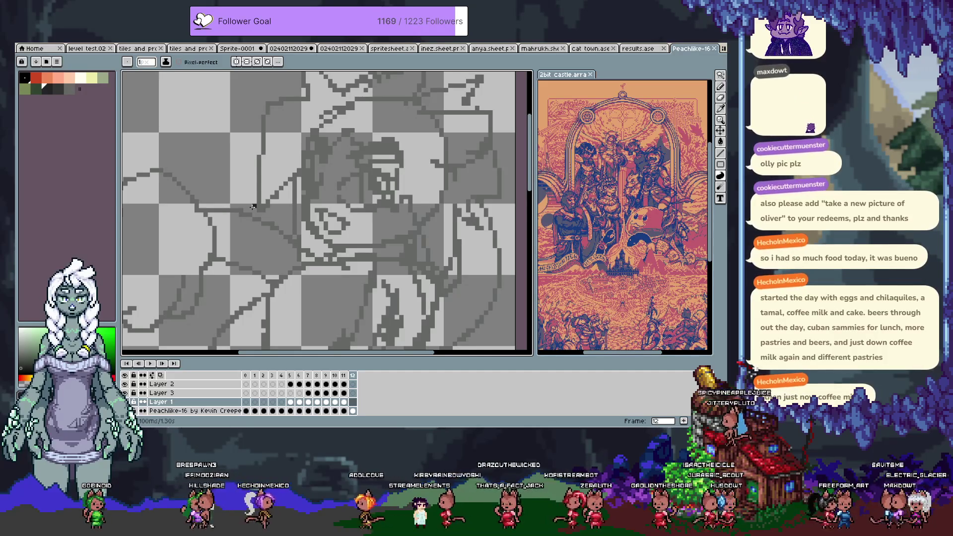
{"action": "scroll", "coordinate": [268, 205], "scroll_direction": "up", "scroll_amount": 2}
{"action": "scroll", "coordinate": [267, 205], "scroll_direction": "down", "scroll_amount": 2}
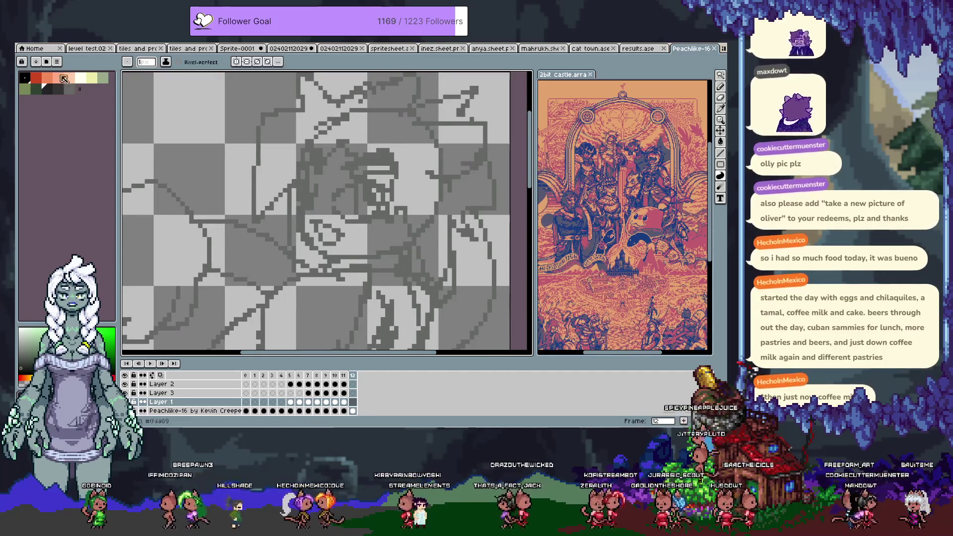
{"action": "scroll", "coordinate": [305, 172], "scroll_direction": "down", "scroll_amount": 2}
{"action": "scroll", "coordinate": [304, 172], "scroll_direction": "up", "scroll_amount": 1}
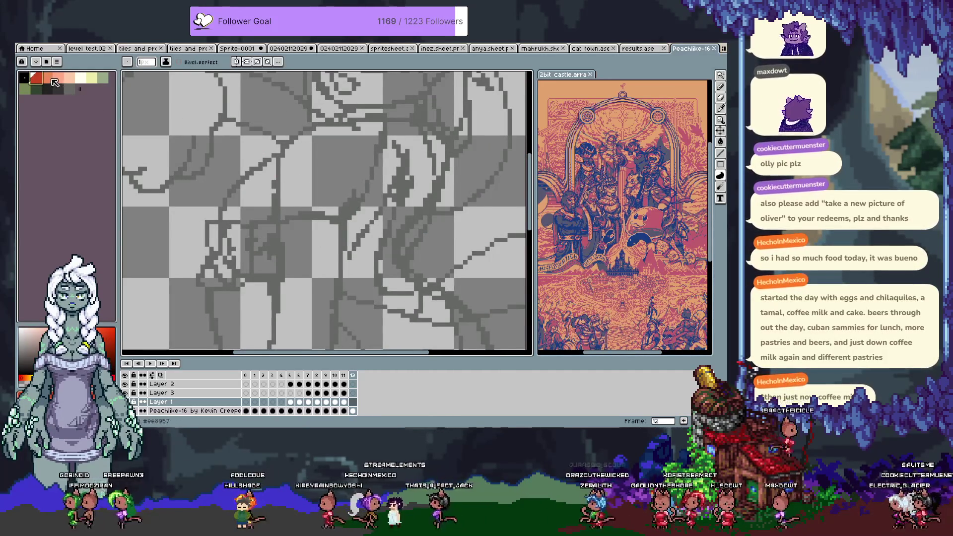
Try orange strokes down the shoulder sketch, undoing each attempt and zooming out one step
{"action": "left_click_drag", "start_coordinate": [278, 162], "coordinate": [278, 216]}
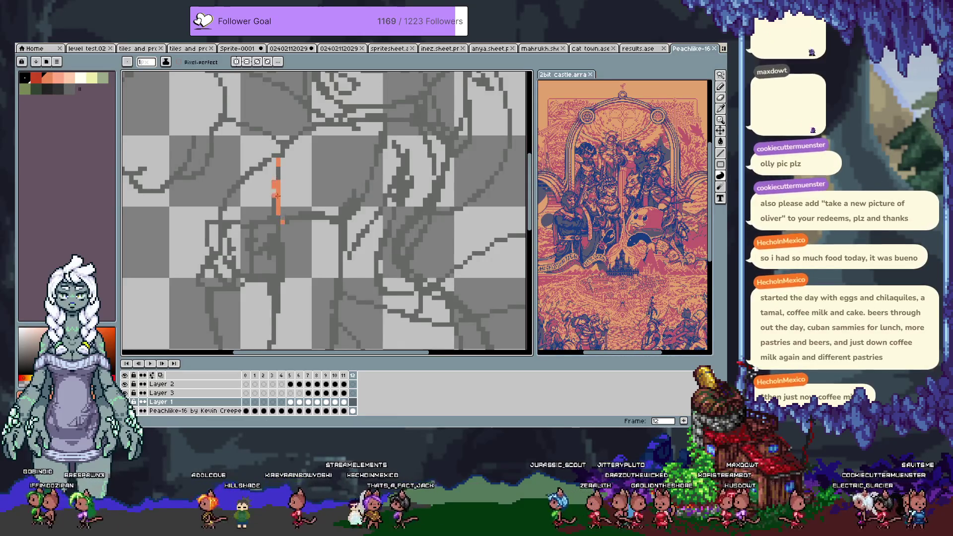
{"action": "key", "text": "ctrl+z"}
{"action": "scroll", "coordinate": [278, 178], "scroll_direction": "up", "scroll_amount": 1}
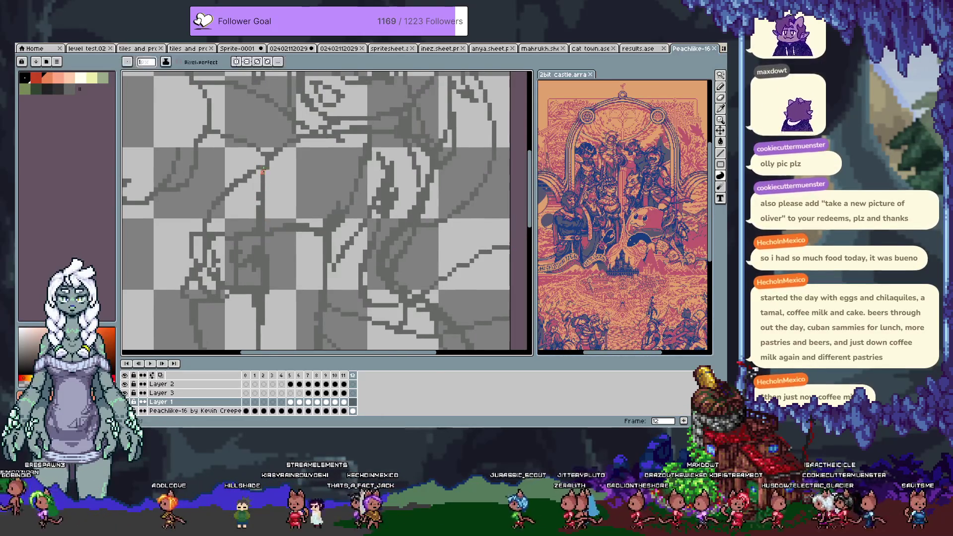
{"action": "key", "text": "ctrl+z"}
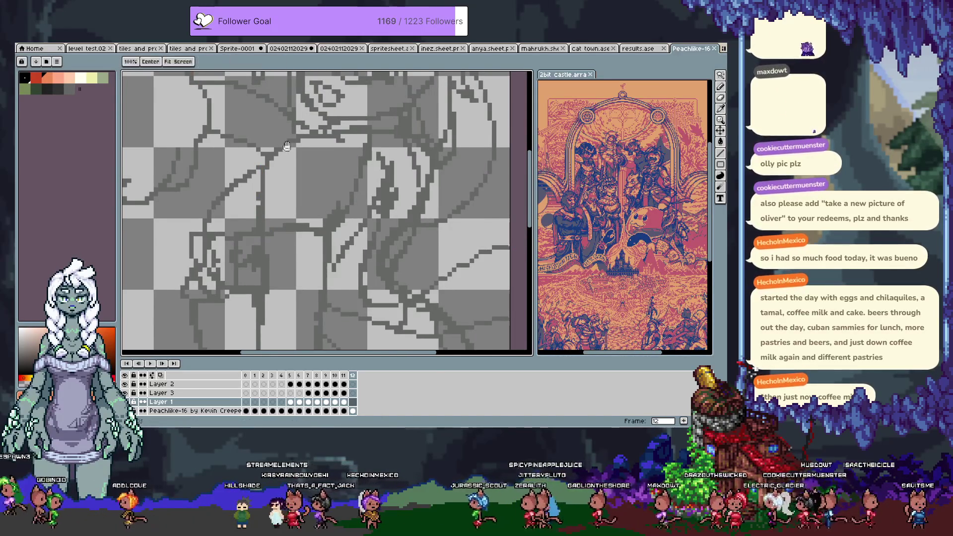
{"action": "key", "text": "minus"}
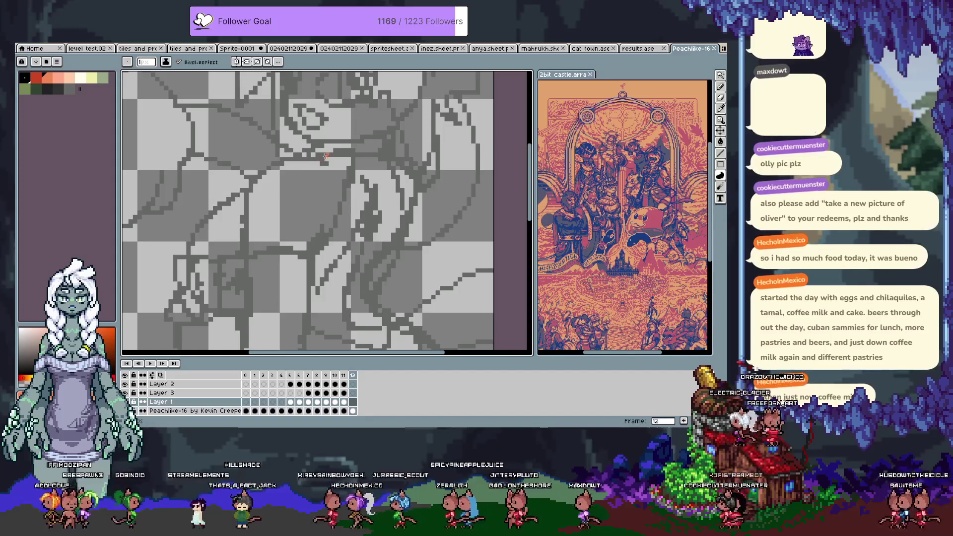
{"action": "mouse_move", "coordinate": [292, 155]}
{"action": "left_mouse_down"}
{"action": "mouse_move", "coordinate": [254, 179]}
{"action": "mouse_move", "coordinate": [246, 257]}
{"action": "left_mouse_up"}
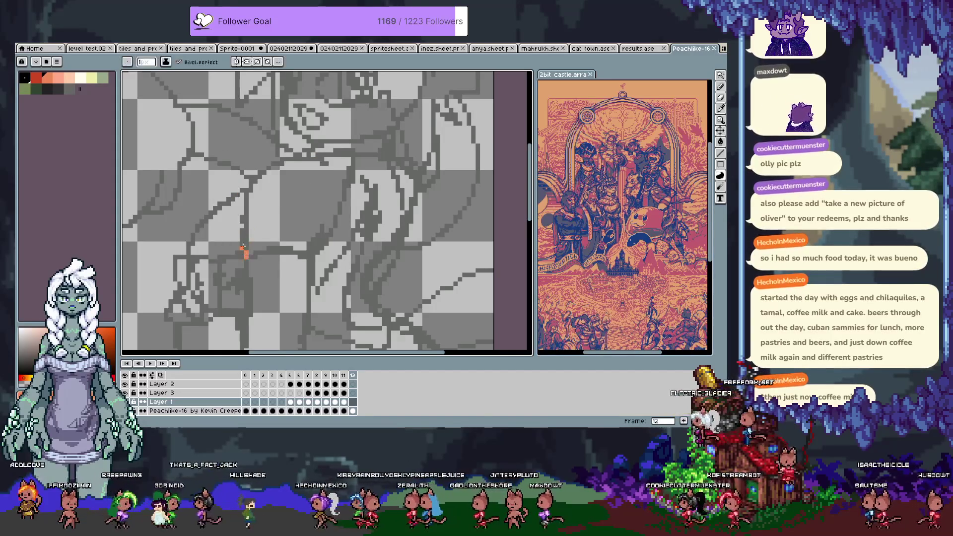
{"action": "key", "text": "ctrl+z"}
{"action": "mouse_move", "coordinate": [319, 158]}
{"action": "left_mouse_down"}
{"action": "mouse_move", "coordinate": [276, 161]}
{"action": "mouse_move", "coordinate": [246, 212]}
{"action": "left_mouse_up"}
{"action": "key", "text": "ctrl+z"}
Retry the orange arc curving down and left several times, undoing stray versions
{"action": "mouse_move", "coordinate": [324, 160]}
{"action": "left_mouse_down"}
{"action": "mouse_move", "coordinate": [312, 153]}
{"action": "mouse_move", "coordinate": [245, 245]}
{"action": "left_mouse_up"}
{"action": "key", "text": "ctrl+z"}
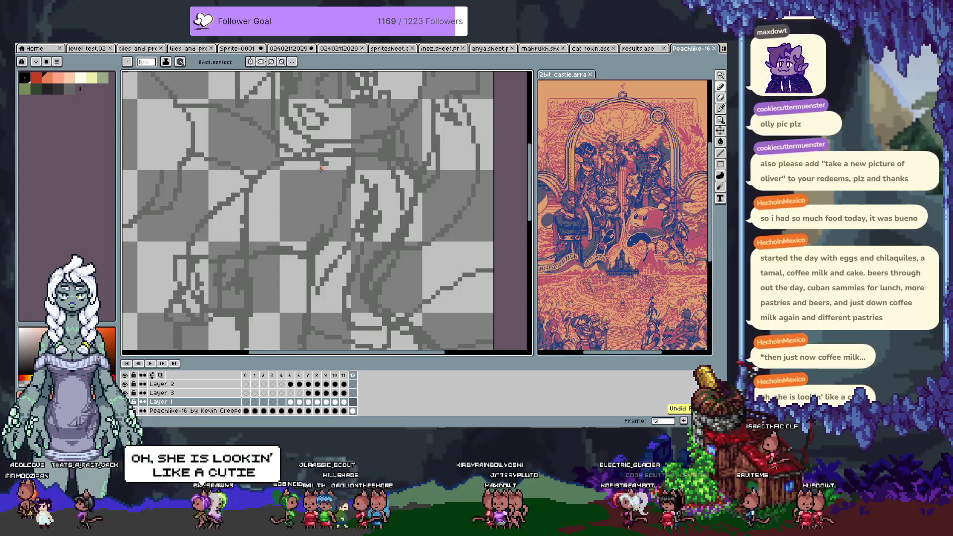
{"action": "left_click_drag", "start_coordinate": [323, 163], "coordinate": [249, 238]}
{"action": "key", "text": "ctrl+z"}
{"action": "left_click_drag", "start_coordinate": [253, 178], "coordinate": [248, 252]}
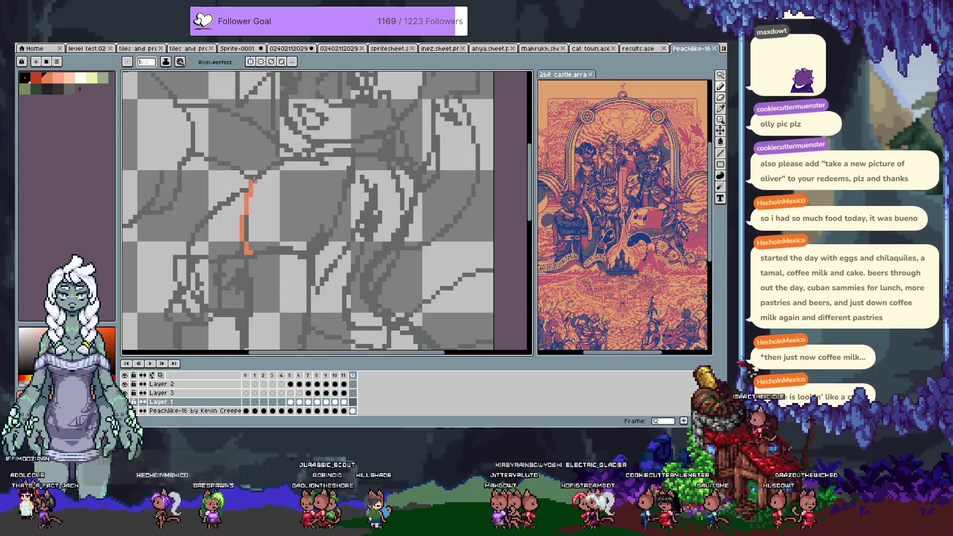
{"action": "key", "text": "ctrl+z"}
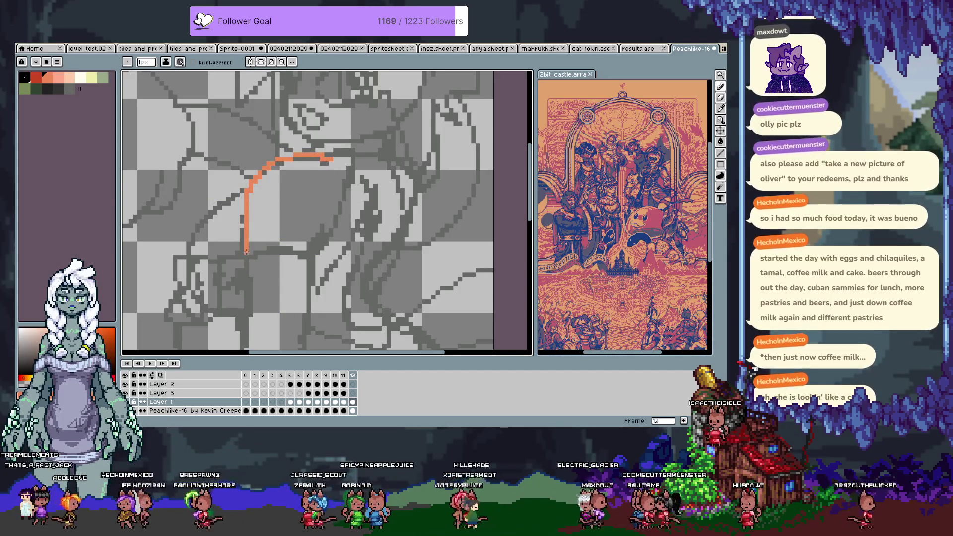
{"action": "left_click_drag", "start_coordinate": [247, 252], "coordinate": [253, 252]}
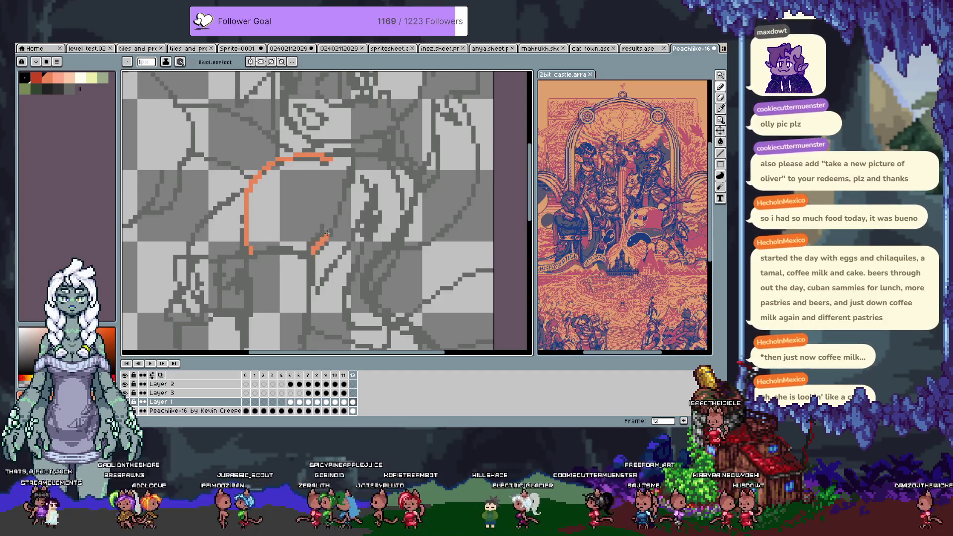
{"action": "key", "text": "ctrl+z"}
{"action": "key", "text": "ctrl"}
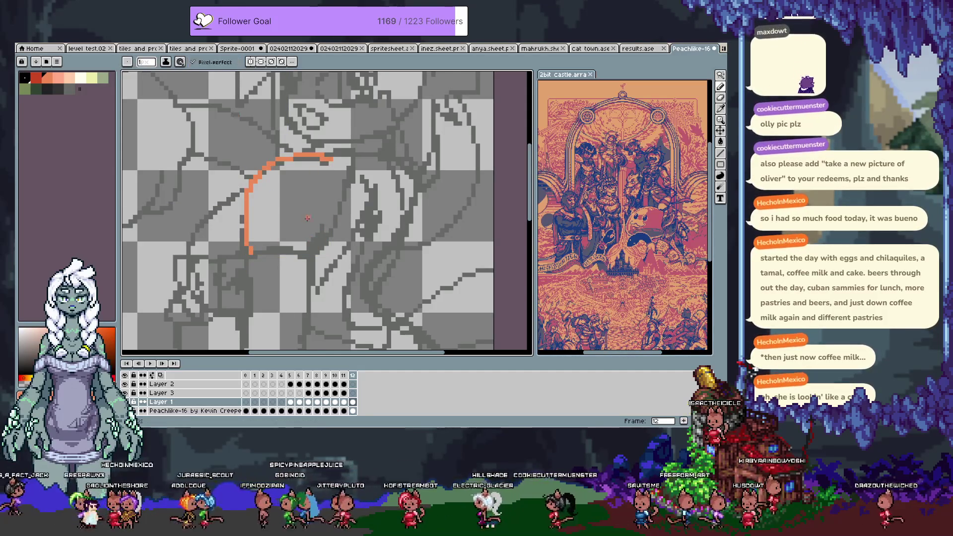
Add an orange diagonal to the right and refine the left arc's lower tail
{"action": "left_click_drag", "start_coordinate": [312, 253], "coordinate": [339, 205]}
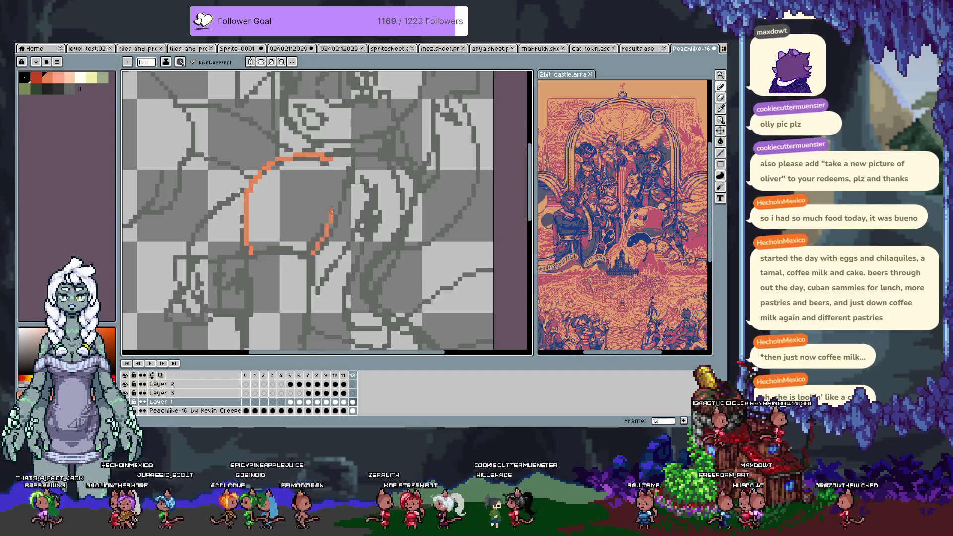
{"action": "key", "text": "ctrl+z"}
{"action": "left_click_drag", "start_coordinate": [312, 253], "coordinate": [337, 208]}
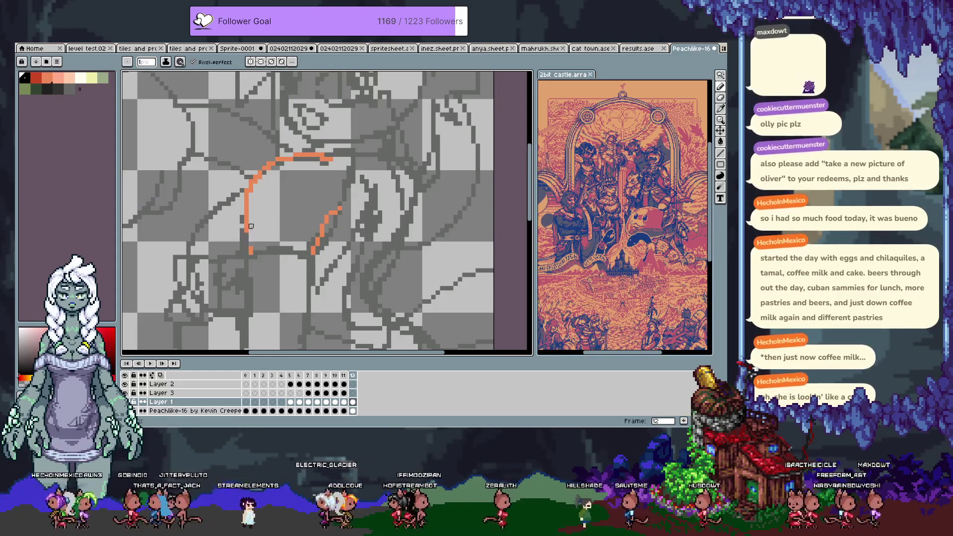
{"action": "left_click_drag", "start_coordinate": [251, 235], "coordinate": [246, 221]}
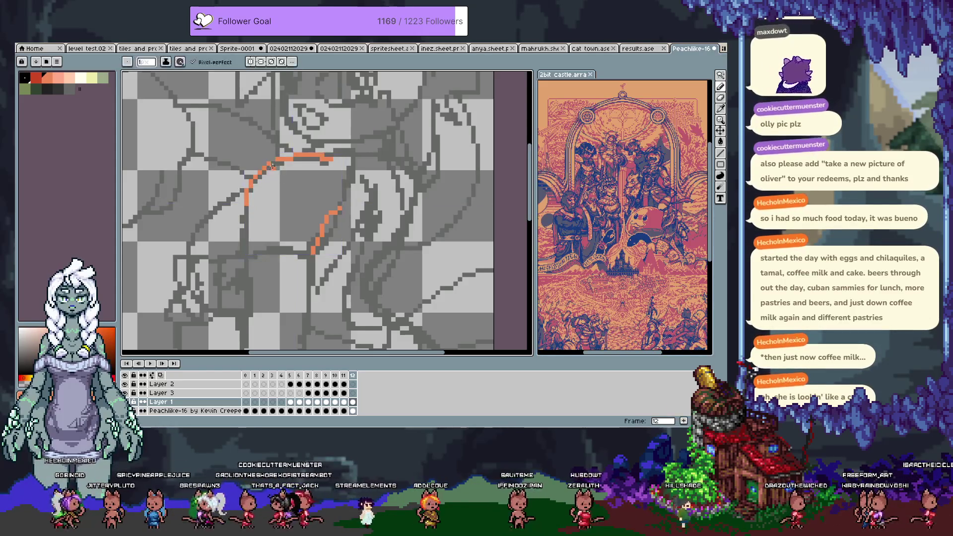
{"action": "left_click_drag", "start_coordinate": [246, 209], "coordinate": [242, 227]}
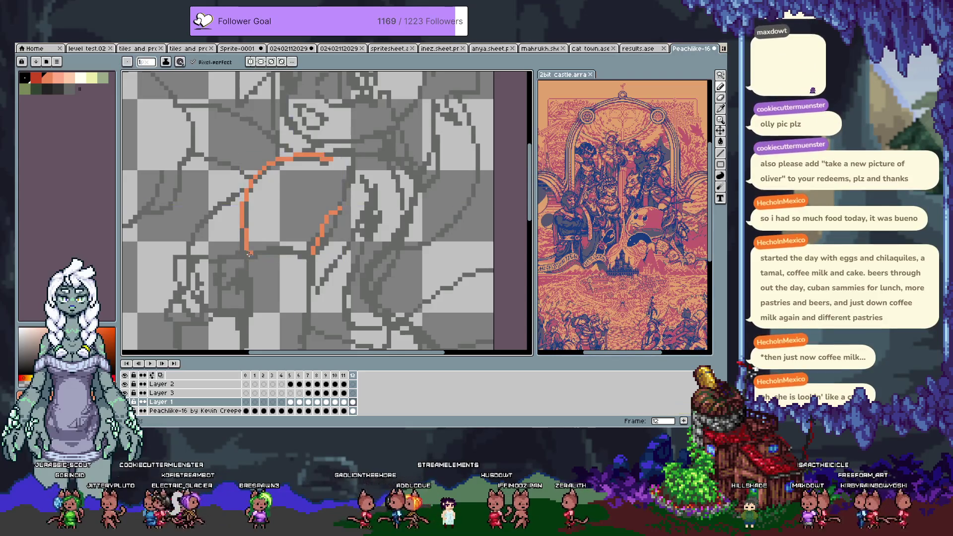
{"action": "left_click_drag", "start_coordinate": [246, 261], "coordinate": [214, 246]}
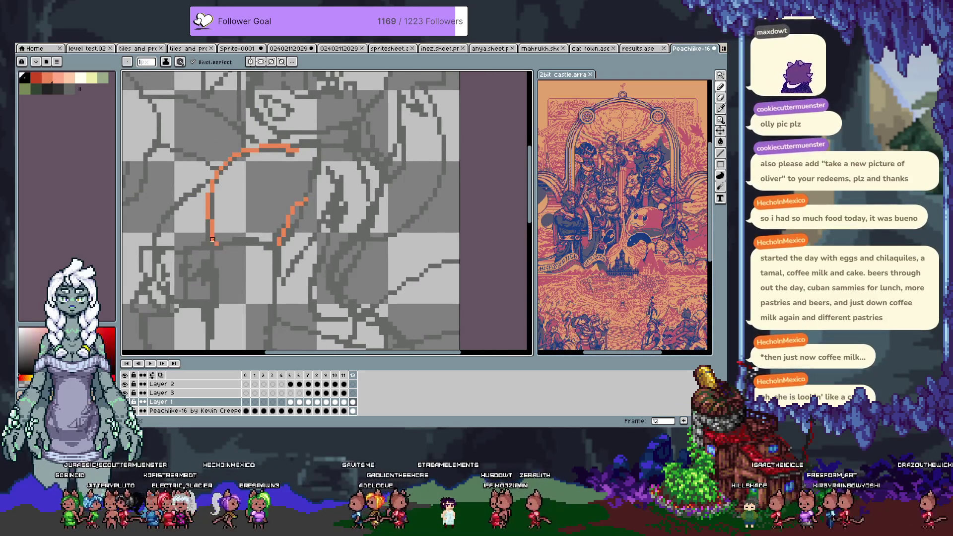
{"action": "key", "text": "ctrl+z"}
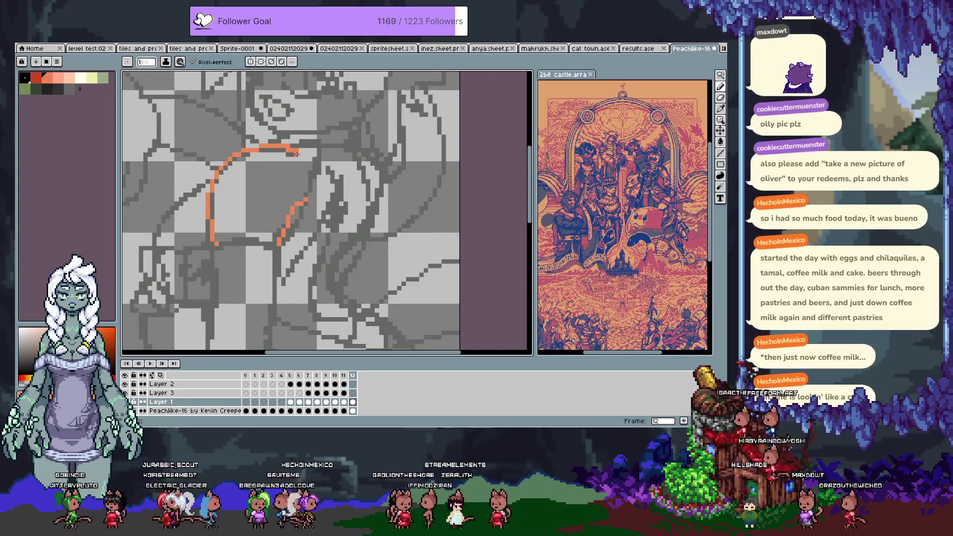
Bring the shoulder into view and draw a short vertical orange stroke beside the head
{"action": "left_click_drag", "start_coordinate": [332, 172], "coordinate": [314, 259]}
{"action": "left_click_drag", "start_coordinate": [238, 123], "coordinate": [239, 167]}
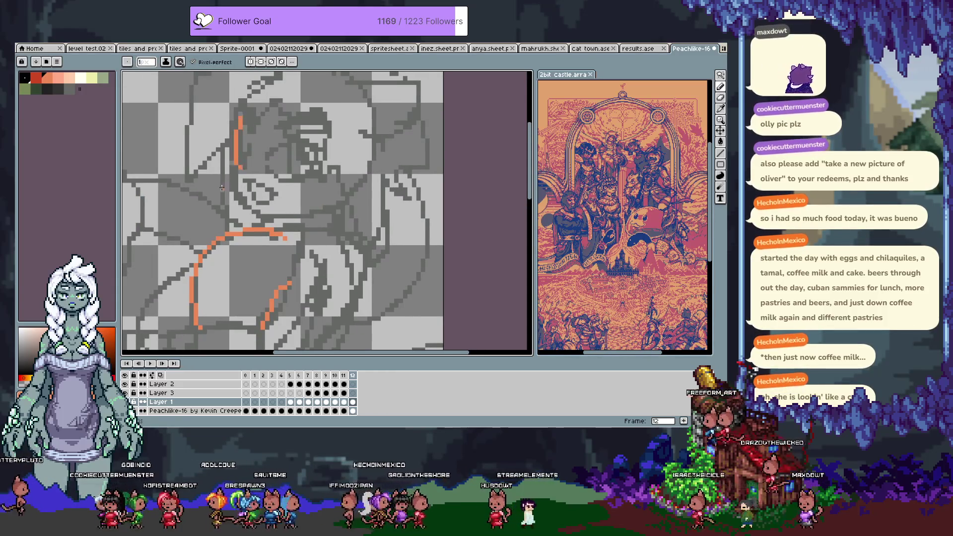
Draw the diagonal orange arm stroke, redoing attempts until its angle and length fit the sketch
{"action": "key", "text": "ctrl+z"}
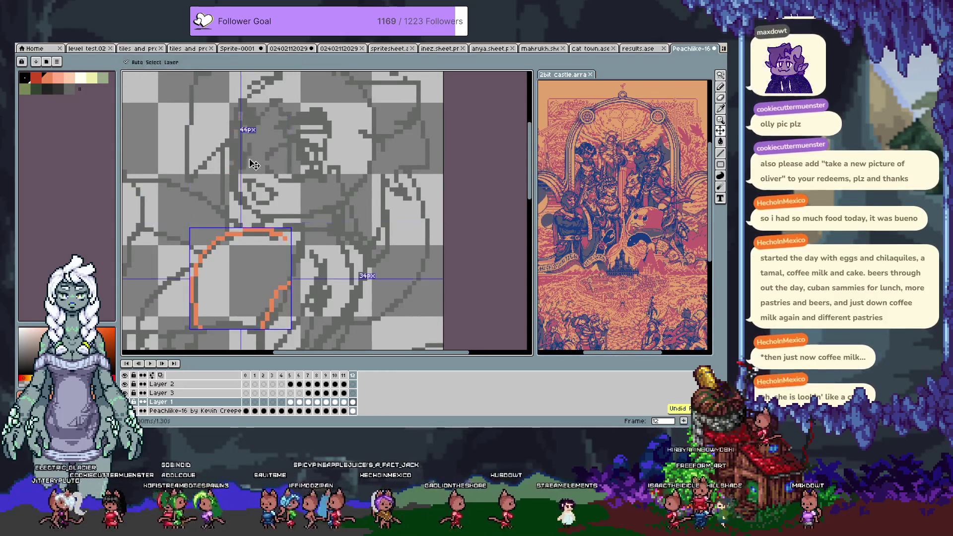
{"action": "left_click_drag", "start_coordinate": [250, 149], "coordinate": [231, 170]}
{"action": "key", "text": "ctrl+z"}
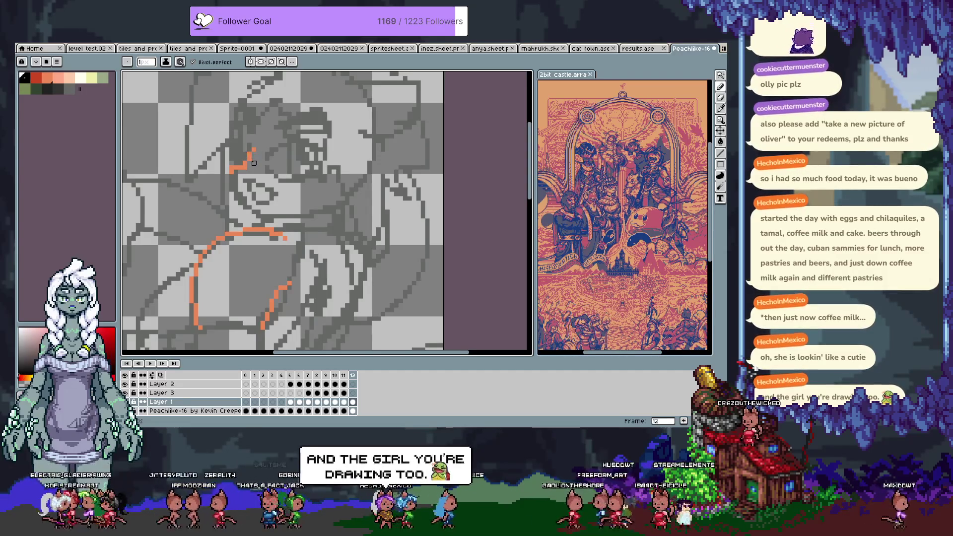
{"action": "key", "text": "ctrl+z"}
{"action": "left_click_drag", "start_coordinate": [248, 141], "coordinate": [231, 169]}
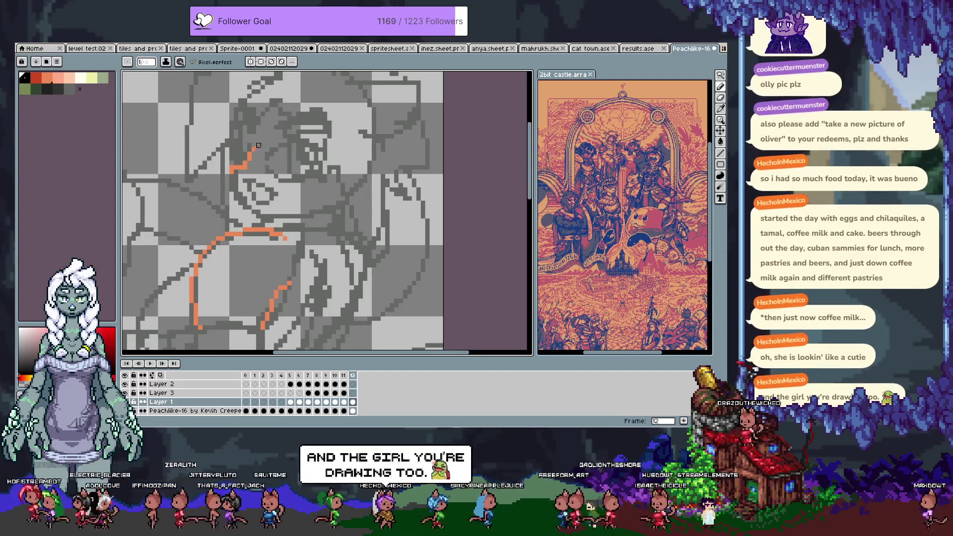
{"action": "key", "text": "ctrl+z"}
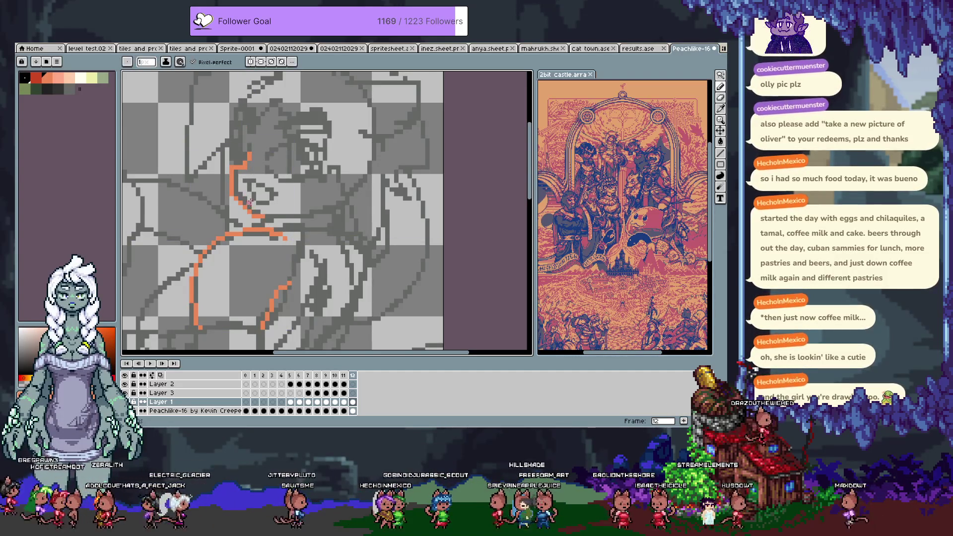
{"action": "key", "text": "ctrl+z"}
{"action": "mouse_move", "coordinate": [232, 170]}
{"action": "left_mouse_down"}
{"action": "mouse_move", "coordinate": [251, 210]}
{"action": "mouse_move", "coordinate": [315, 208]}
{"action": "left_mouse_up"}
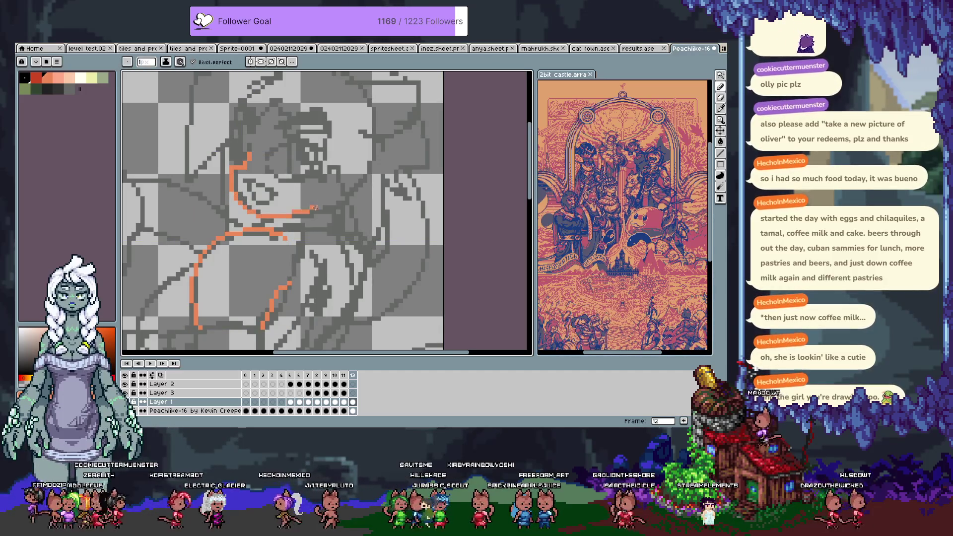
{"action": "key", "text": "ctrl+z"}
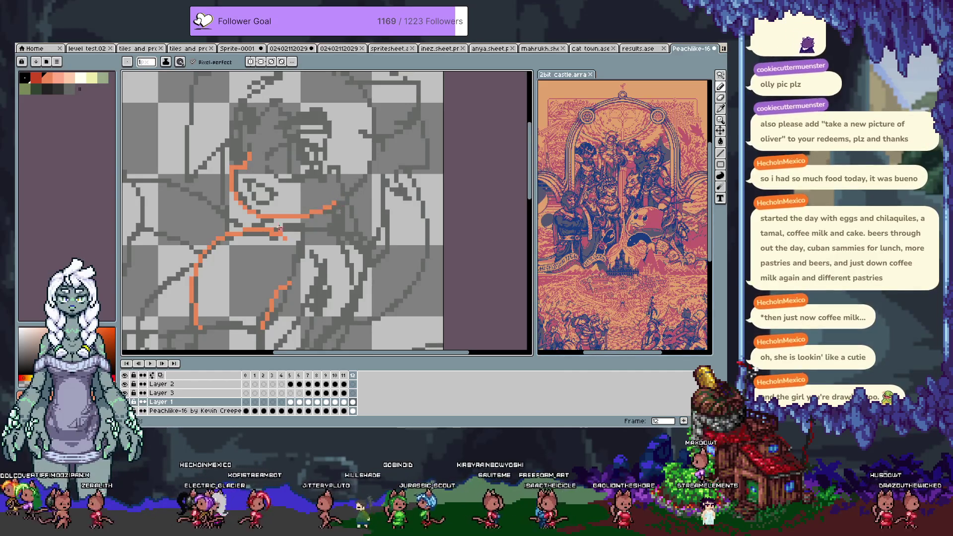
Trace the lower torso curve in orange and add two short strokes beside it
{"action": "mouse_move", "coordinate": [279, 226]}
{"action": "left_mouse_down"}
{"action": "mouse_move", "coordinate": [346, 216]}
{"action": "mouse_move", "coordinate": [317, 159]}
{"action": "left_mouse_up"}
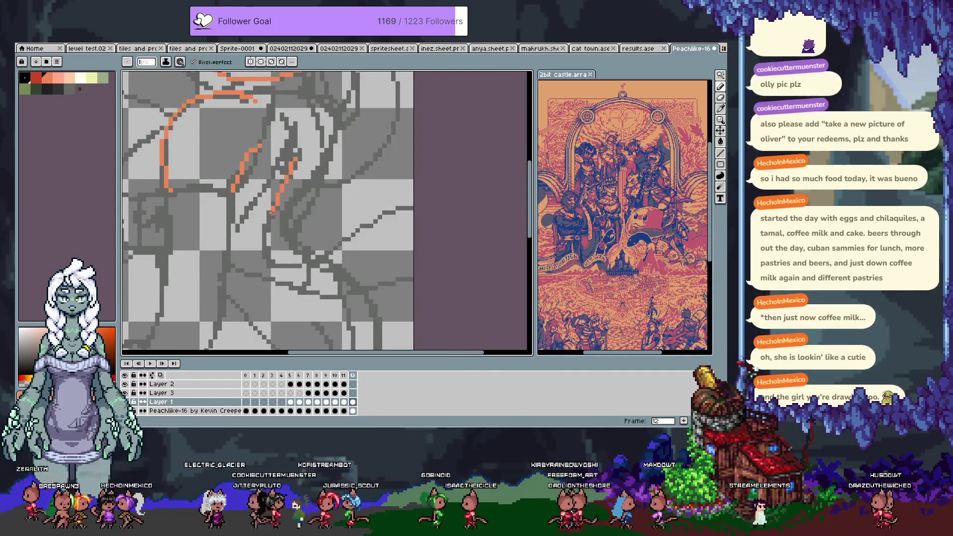
{"action": "key", "text": "ctrl+z"}
{"action": "key", "text": "ctrl+z"}
{"action": "mouse_move", "coordinate": [298, 153]}
{"action": "left_mouse_down"}
{"action": "mouse_move", "coordinate": [265, 254]}
{"action": "mouse_move", "coordinate": [301, 264]}
{"action": "left_mouse_up"}
{"action": "left_click_drag", "start_coordinate": [283, 113], "coordinate": [295, 134]}
{"action": "left_click_drag", "start_coordinate": [282, 169], "coordinate": [290, 121]}
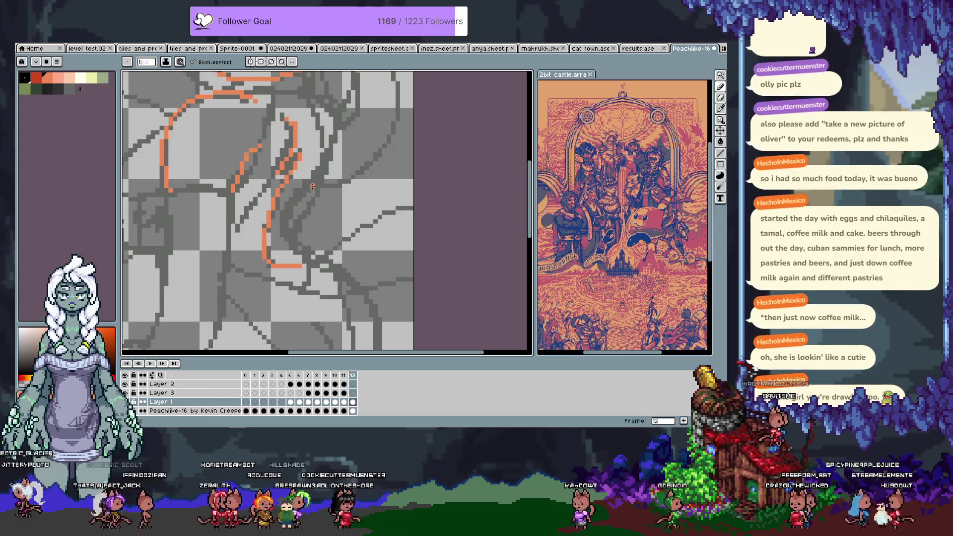
Pan up to the face, remove the stray orange stroke near the eye, and make Layer 3 active
{"action": "mouse_move", "coordinate": [296, 270]}
{"action": "left_mouse_down"}
{"action": "mouse_move", "coordinate": [232, 200]}
{"action": "mouse_move", "coordinate": [216, 337]}
{"action": "left_mouse_up"}
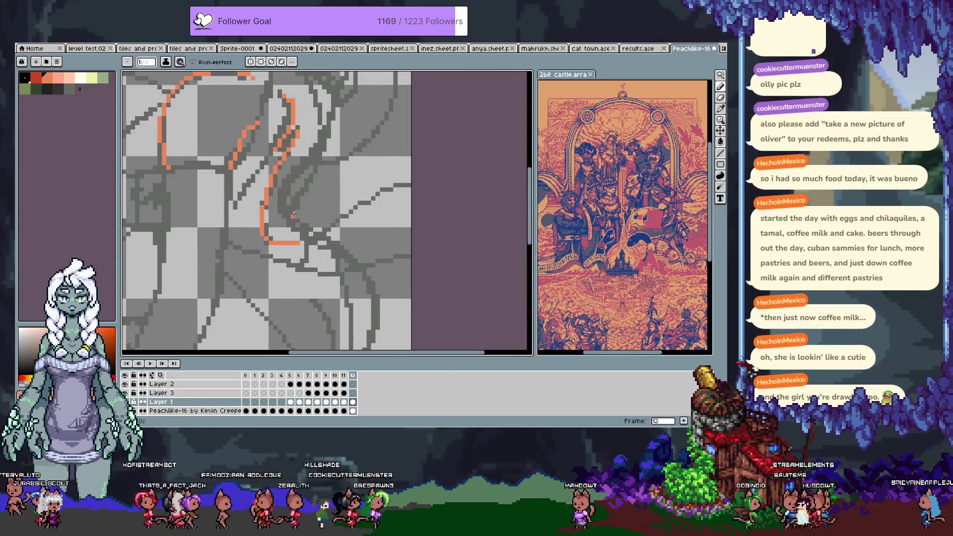
{"action": "left_click_drag", "start_coordinate": [297, 179], "coordinate": [257, 199]}
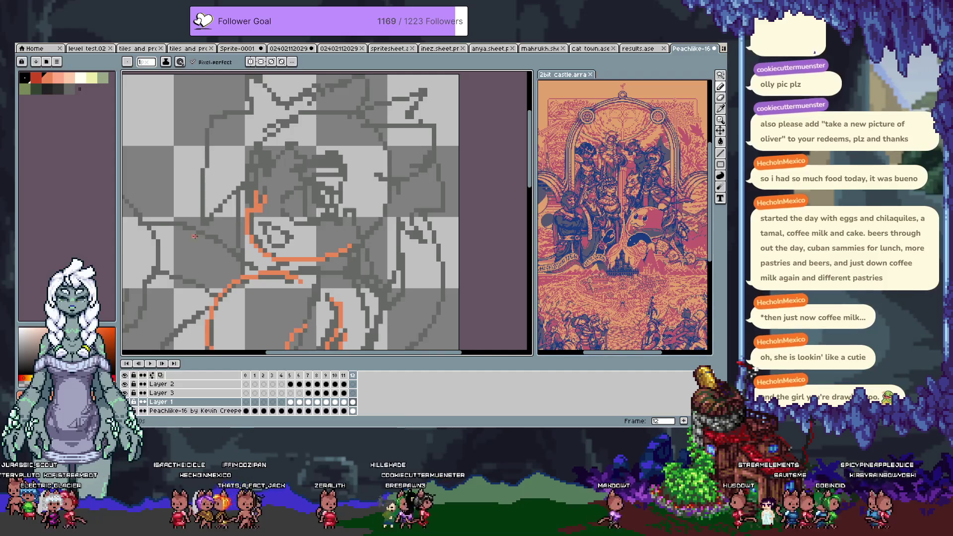
{"action": "key", "text": "ctrl+z"}
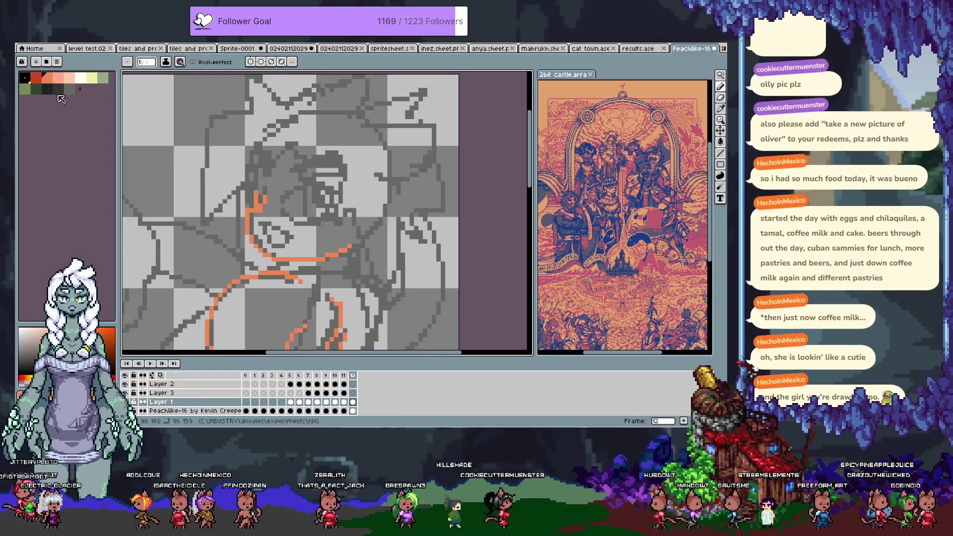
{"action": "left_click_drag", "start_coordinate": [337, 337], "coordinate": [326, 326]}
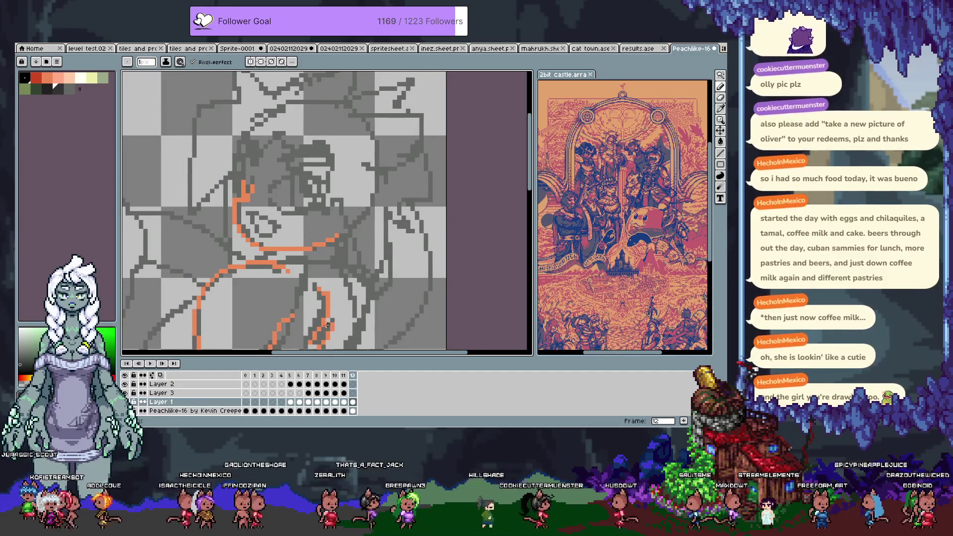
{"action": "left_click", "coordinate": [353, 392]}
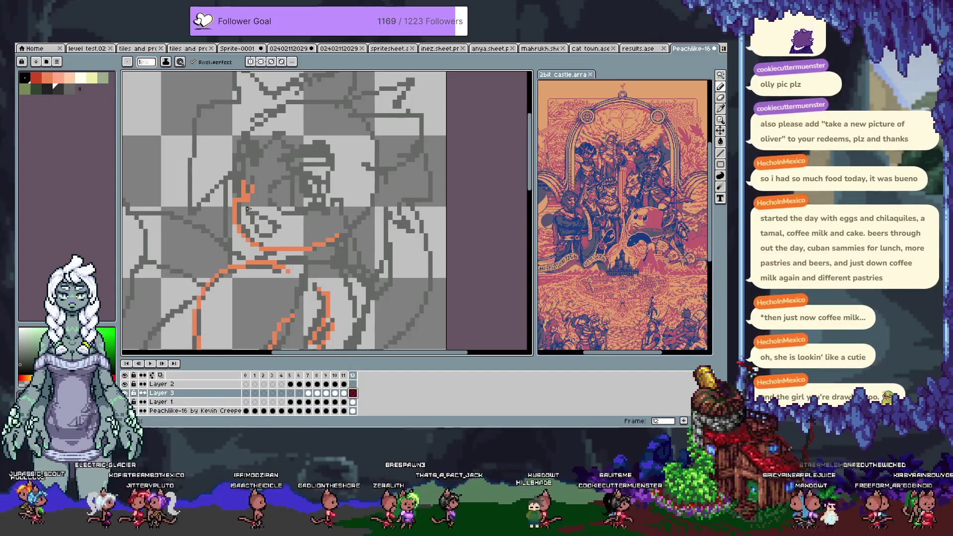
Sketch a dark dash beside the face on Layer 3, pick a dark green swatch, and undo the misses
{"action": "mouse_move", "coordinate": [257, 215]}
{"action": "left_mouse_down"}
{"action": "mouse_move", "coordinate": [281, 222]}
{"action": "mouse_move", "coordinate": [274, 232]}
{"action": "left_mouse_up"}
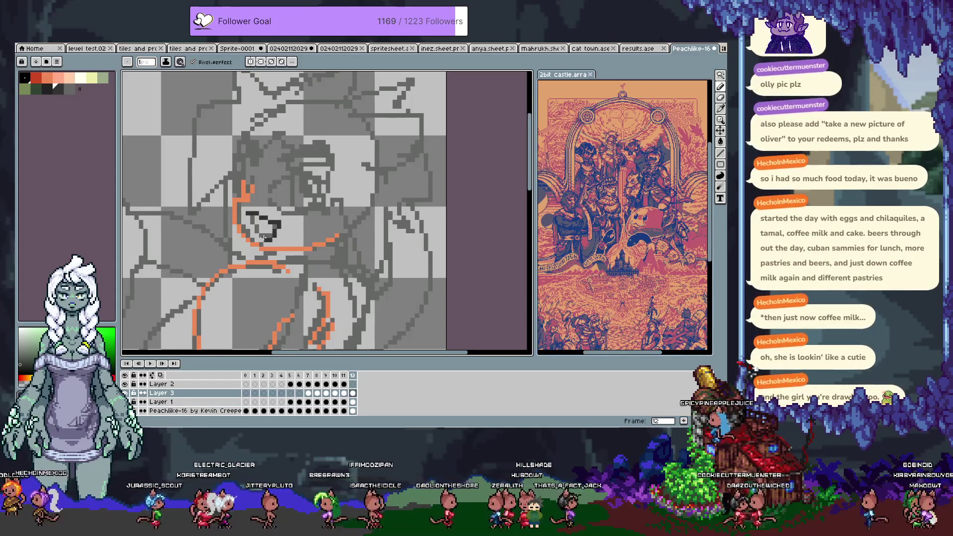
{"action": "key", "text": "ctrl+z"}
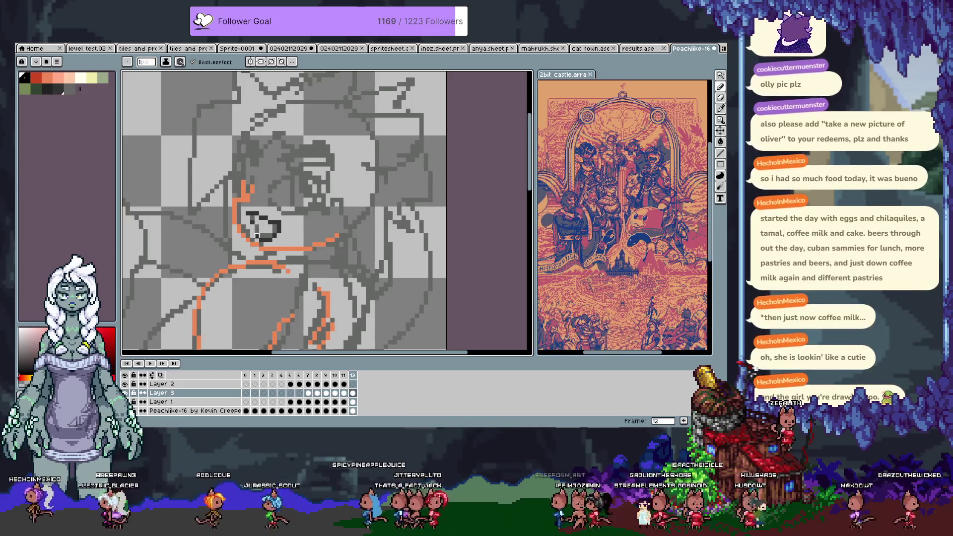
{"action": "left_click", "coordinate": [55, 88]}
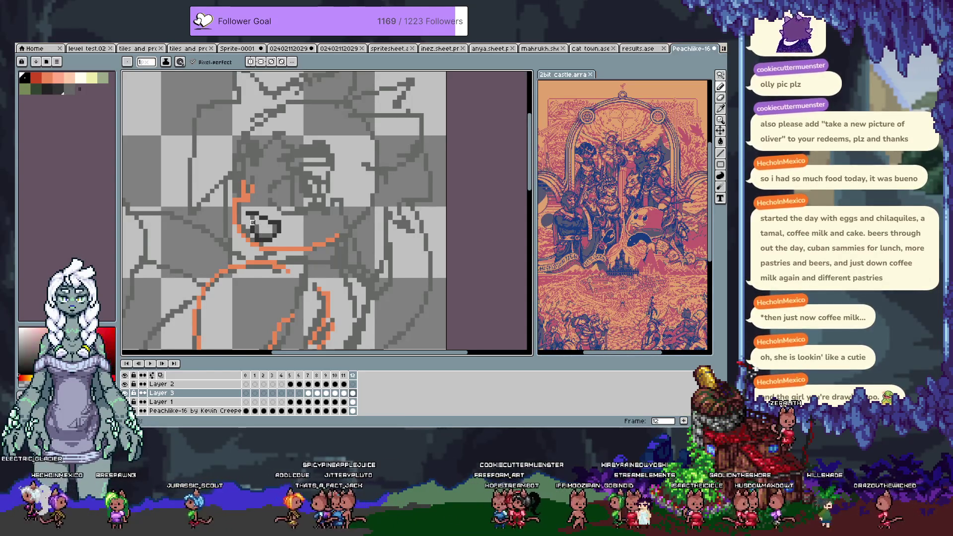
{"action": "key", "text": "ctrl+z"}
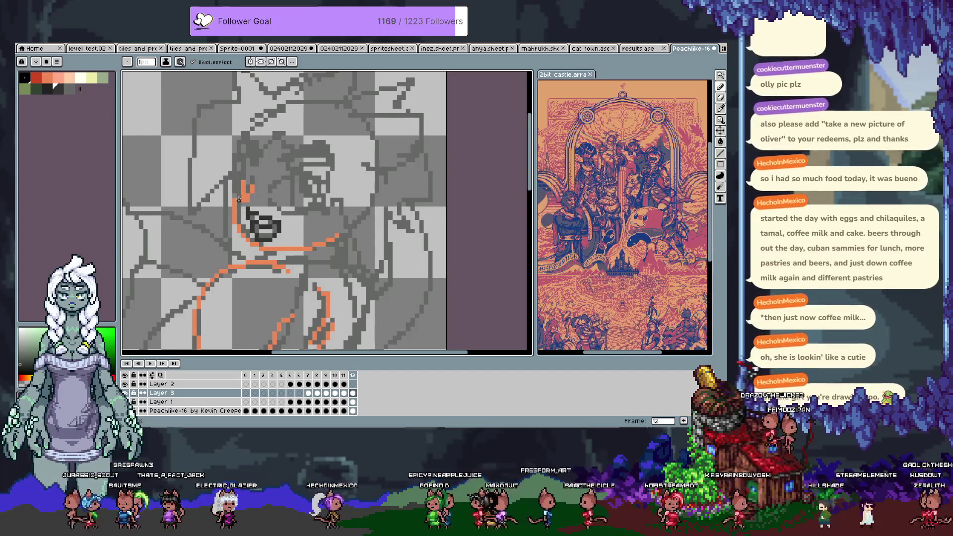
{"action": "key", "text": "v"}
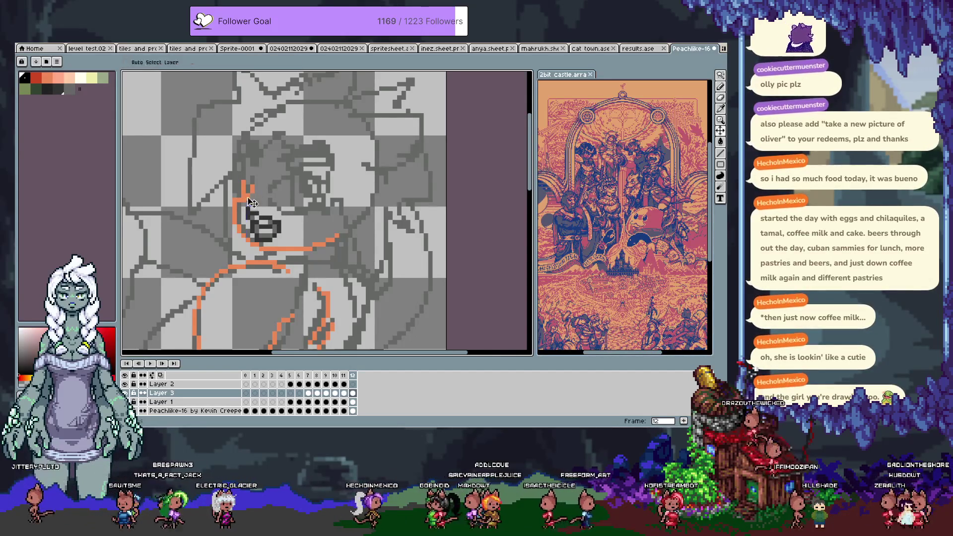
Return to Layer 1 with the Pencil and try dark strokes beside the eye, undoing the overlong ones
{"action": "left_click", "coordinate": [251, 207], "text": "ctrl"}
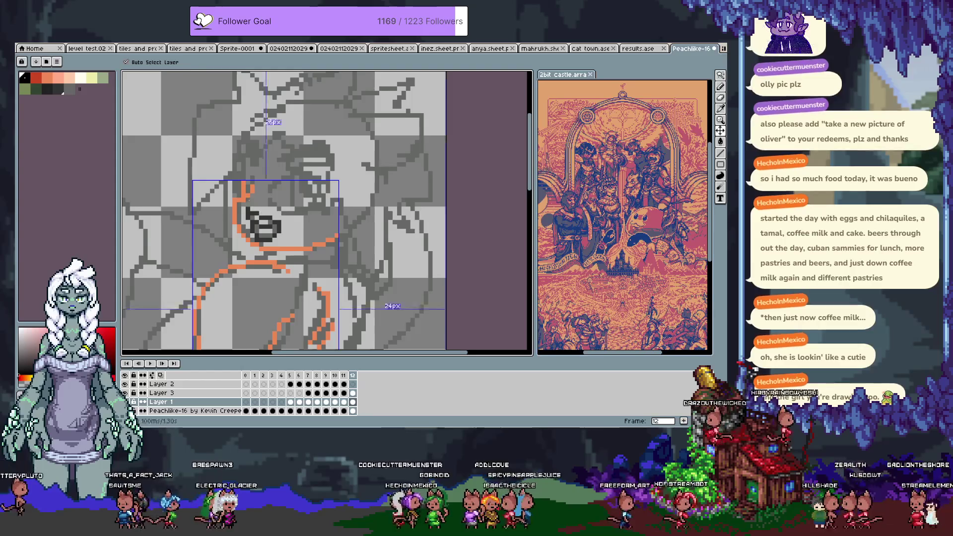
{"action": "key", "text": "b"}
{"action": "mouse_move", "coordinate": [337, 237]}
{"action": "left_mouse_down"}
{"action": "mouse_move", "coordinate": [279, 109]}
{"action": "mouse_move", "coordinate": [318, 147]}
{"action": "left_mouse_up"}
{"action": "scroll", "coordinate": [317, 147], "scroll_direction": "down", "scroll_amount": 2}
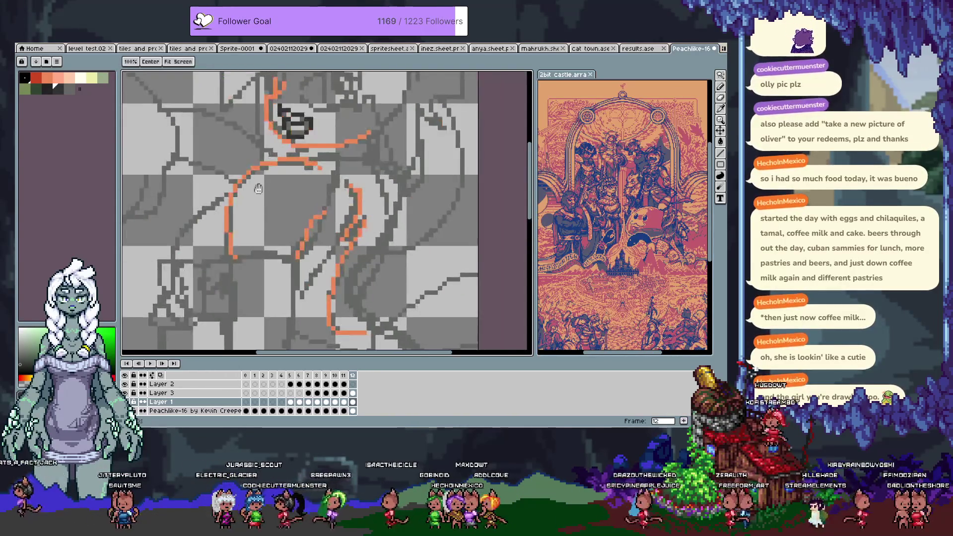
{"action": "left_click_drag", "start_coordinate": [279, 197], "coordinate": [325, 177]}
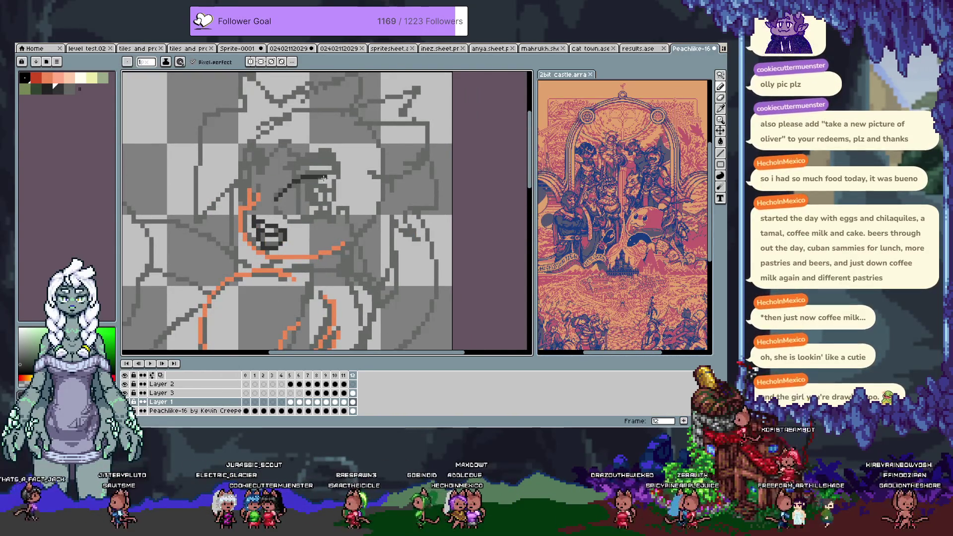
{"action": "key", "text": "ctrl+z"}
{"action": "key", "text": "ctrl+z"}
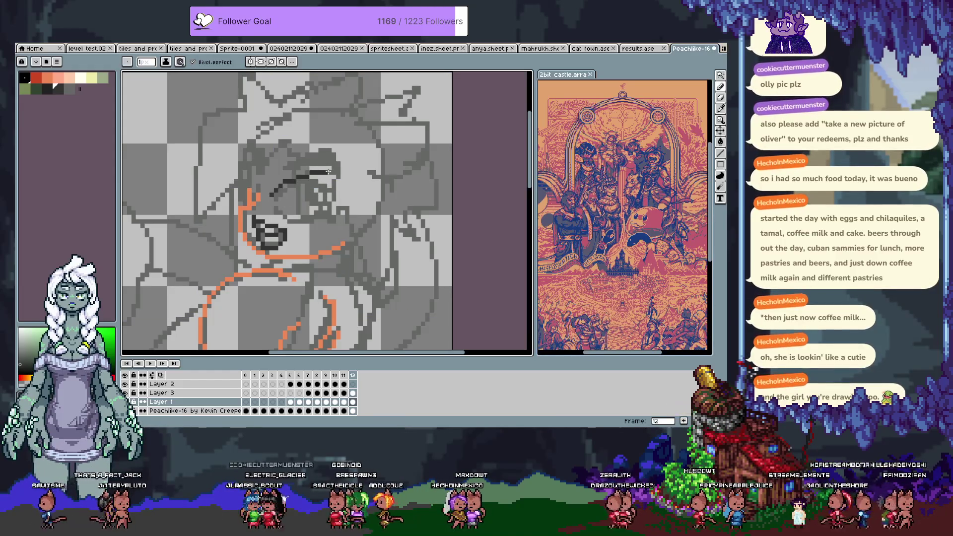
{"action": "key", "text": "ctrl+z"}
{"action": "left_click_drag", "start_coordinate": [275, 199], "coordinate": [312, 176]}
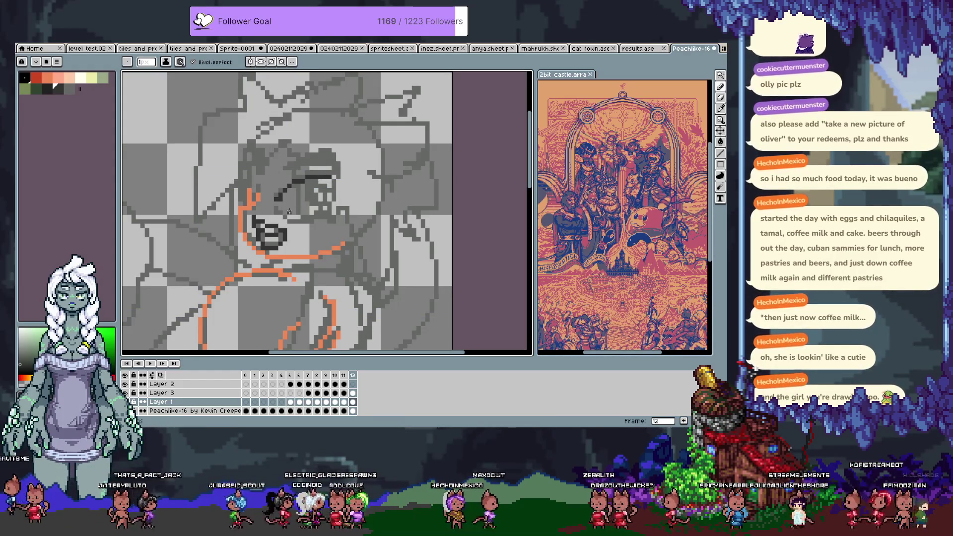
{"action": "key", "text": "ctrl+z"}
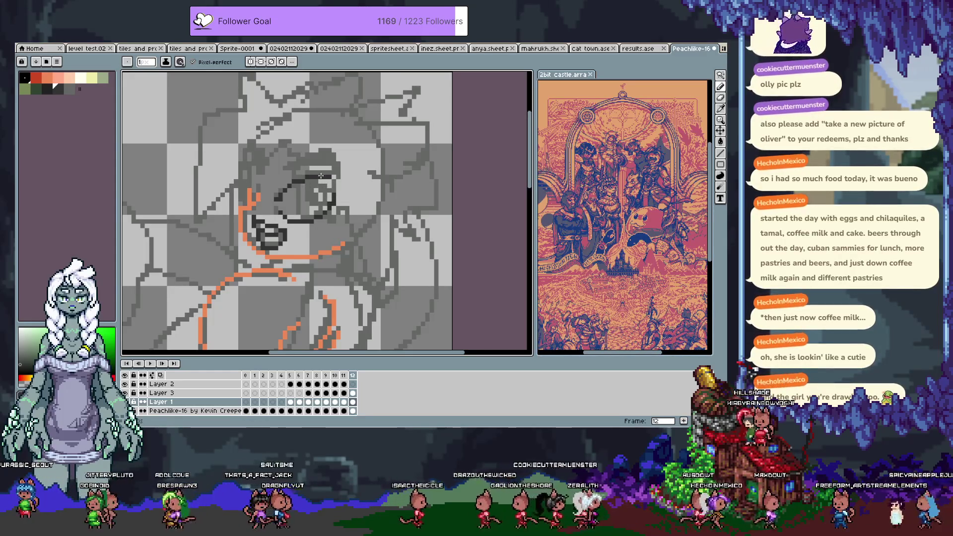
Draw and fill the thick dark brow shape above the glasses, then choose another colour
{"action": "left_click_drag", "start_coordinate": [334, 173], "coordinate": [325, 212]}
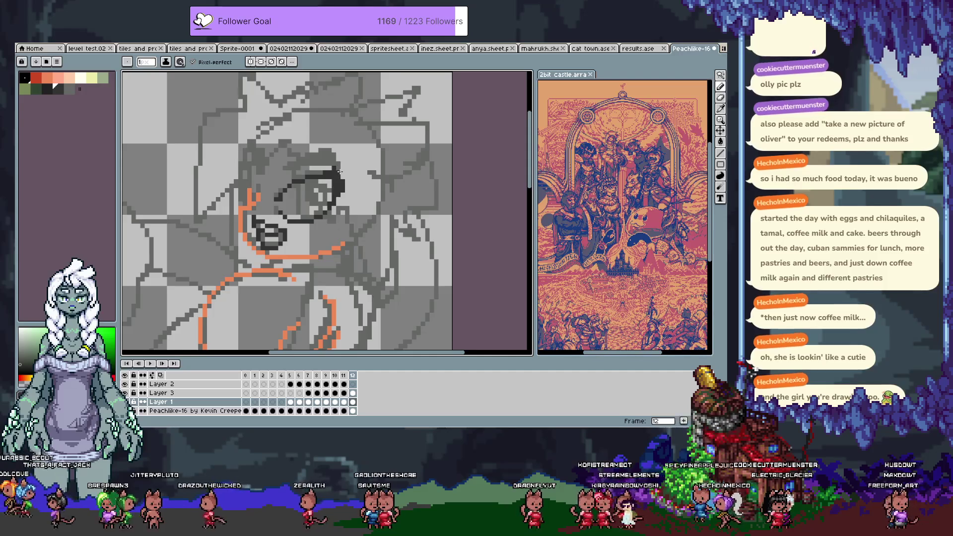
{"action": "key", "text": "ctrl+z"}
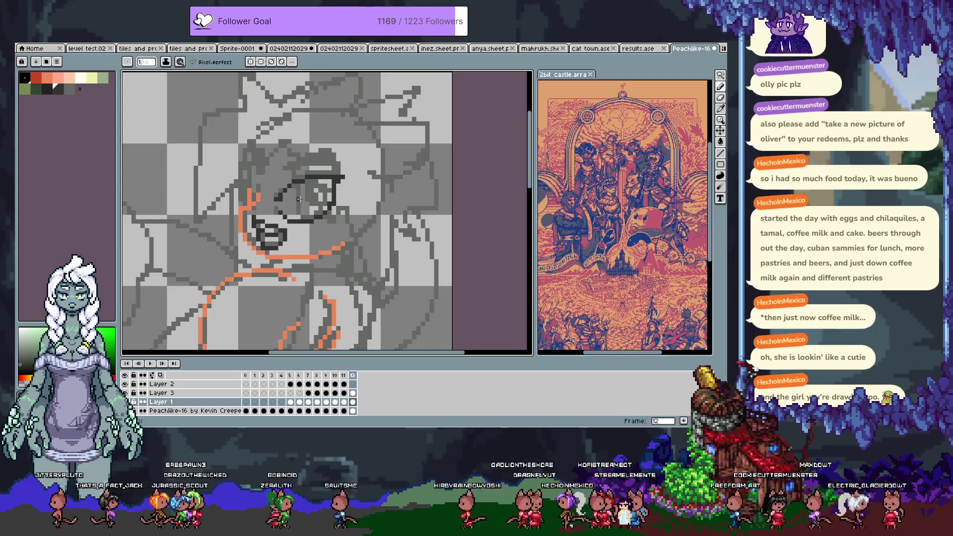
{"action": "left_click_drag", "start_coordinate": [285, 168], "coordinate": [325, 146]}
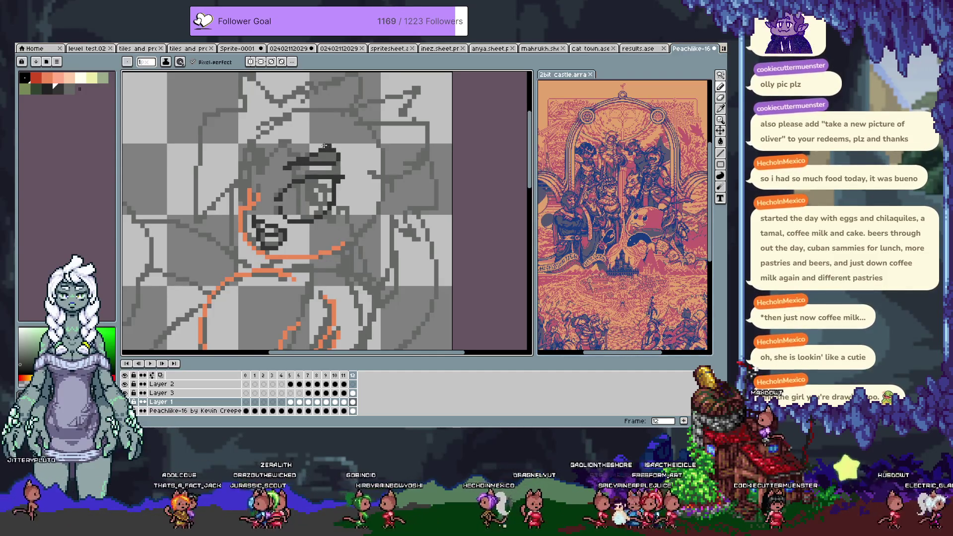
{"action": "left_click_drag", "start_coordinate": [325, 152], "coordinate": [293, 168]}
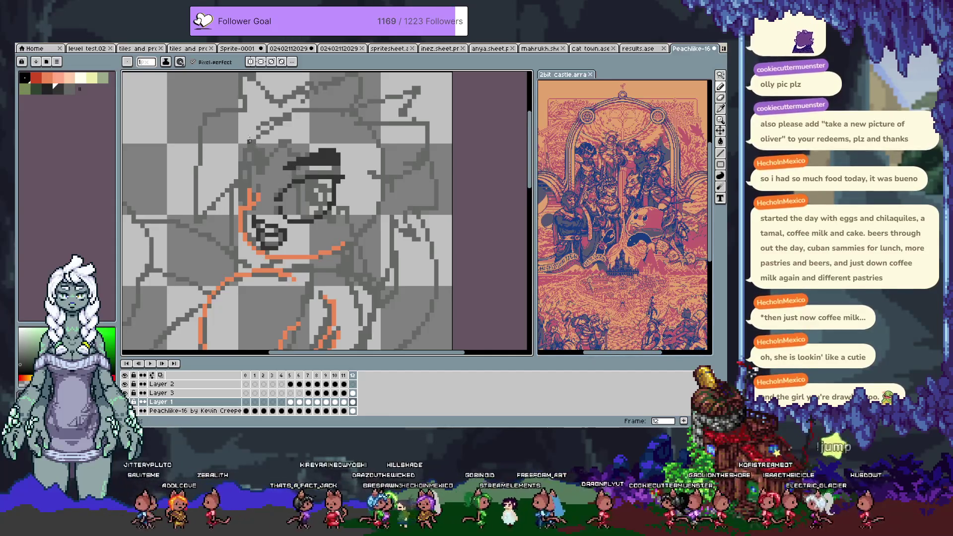
{"action": "key", "text": "ctrl"}
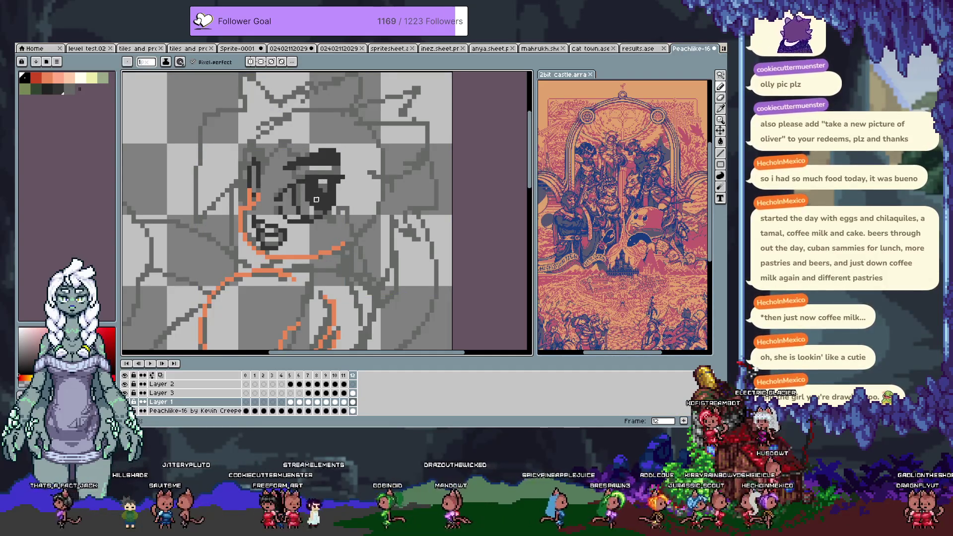
{"action": "left_click", "coordinate": [310, 216], "text": "alt"}
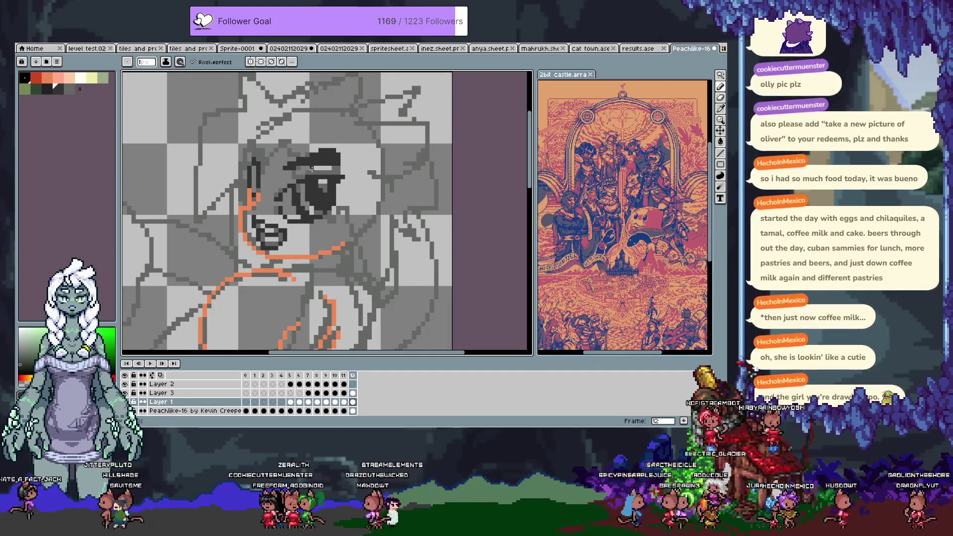
{"action": "scroll", "coordinate": [310, 173], "scroll_direction": "up", "scroll_amount": 2}
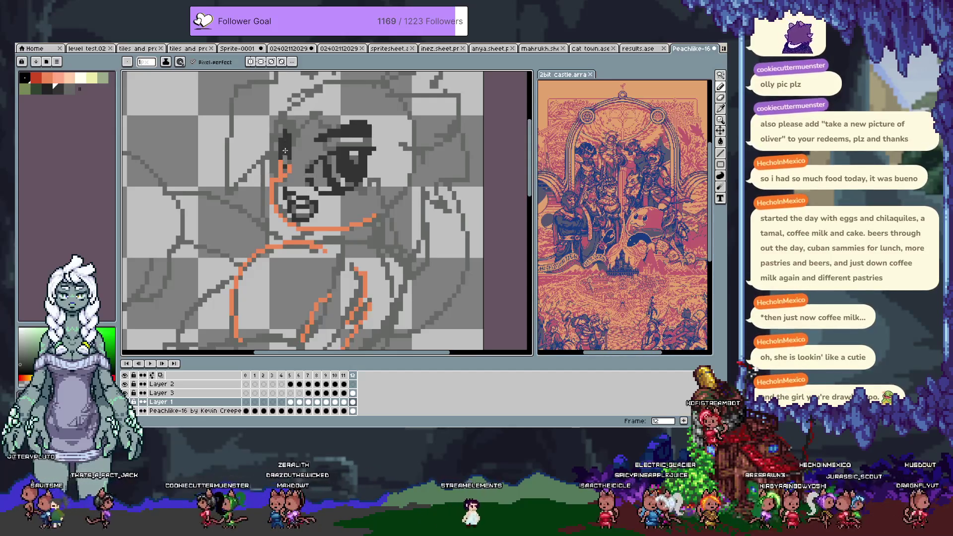
Undo the stray dark stroke near the face, toggling between Move and Pencil
{"action": "key", "text": "ctrl+z"}
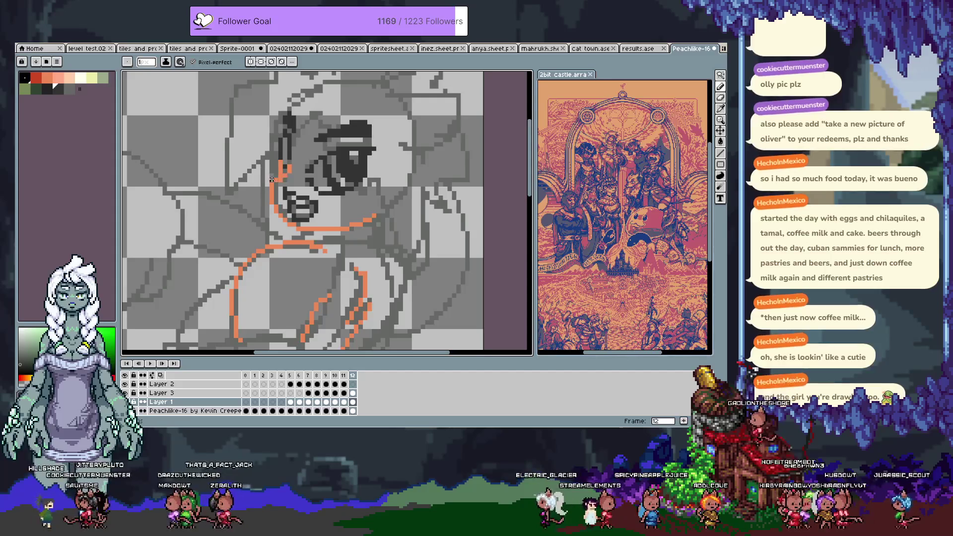
{"action": "key", "text": "v"}
{"action": "key", "text": "b"}
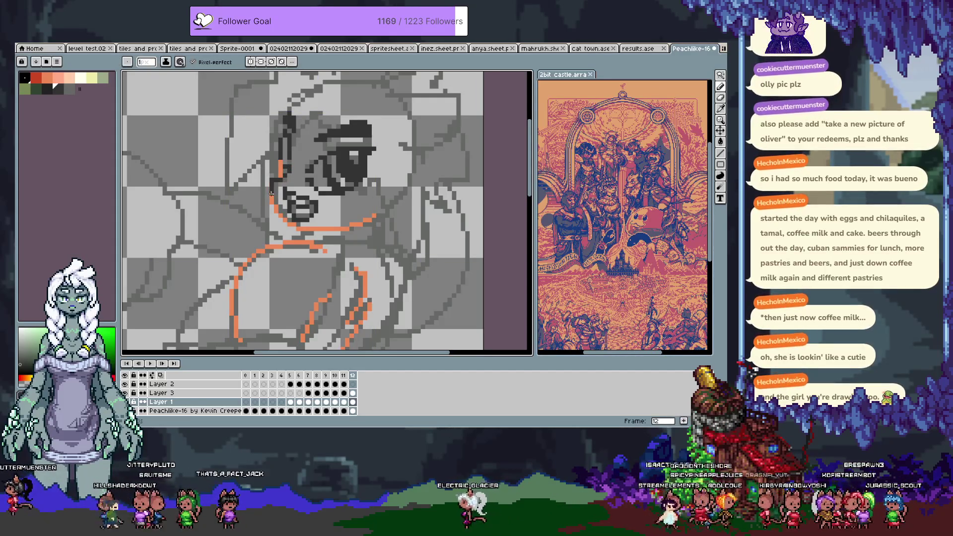
{"action": "key", "text": "v"}
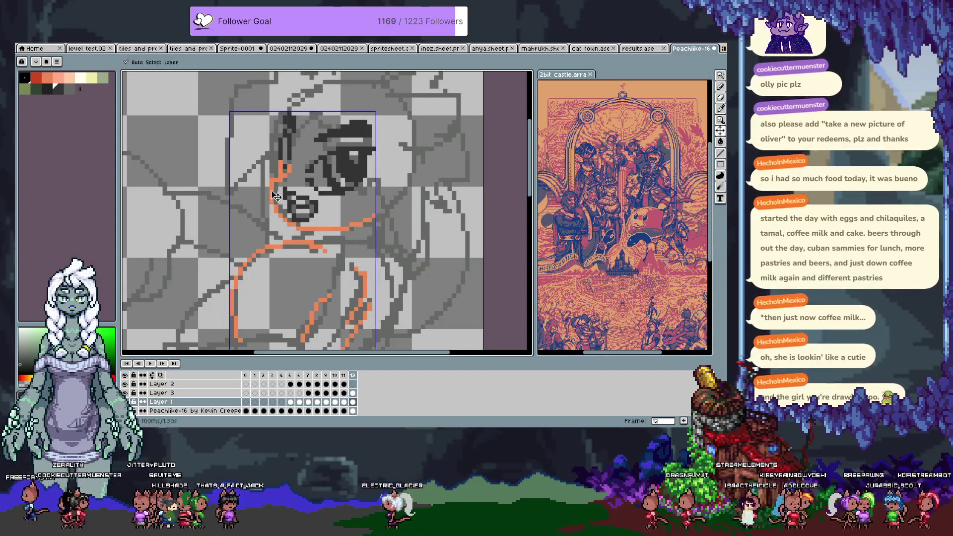
{"action": "key", "text": "b"}
Save the character sketch with Ctrl+S and bring up the File menu
{"action": "key", "text": "ctrl+s"}
{"action": "key", "text": "Return"}
{"action": "key", "text": "i"}
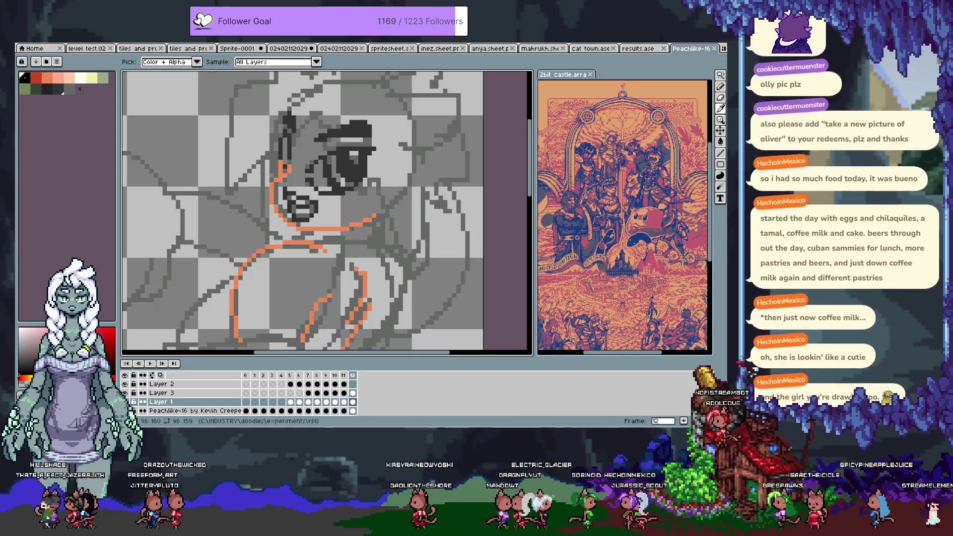
{"action": "left_click", "coordinate": [21, 48]}
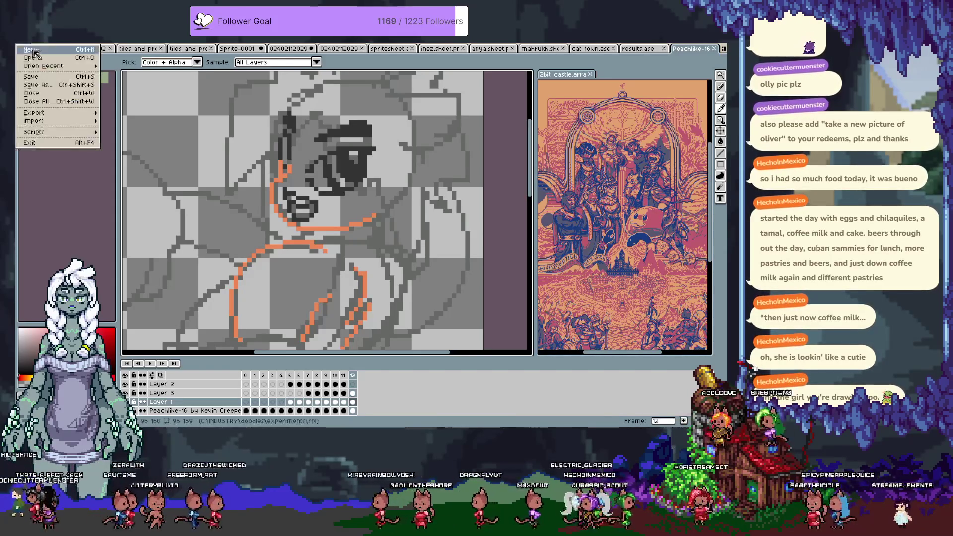
Create a new sprite, paste the cat photo into it and fit it in view
{"action": "left_click", "coordinate": [29, 62]}
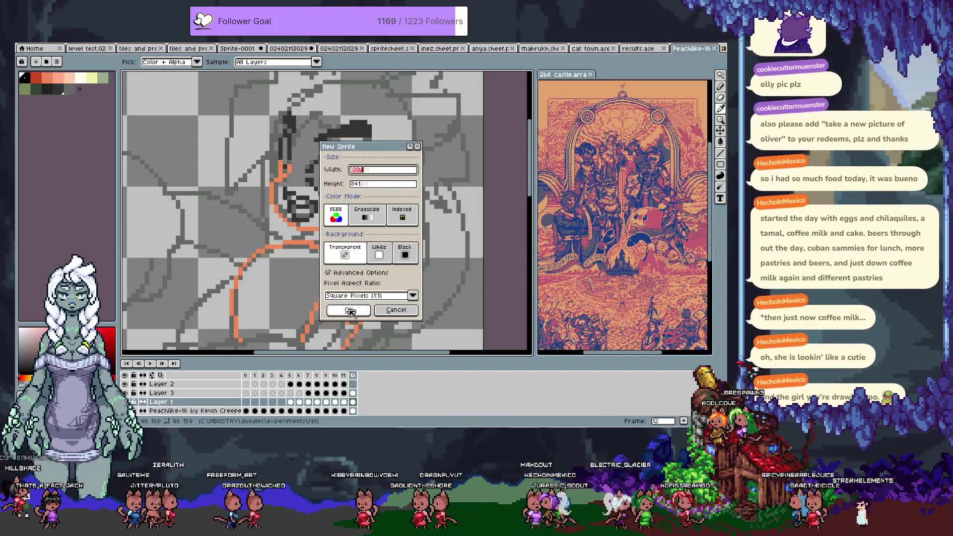
{"action": "left_click", "coordinate": [347, 310]}
{"action": "key", "text": "ctrl+v"}
{"action": "key", "text": "ctrl+0"}
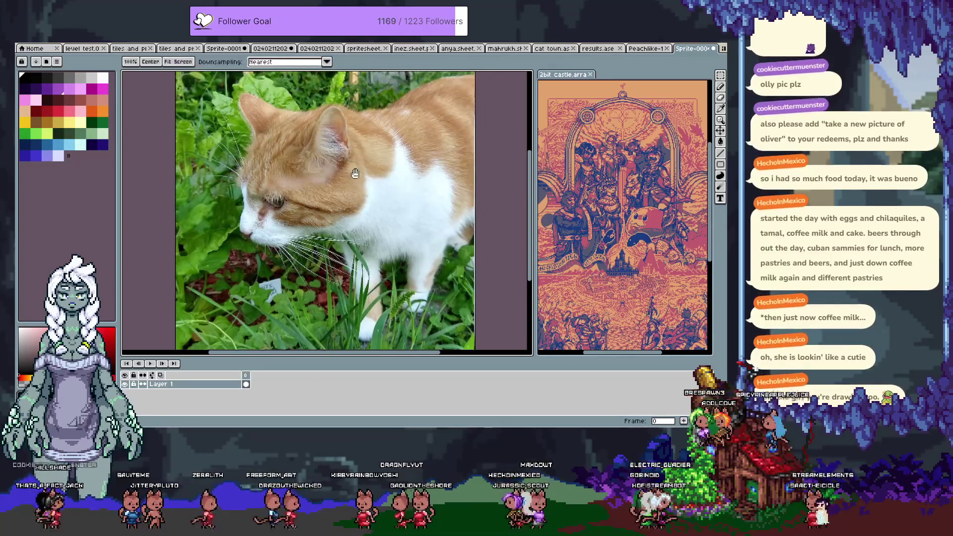
Dock the cat photo sprite beside the sketch and return to the character sketch with the timeline showing
{"action": "left_click_drag", "start_coordinate": [334, 167], "coordinate": [324, 177]}
{"action": "mouse_move", "coordinate": [693, 48]}
{"action": "left_mouse_down"}
{"action": "mouse_move", "coordinate": [622, 316]}
{"action": "mouse_move", "coordinate": [642, 357]}
{"action": "left_mouse_up"}
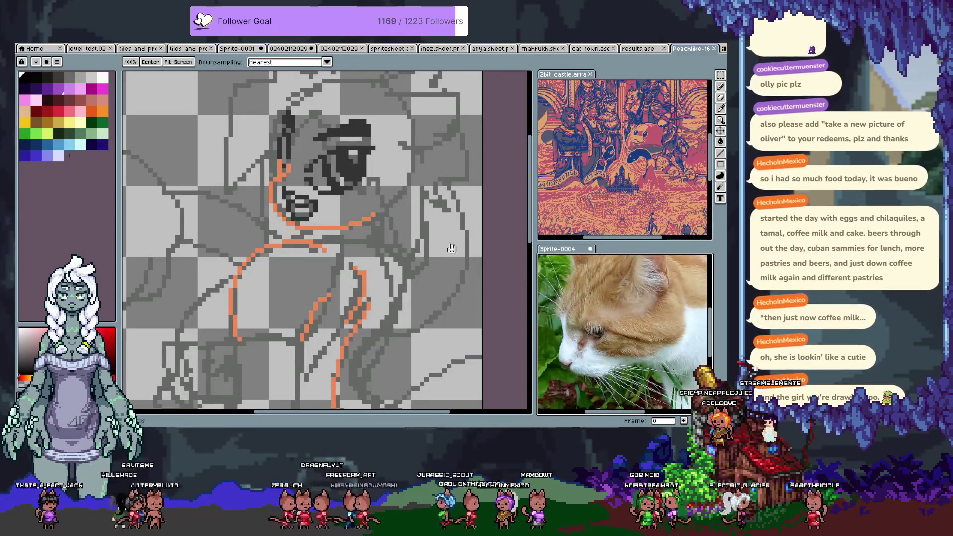
{"action": "left_click", "coordinate": [484, 108]}
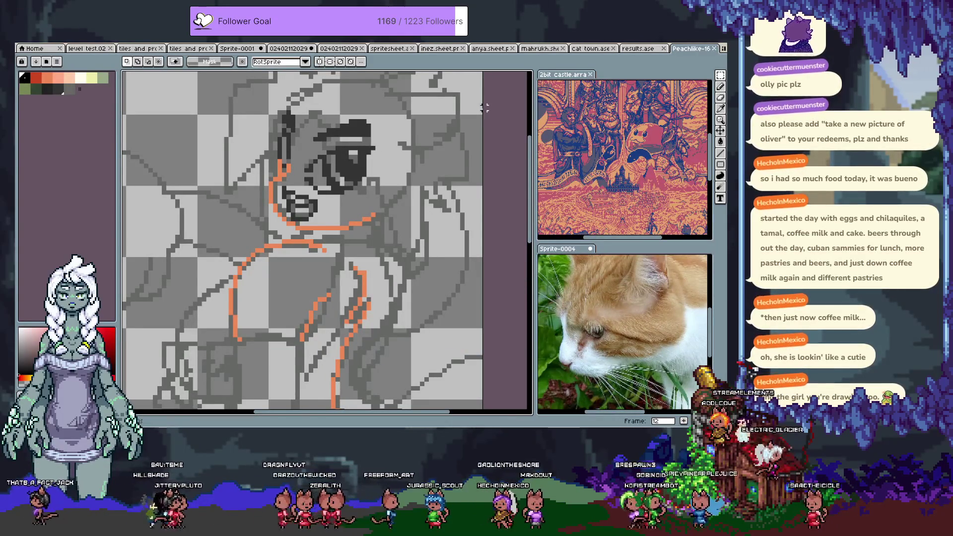
{"action": "left_click_drag", "start_coordinate": [274, 138], "coordinate": [260, 168]}
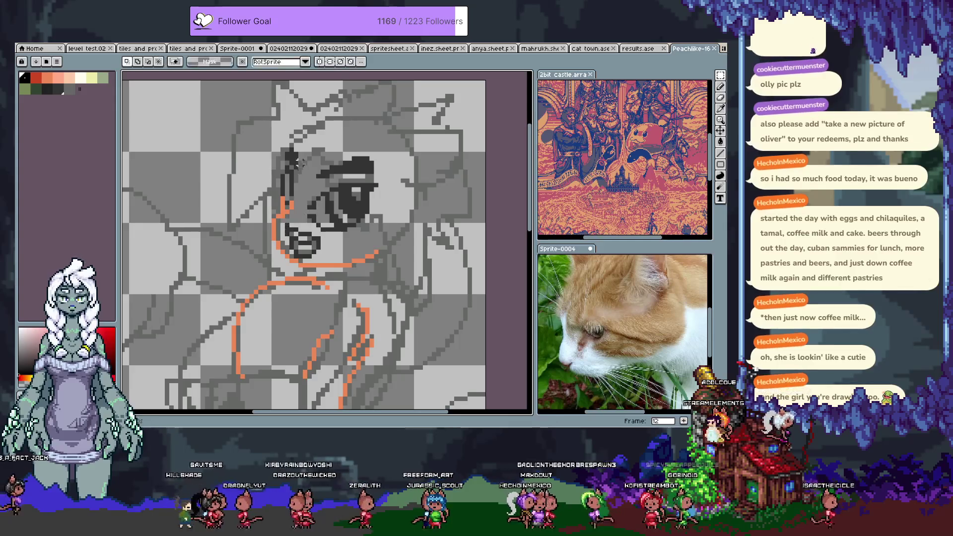
{"action": "key", "text": "v"}
{"action": "key", "text": "Tab"}
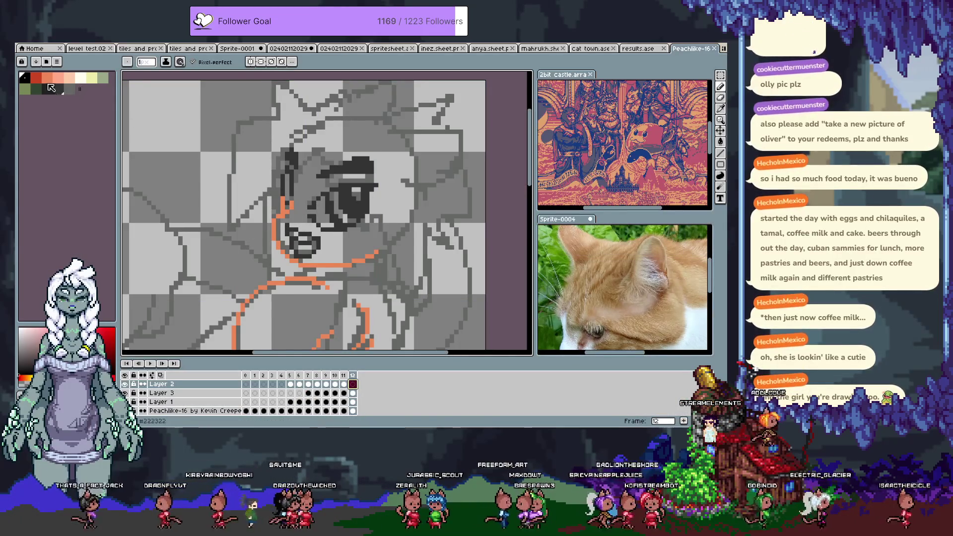
Pick red and draw a line down the hair, then undo the stray hook and the red outline around the eye
{"action": "left_click", "coordinate": [36, 77]}
{"action": "left_click_drag", "start_coordinate": [236, 123], "coordinate": [224, 213]}
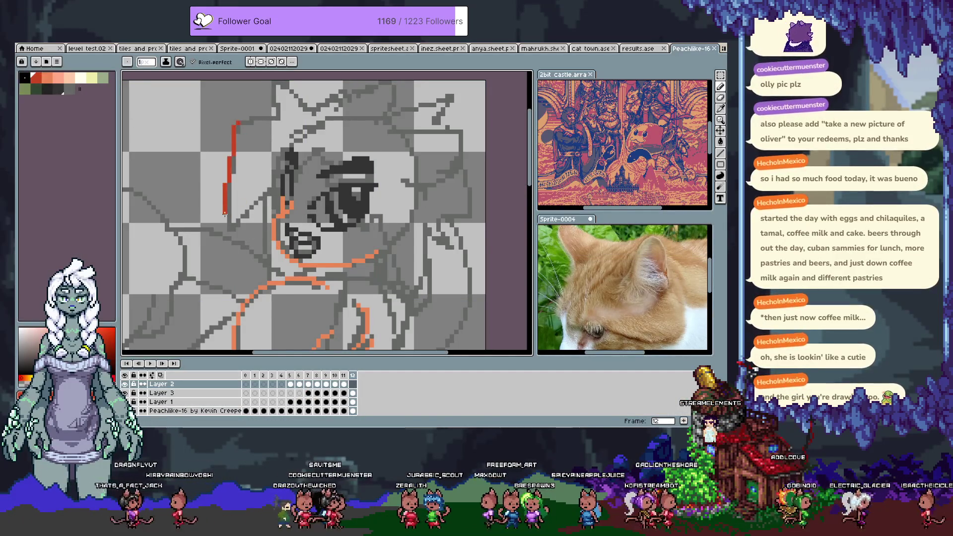
{"action": "key", "text": "ctrl+z"}
{"action": "key", "text": "ctrl+z"}
{"action": "left_click_drag", "start_coordinate": [235, 123], "coordinate": [226, 237]}
{"action": "key", "text": "ctrl+z"}
{"action": "left_click_drag", "start_coordinate": [228, 125], "coordinate": [233, 157]}
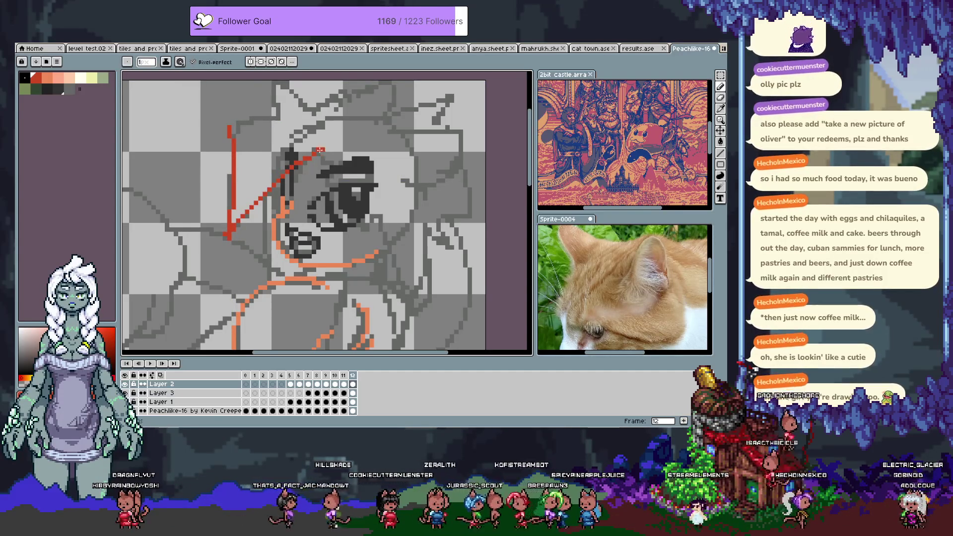
{"action": "key", "text": "ctrl+z"}
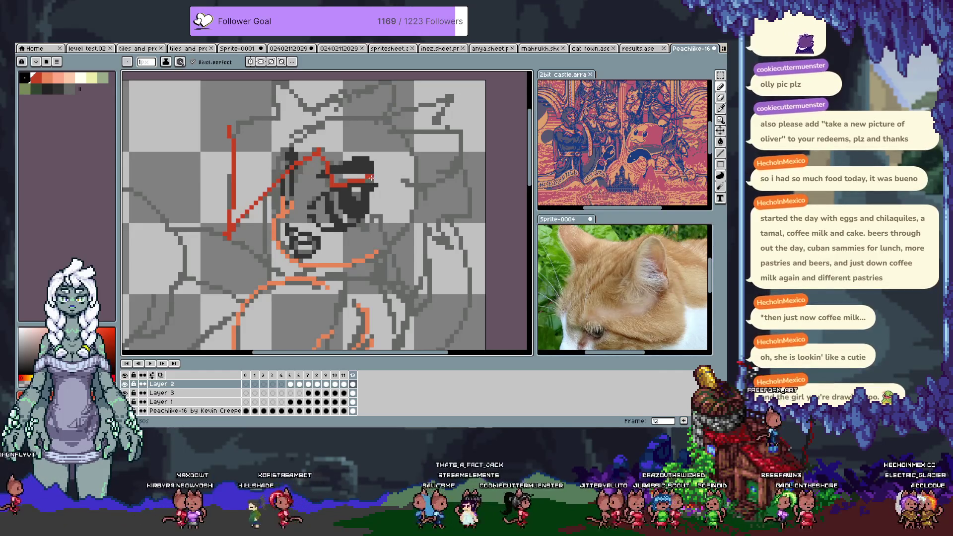
{"action": "key", "text": "ctrl+z"}
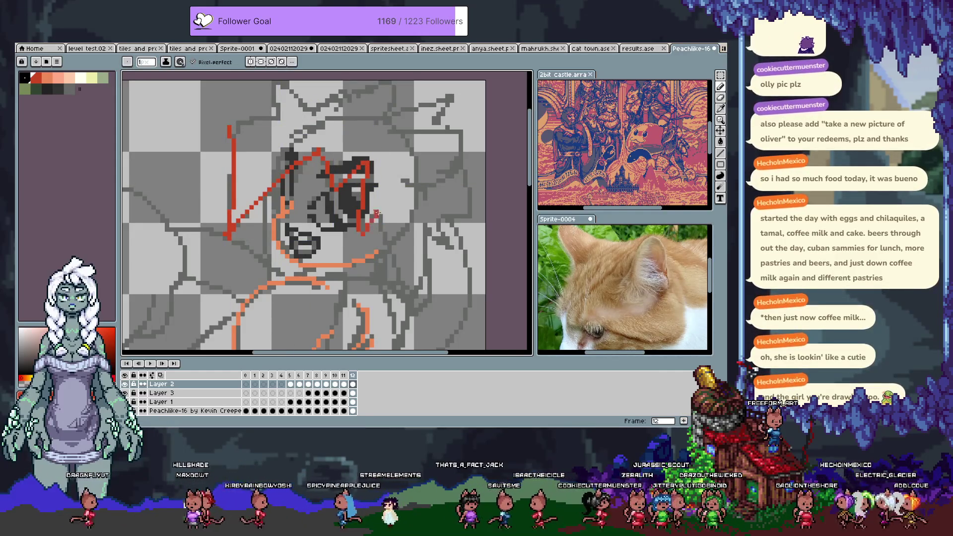
{"action": "key", "text": "ctrl+z"}
Trace red down the eye's right side and extend it down to the right
{"action": "key", "text": "space"}
{"action": "left_click_drag", "start_coordinate": [358, 212], "coordinate": [334, 191]}
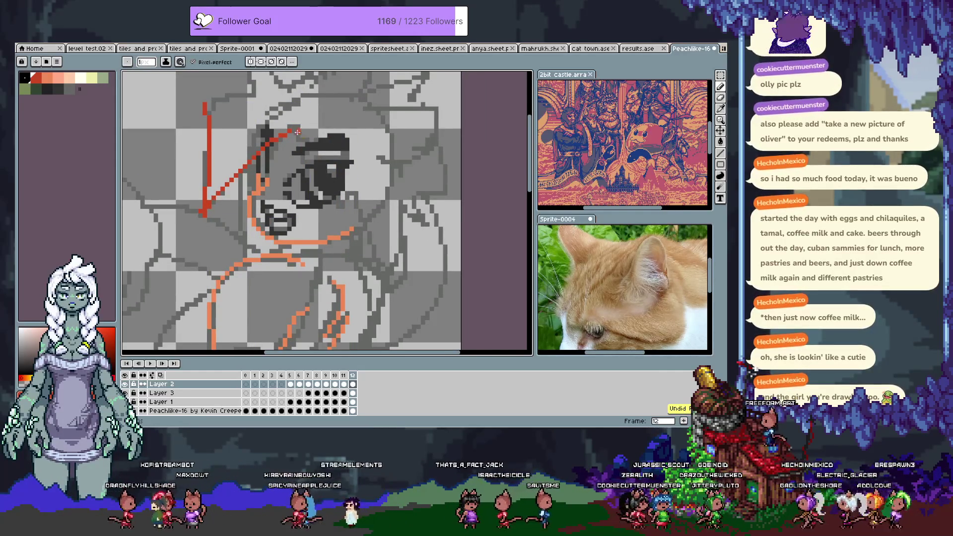
{"action": "left_click_drag", "start_coordinate": [350, 148], "coordinate": [368, 220]}
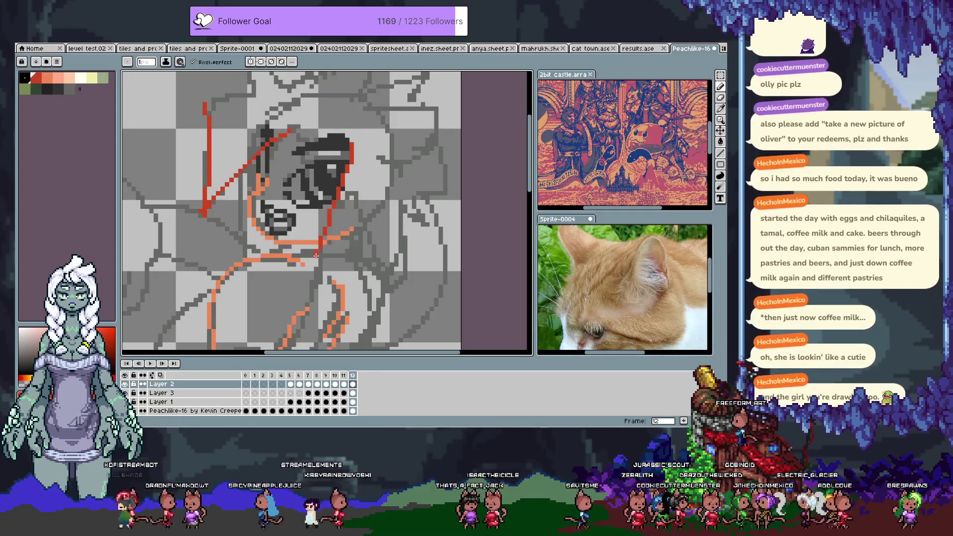
{"action": "left_click_drag", "start_coordinate": [368, 220], "coordinate": [396, 274]}
{"action": "mouse_move", "coordinate": [286, 131]}
{"action": "left_mouse_down"}
{"action": "mouse_move", "coordinate": [302, 176]}
{"action": "mouse_move", "coordinate": [367, 181]}
{"action": "left_mouse_up"}
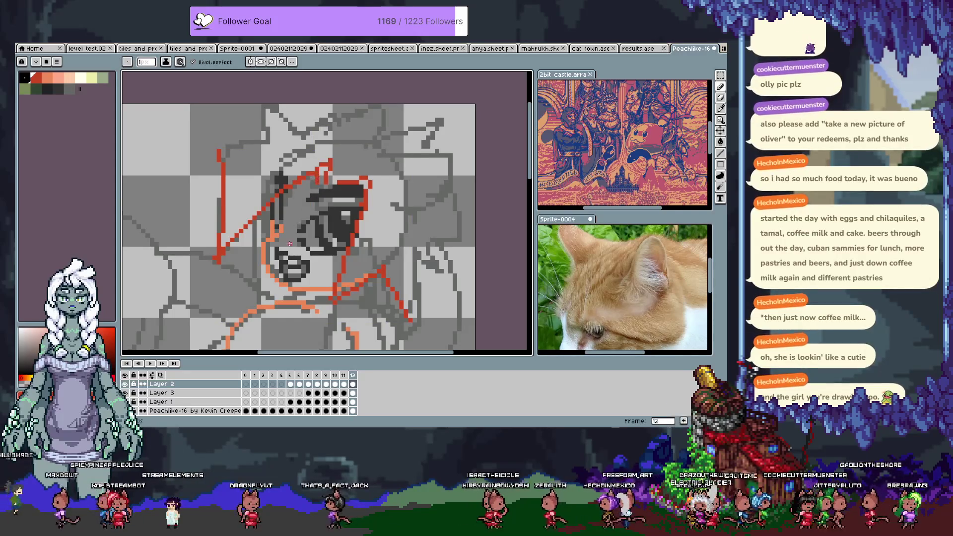
{"action": "left_click_drag", "start_coordinate": [267, 151], "coordinate": [259, 179]}
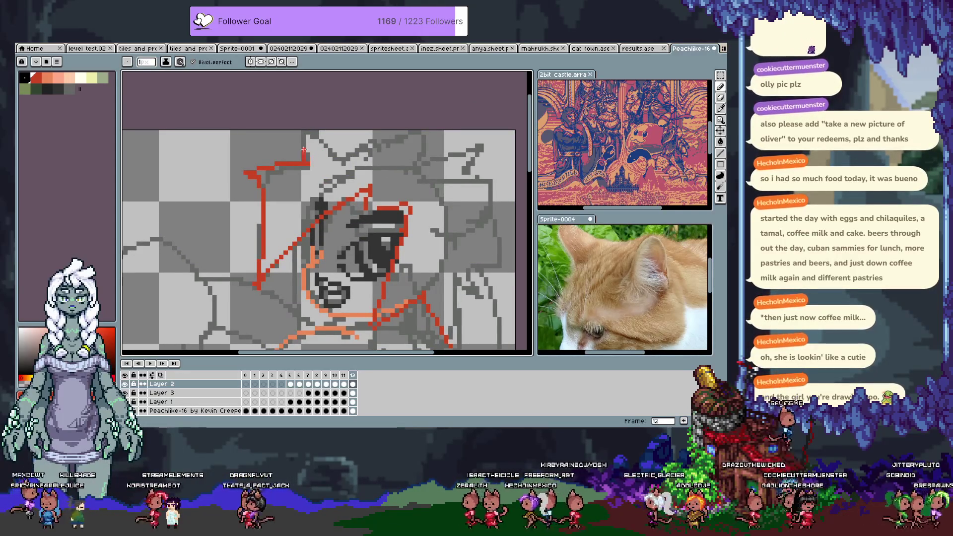
{"action": "scroll", "coordinate": [302, 134], "scroll_direction": "down", "scroll_amount": 5}
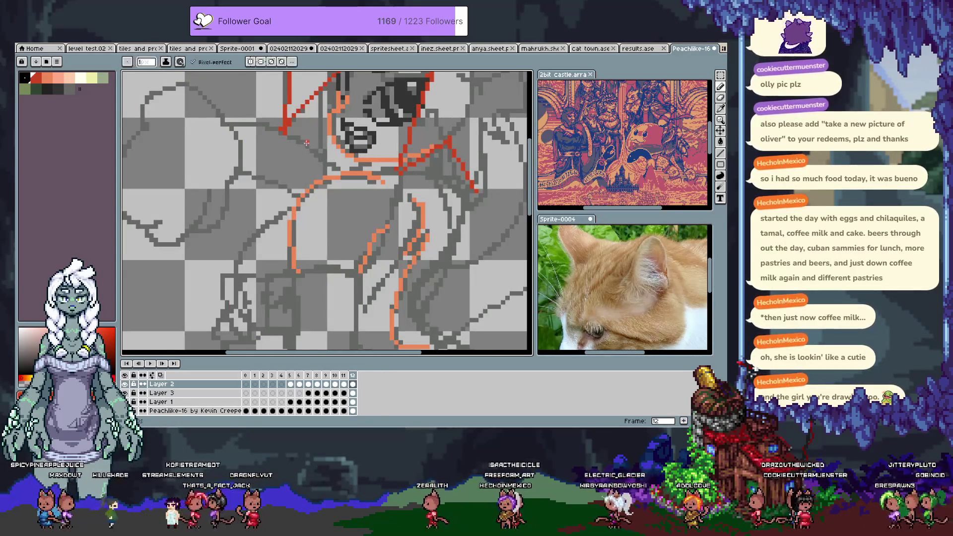
{"action": "scroll", "coordinate": [306, 144], "scroll_direction": "down", "scroll_amount": 3}
{"action": "scroll", "coordinate": [316, 119], "scroll_direction": "down", "scroll_amount": 1}
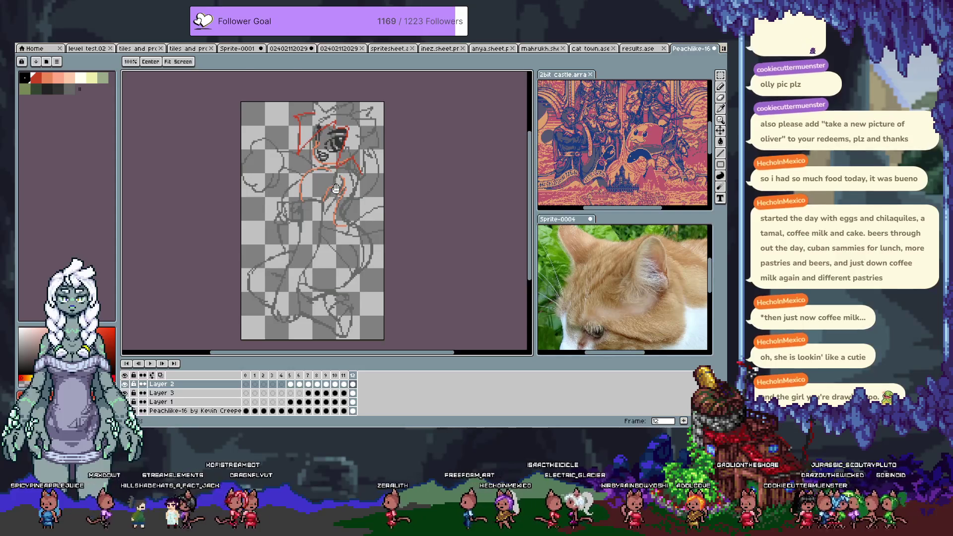
{"action": "scroll", "coordinate": [324, 104], "scroll_direction": "up", "scroll_amount": 2}
{"action": "scroll", "coordinate": [325, 104], "scroll_direction": "up", "scroll_amount": 1}
{"action": "scroll", "coordinate": [324, 105], "scroll_direction": "up", "scroll_amount": 1}
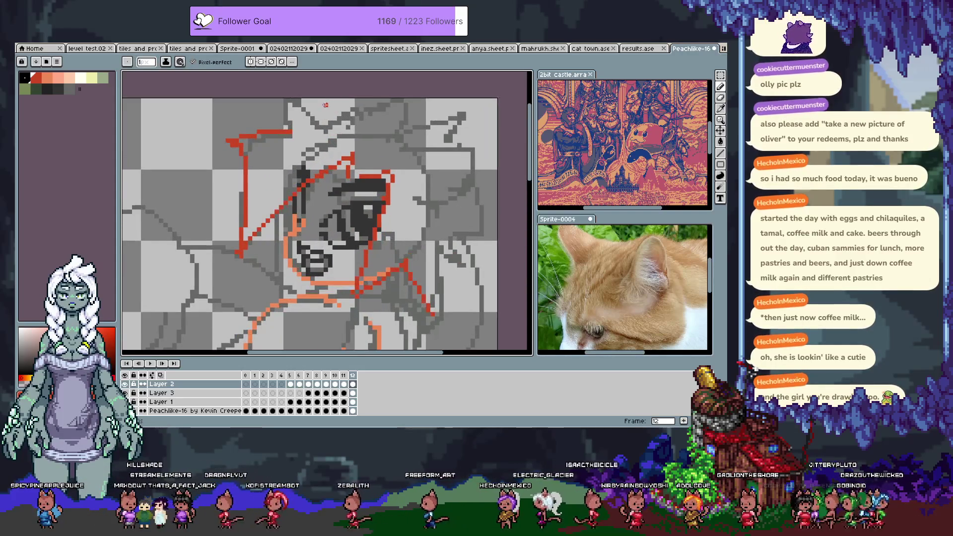
{"action": "scroll", "coordinate": [335, 112], "scroll_direction": "down", "scroll_amount": 1}
{"action": "scroll", "coordinate": [372, 119], "scroll_direction": "up", "scroll_amount": 1}
Attempt red strokes along the hair top and right side, undoing each stray segment
{"action": "mouse_move", "coordinate": [317, 137]}
{"action": "left_mouse_down"}
{"action": "mouse_move", "coordinate": [393, 119]}
{"action": "mouse_move", "coordinate": [402, 145]}
{"action": "mouse_move", "coordinate": [458, 135]}
{"action": "left_mouse_up"}
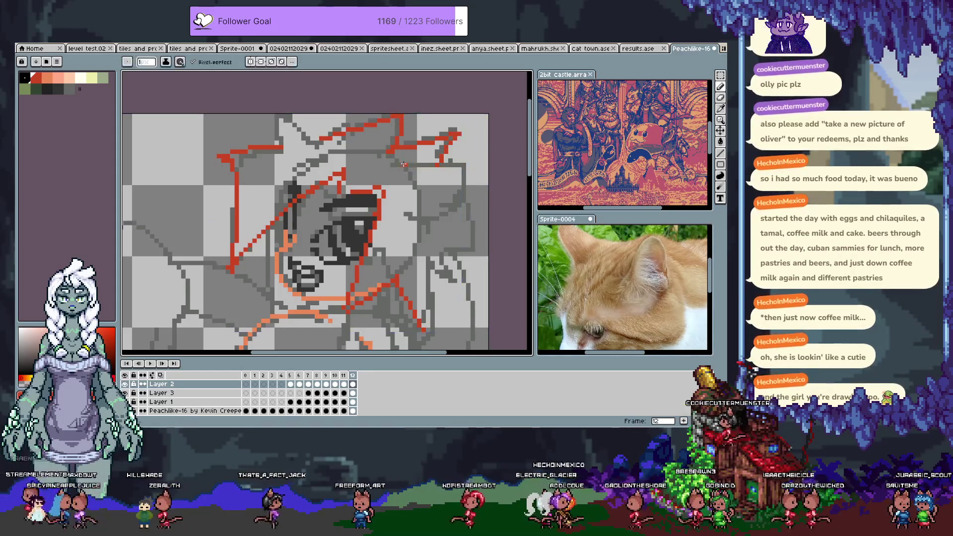
{"action": "key", "text": "ctrl+z"}
{"action": "mouse_move", "coordinate": [399, 217]}
{"action": "left_mouse_down"}
{"action": "mouse_move", "coordinate": [453, 207]}
{"action": "mouse_move", "coordinate": [446, 183]}
{"action": "left_mouse_up"}
{"action": "key", "text": "ctrl+z"}
{"action": "left_click_drag", "start_coordinate": [435, 207], "coordinate": [458, 118]}
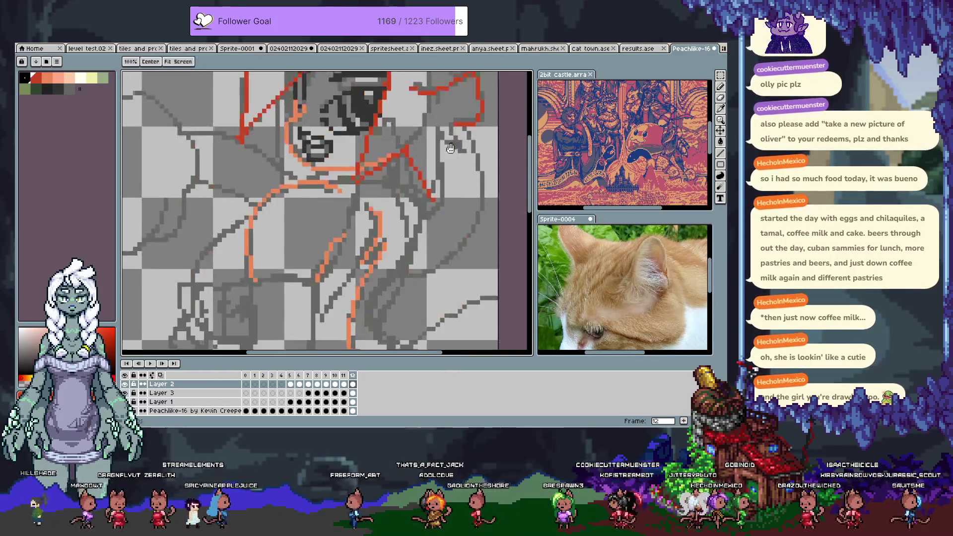
{"action": "key", "text": "ctrl+z"}
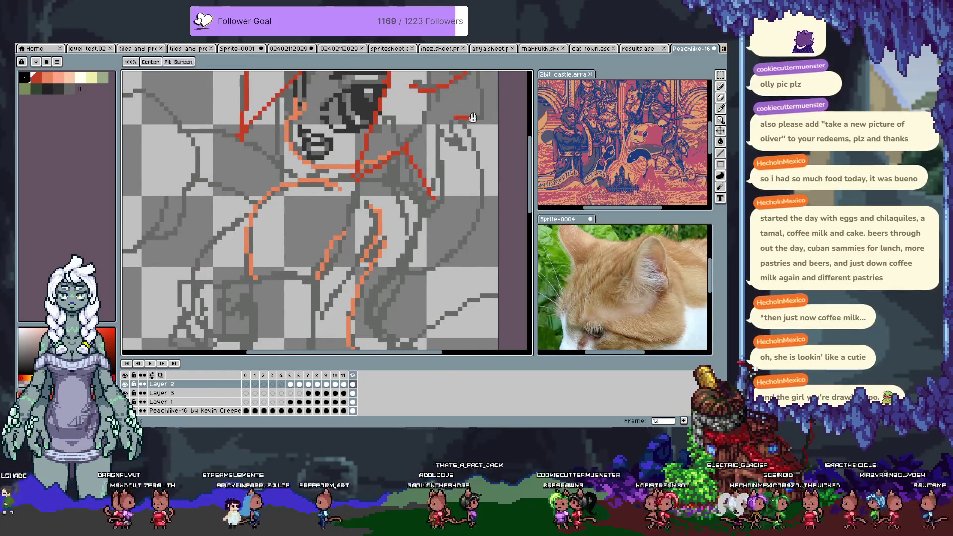
{"action": "scroll", "coordinate": [461, 148], "scroll_direction": "up", "scroll_amount": 1}
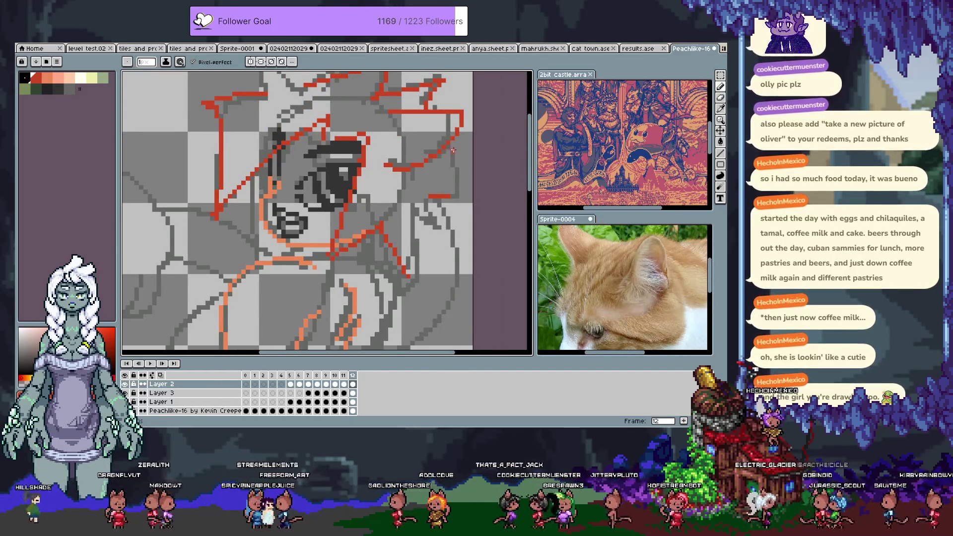
{"action": "key", "text": "ctrl+z"}
{"action": "key", "text": "ctrl+z"}
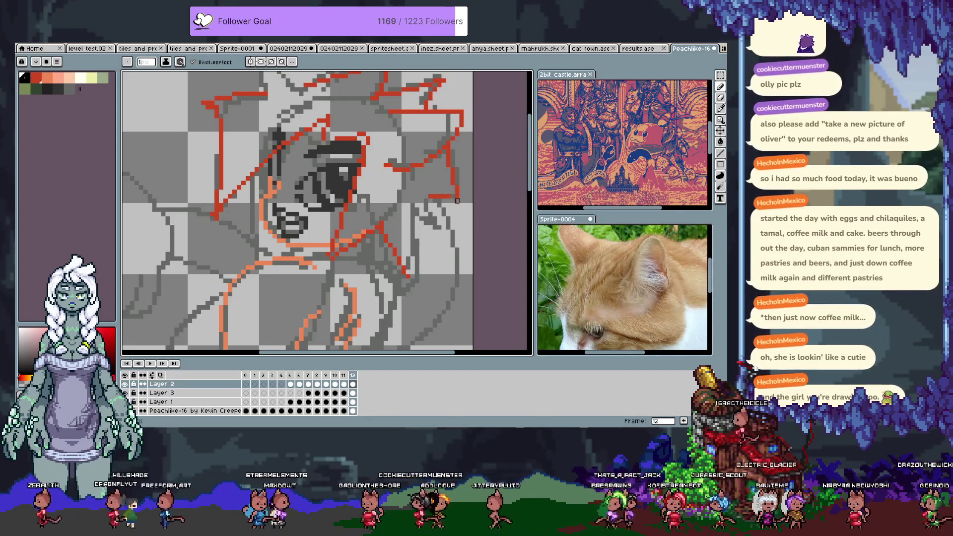
{"action": "scroll", "coordinate": [395, 223], "scroll_direction": "down", "scroll_amount": 2}
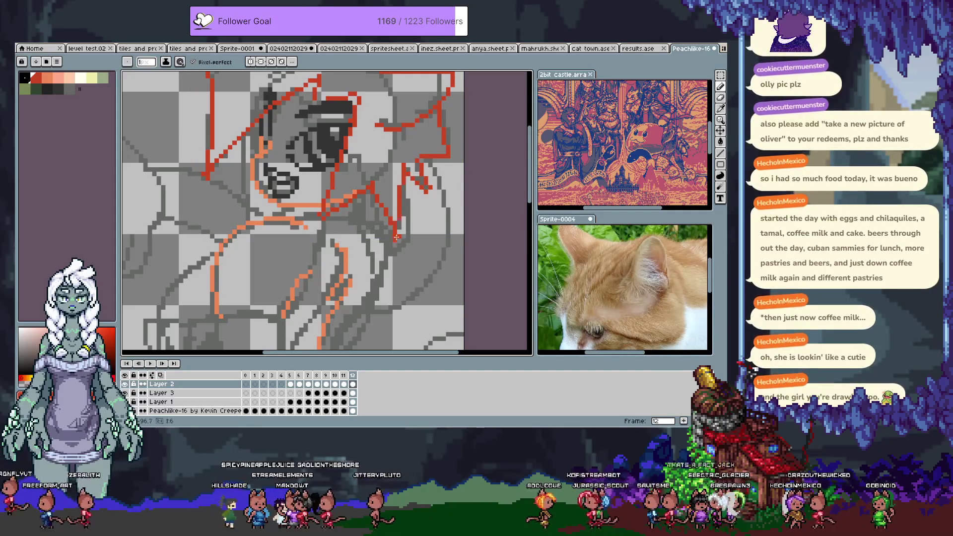
{"action": "scroll", "coordinate": [396, 236], "scroll_direction": "up", "scroll_amount": 2}
{"action": "scroll", "coordinate": [380, 212], "scroll_direction": "up", "scroll_amount": 2}
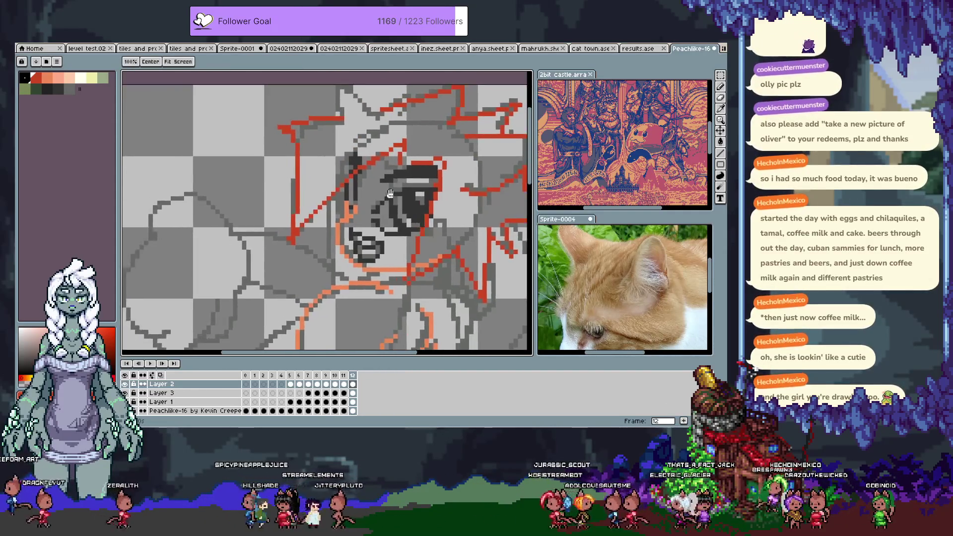
{"action": "scroll", "coordinate": [358, 180], "scroll_direction": "up", "scroll_amount": 2}
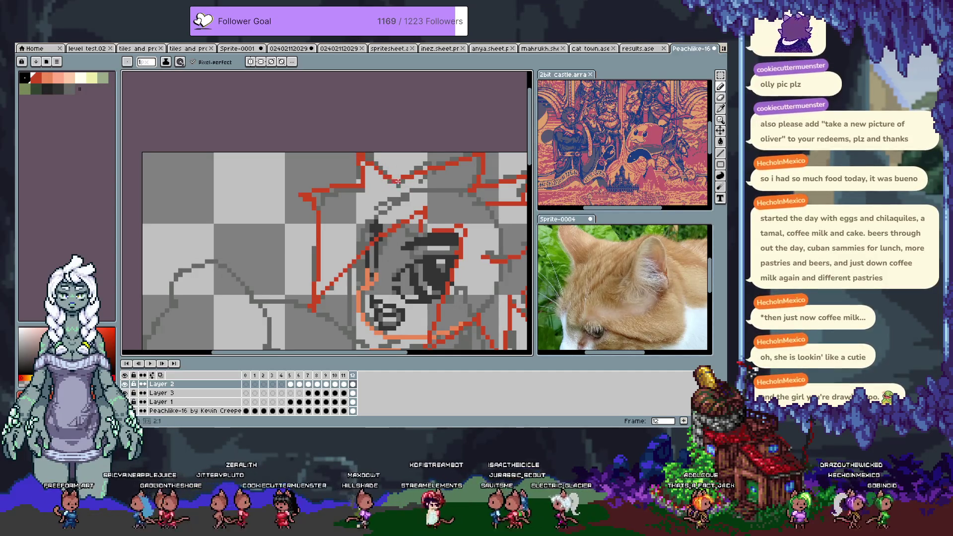
{"action": "scroll", "coordinate": [375, 225], "scroll_direction": "down", "scroll_amount": 5}
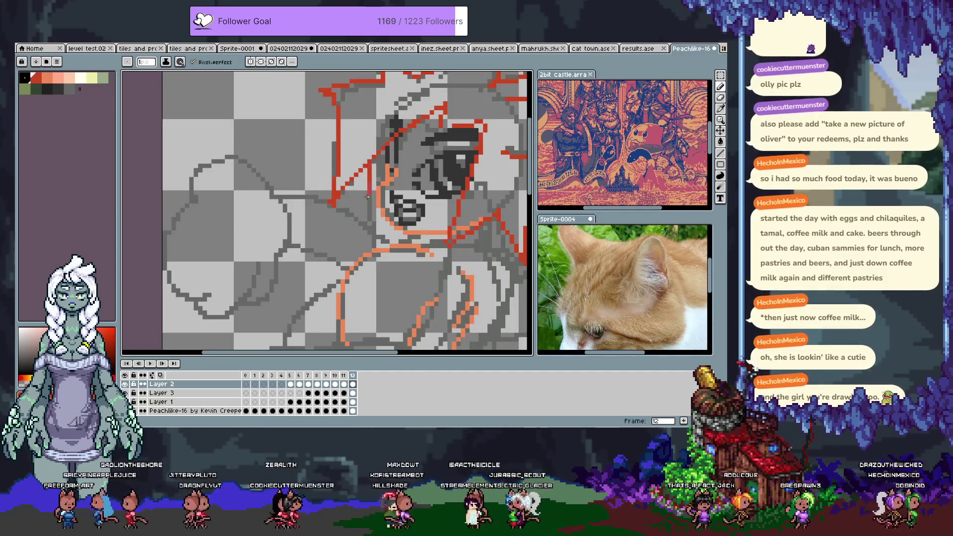
Make Layer 1 the layer being edited via the orange line art
{"action": "key", "text": "ctrl"}
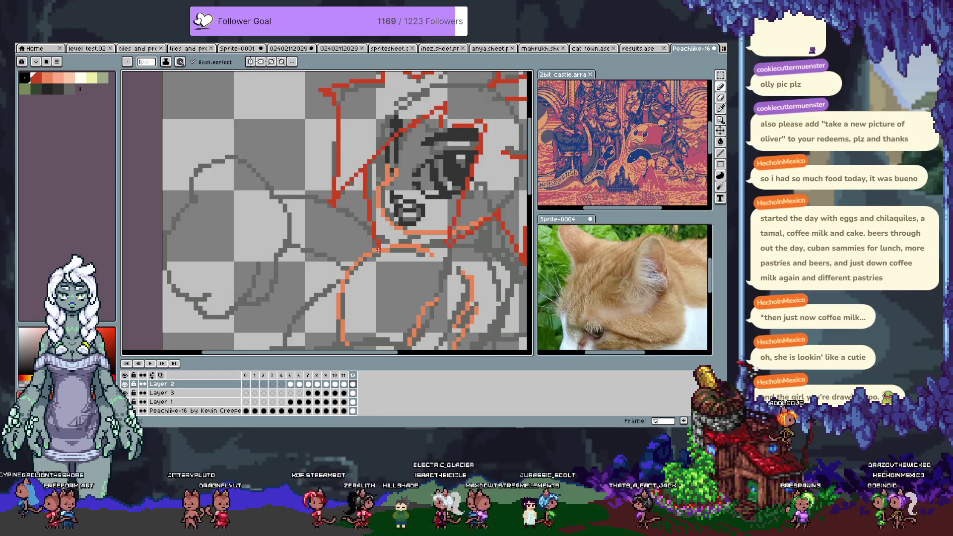
{"action": "scroll", "coordinate": [379, 250], "scroll_direction": "right", "scroll_amount": 4}
{"action": "scroll", "coordinate": [307, 220], "scroll_direction": "up", "scroll_amount": 2}
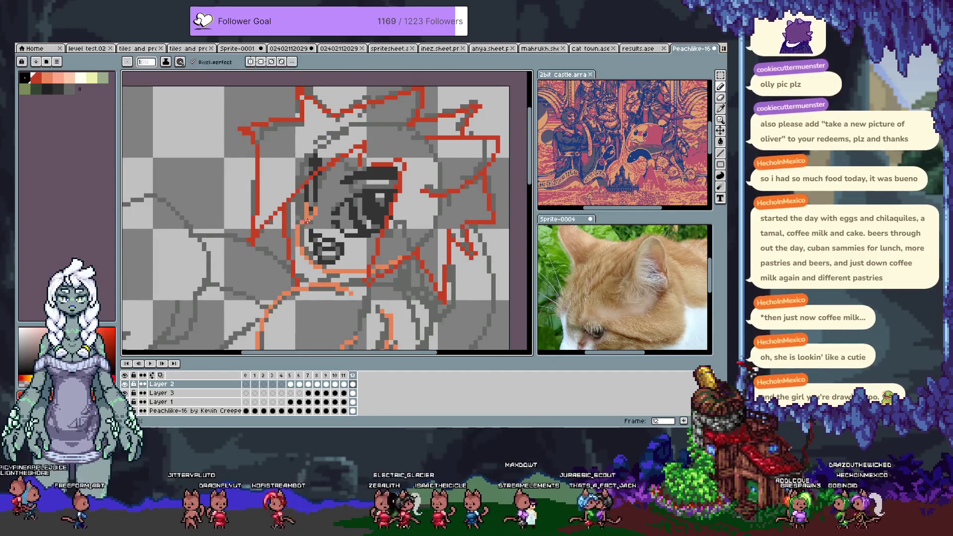
{"action": "left_click", "coordinate": [307, 221], "text": "ctrl"}
{"action": "scroll", "coordinate": [307, 224], "scroll_direction": "down", "scroll_amount": 2}
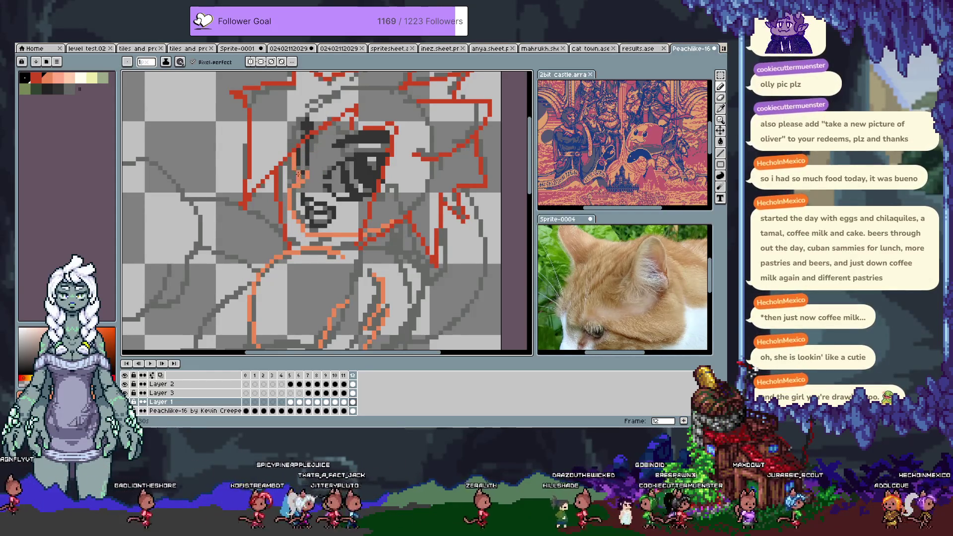
Draw the orange curve along the sketch arc and continue the line down the body's right side
{"action": "left_click_drag", "start_coordinate": [372, 275], "coordinate": [380, 201]}
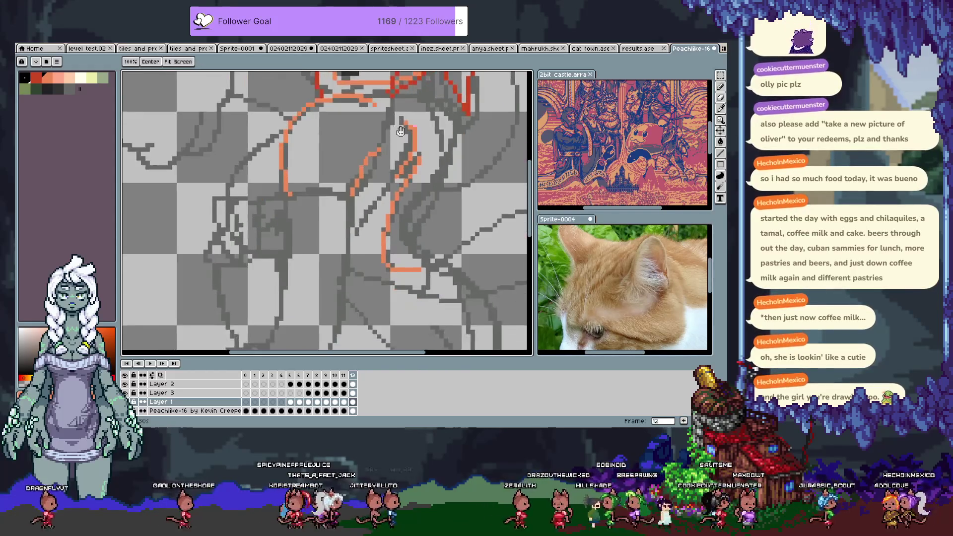
{"action": "mouse_move", "coordinate": [260, 253]}
{"action": "left_mouse_down"}
{"action": "mouse_move", "coordinate": [327, 217]}
{"action": "mouse_move", "coordinate": [280, 255]}
{"action": "mouse_move", "coordinate": [383, 253]}
{"action": "left_mouse_up"}
{"action": "key", "text": "Escape"}
{"action": "mouse_move", "coordinate": [403, 213]}
{"action": "left_mouse_down"}
{"action": "mouse_move", "coordinate": [272, 243]}
{"action": "mouse_move", "coordinate": [400, 225]}
{"action": "left_mouse_up"}
{"action": "key", "text": "ctrl+z"}
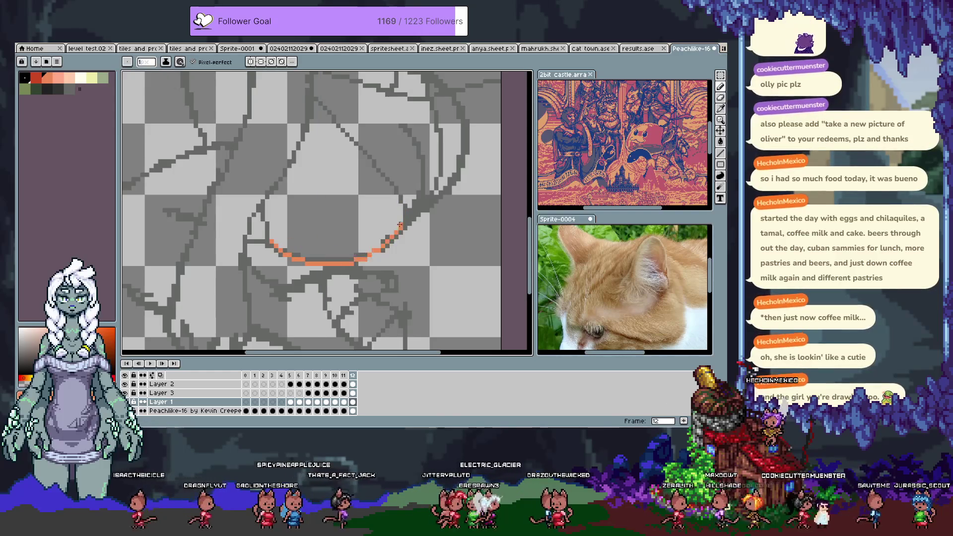
{"action": "key", "text": "ctrl+z"}
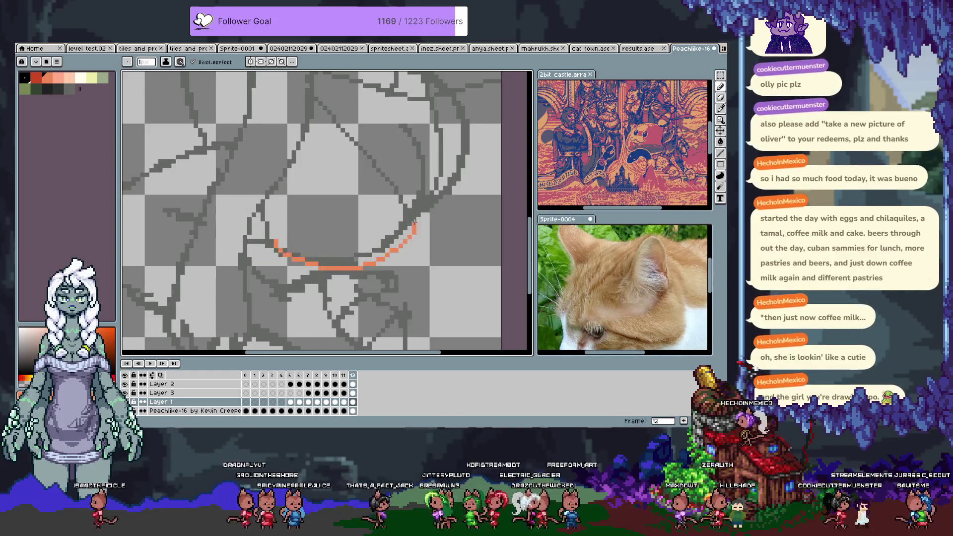
{"action": "key", "text": "ctrl+z"}
{"action": "left_click_drag", "start_coordinate": [403, 197], "coordinate": [405, 224]}
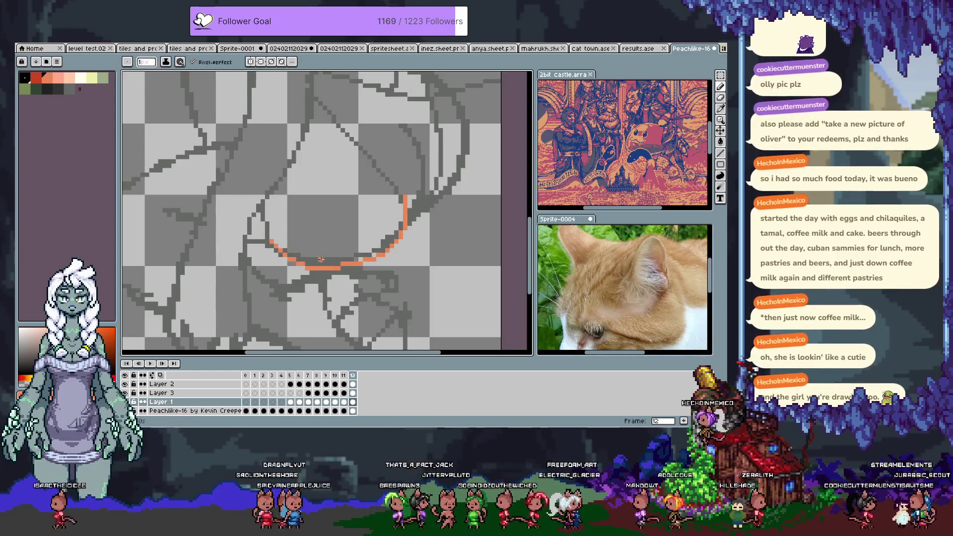
{"action": "scroll", "coordinate": [320, 259], "scroll_direction": "up", "scroll_amount": 3}
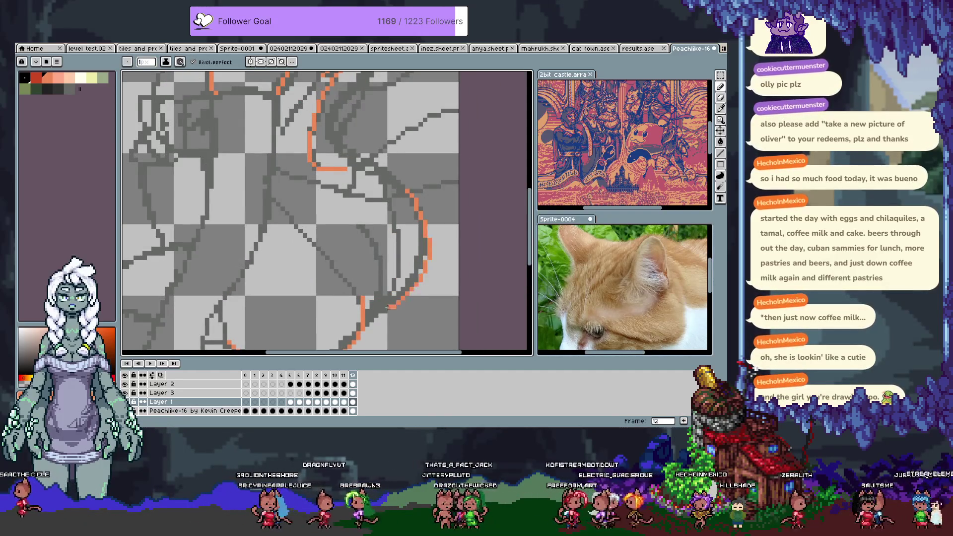
{"action": "left_click_drag", "start_coordinate": [419, 215], "coordinate": [385, 309]}
{"action": "scroll", "coordinate": [353, 146], "scroll_direction": "up", "scroll_amount": 3}
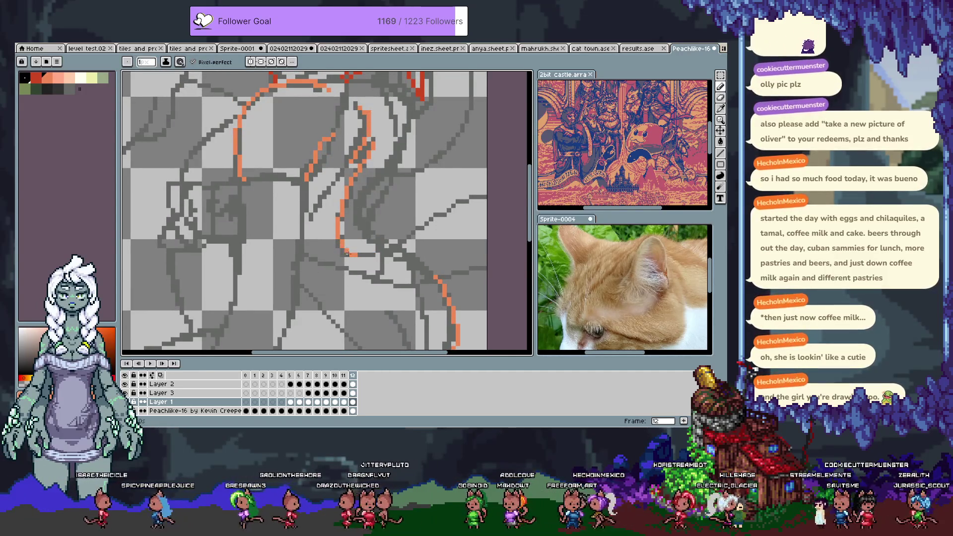
Save the sprite and add a new Layer 4 for the arm outlines
{"action": "key", "text": "space"}
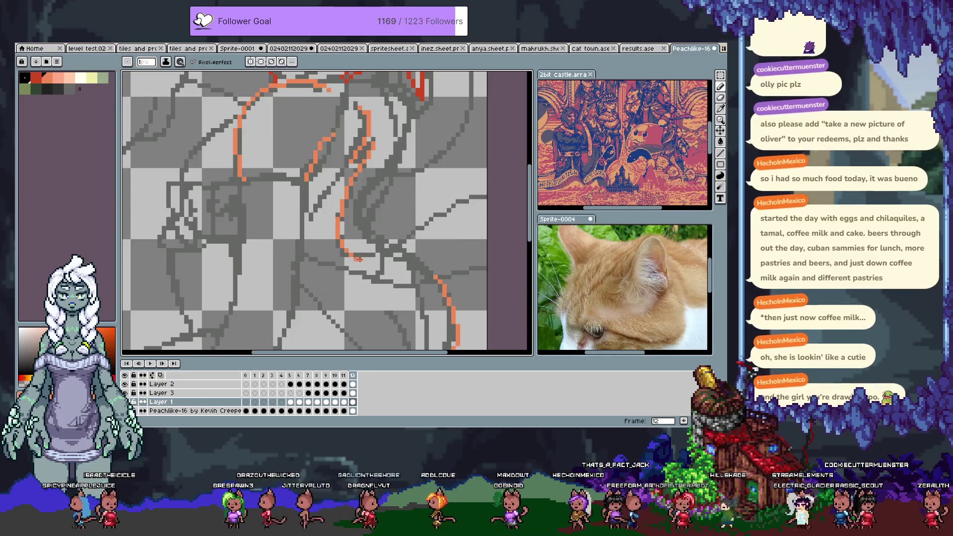
{"action": "left_click_drag", "start_coordinate": [357, 258], "coordinate": [290, 246]}
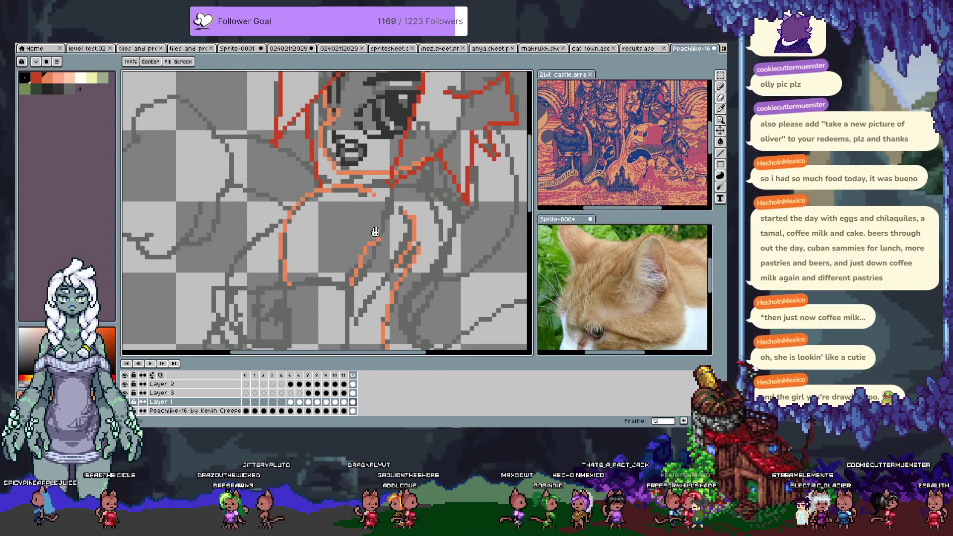
{"action": "scroll", "coordinate": [290, 255], "scroll_direction": "down", "scroll_amount": 2}
{"action": "scroll", "coordinate": [320, 255], "scroll_direction": "down", "scroll_amount": 2}
{"action": "scroll", "coordinate": [343, 254], "scroll_direction": "down", "scroll_amount": 2}
{"action": "key", "text": "ctrl+s"}
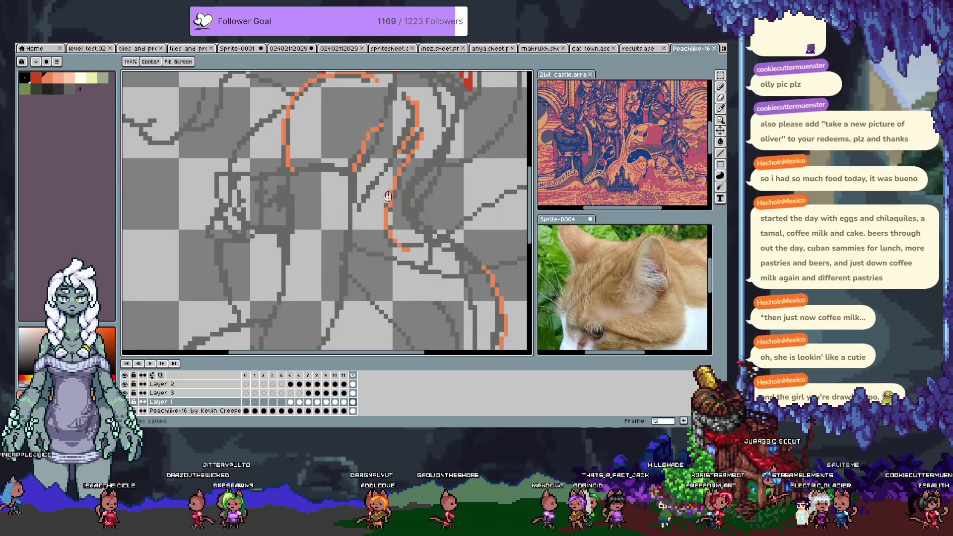
{"action": "key", "text": "space"}
{"action": "left_click_drag", "start_coordinate": [352, 254], "coordinate": [403, 190]}
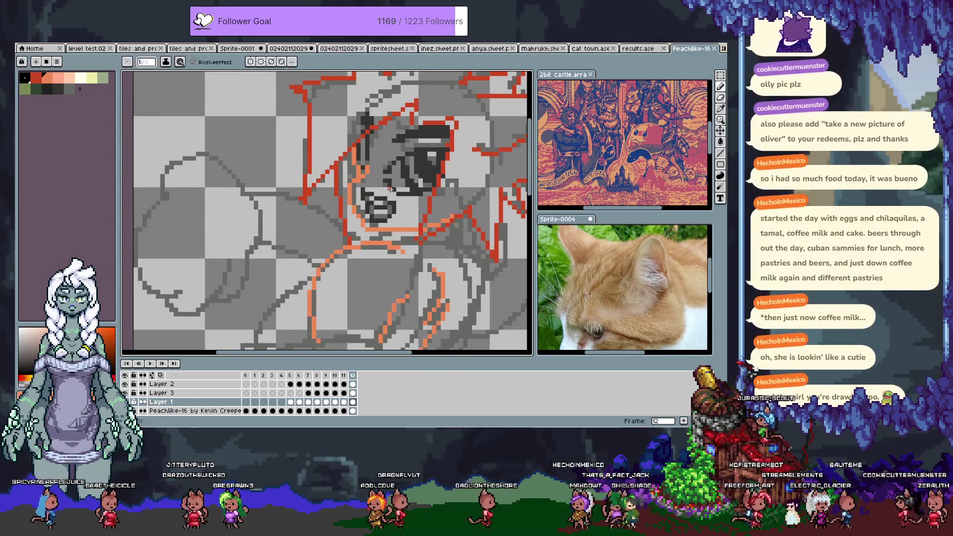
{"action": "key", "text": "shift+n"}
With dark green picked and the timeline hidden, rough in straight-line arm segments, undoing misplaced ones
{"action": "left_click", "coordinate": [34, 90]}
{"action": "key", "text": "Tab"}
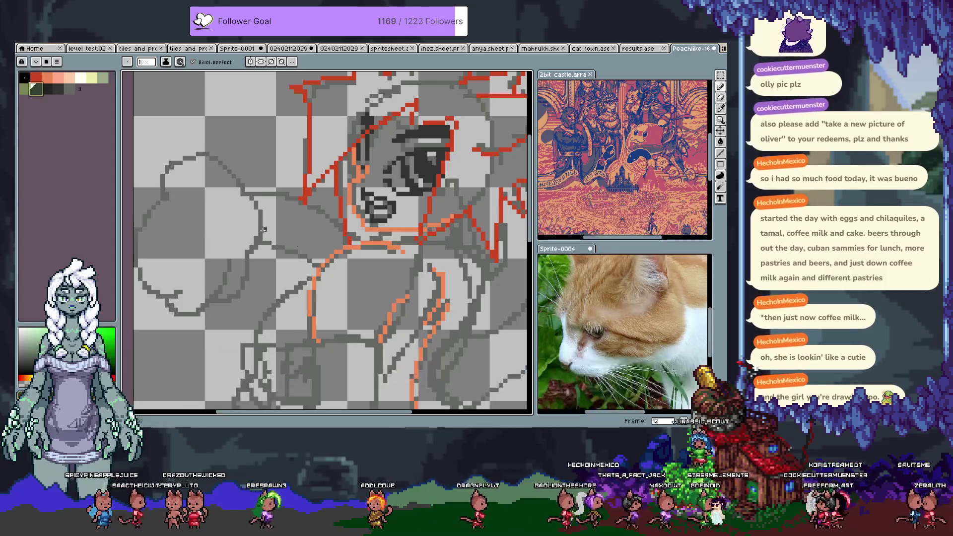
{"action": "left_click_drag", "start_coordinate": [315, 270], "coordinate": [315, 166]}
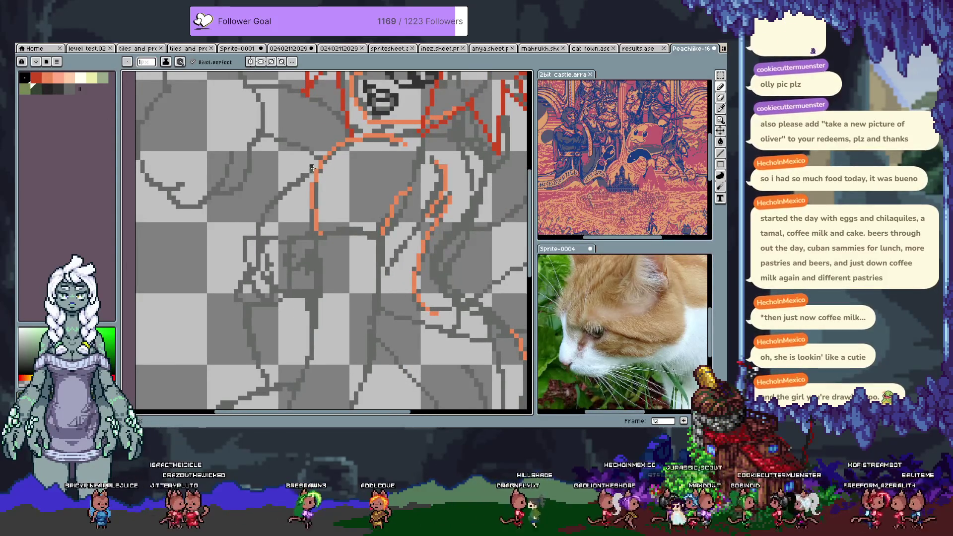
{"action": "left_click_drag", "start_coordinate": [315, 170], "coordinate": [257, 227]}
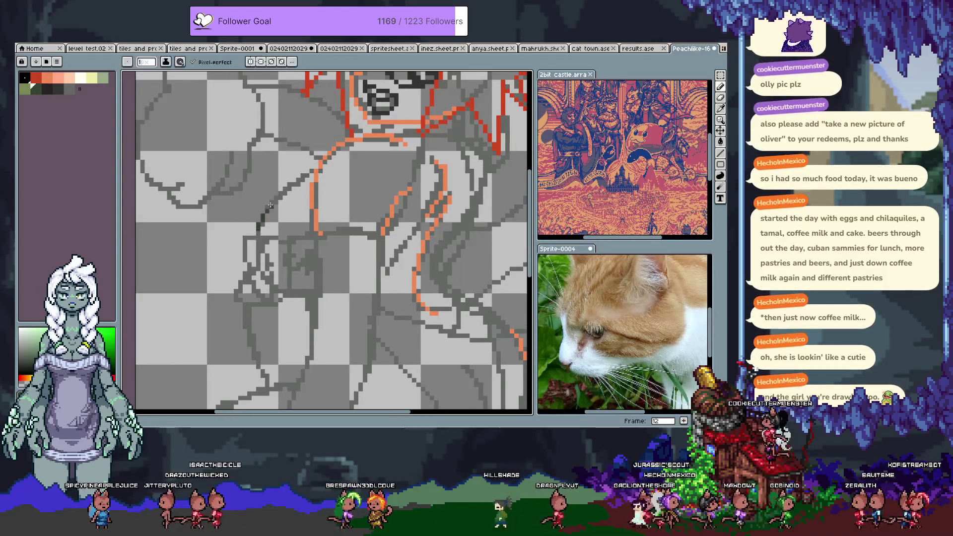
{"action": "key", "text": "ctrl+z"}
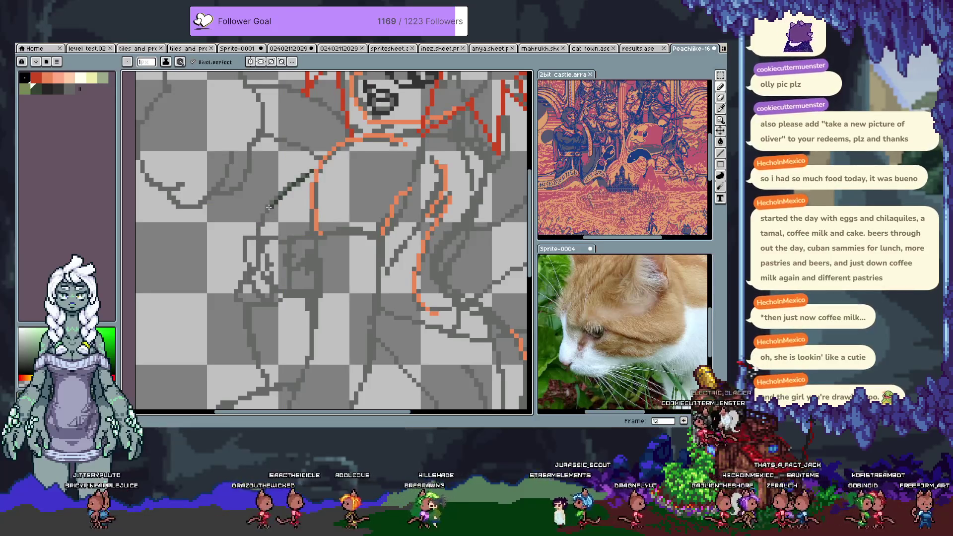
{"action": "left_click", "coordinate": [256, 226], "text": "shift"}
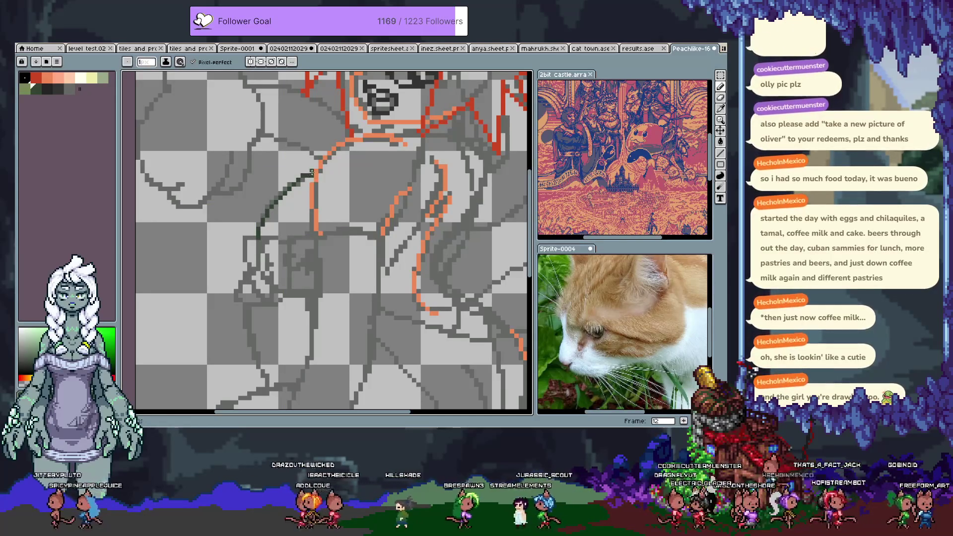
{"action": "key", "text": "ctrl+z"}
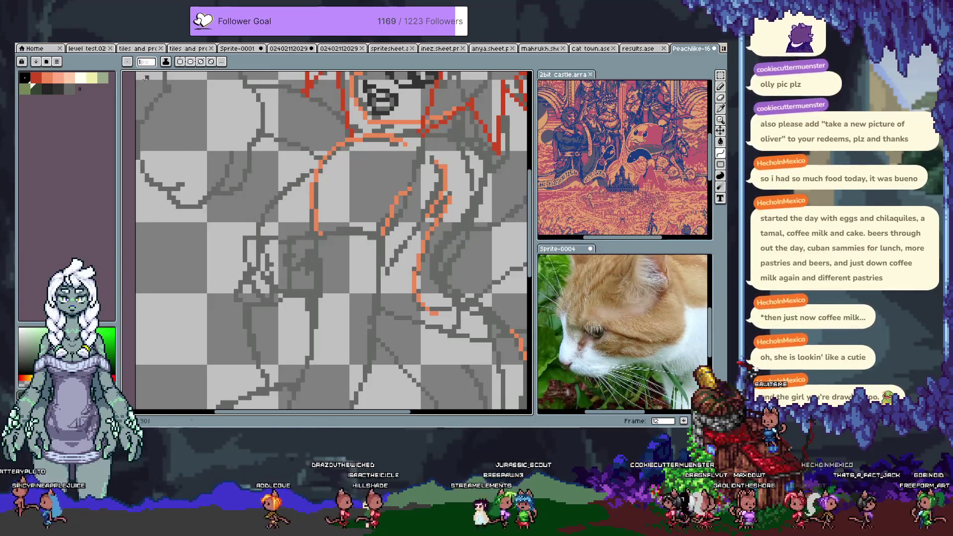
{"action": "left_click", "coordinate": [261, 272], "text": "shift"}
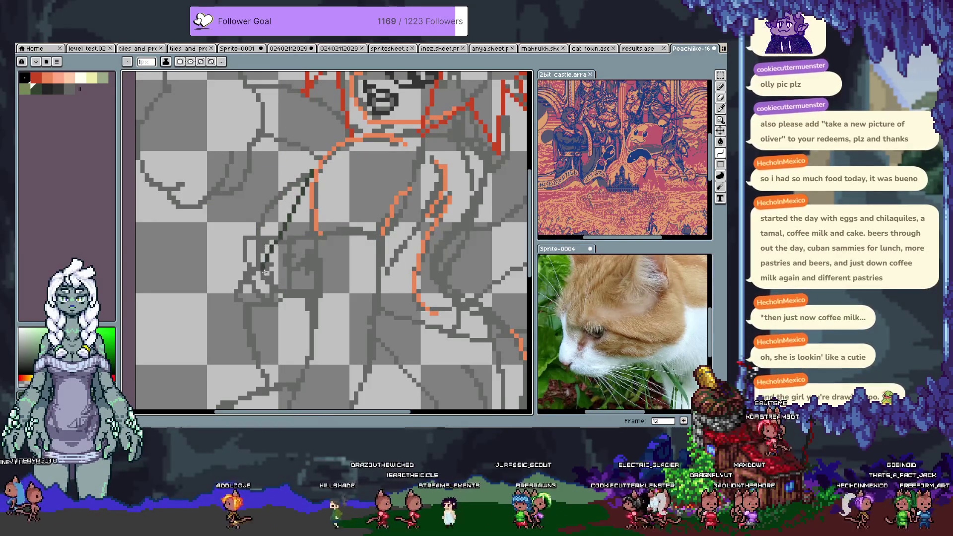
{"action": "key", "text": "ctrl+z"}
{"action": "left_click", "coordinate": [257, 203], "text": "shift"}
{"action": "left_click", "coordinate": [257, 272], "text": "shift"}
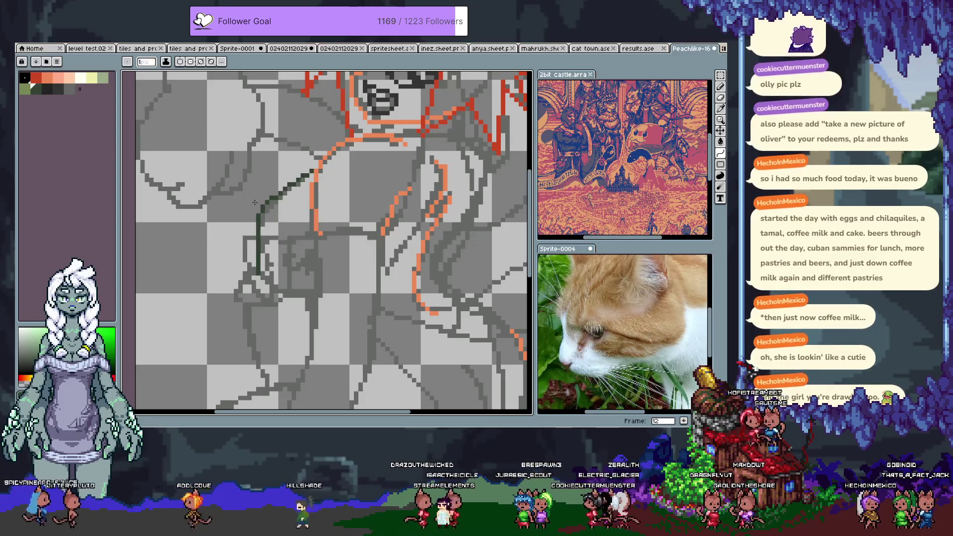
{"action": "left_click", "coordinate": [257, 223], "text": "shift"}
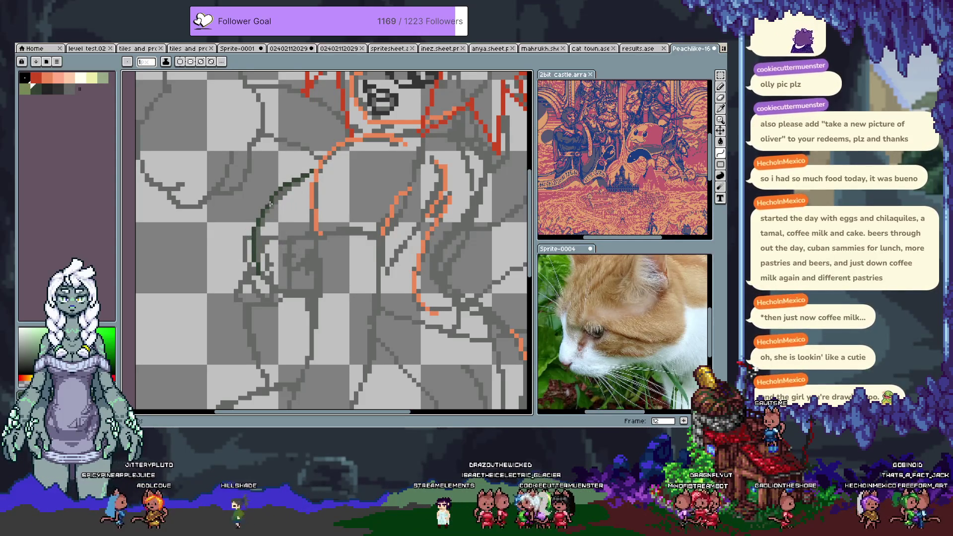
Switch to freehand pencil and try several dark green strokes down the arm, undoing each
{"action": "key", "text": "b"}
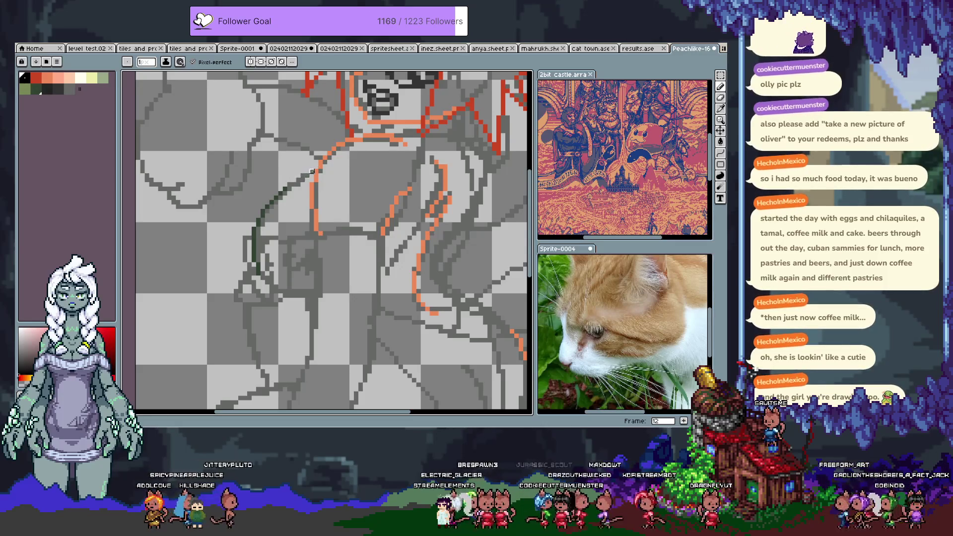
{"action": "key", "text": "ctrl"}
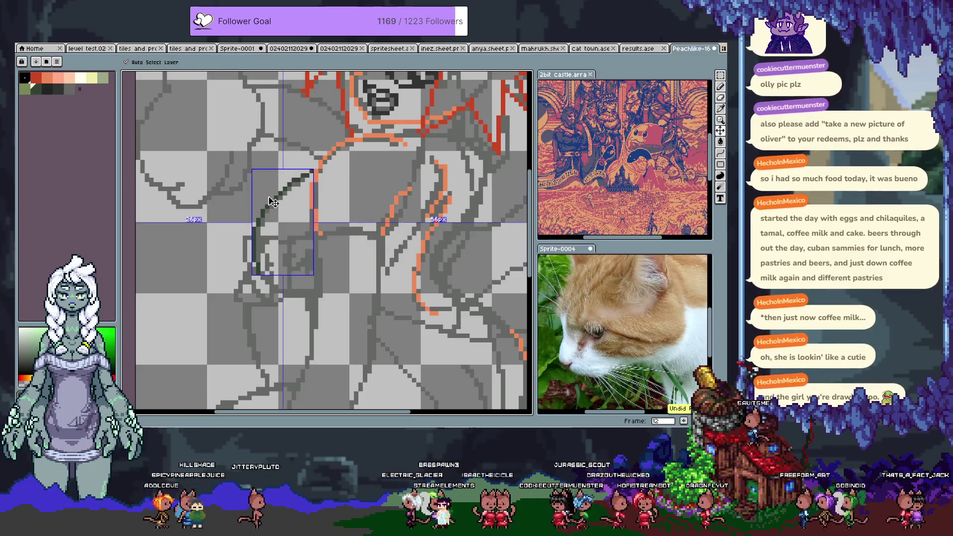
{"action": "key", "text": "ctrl+y"}
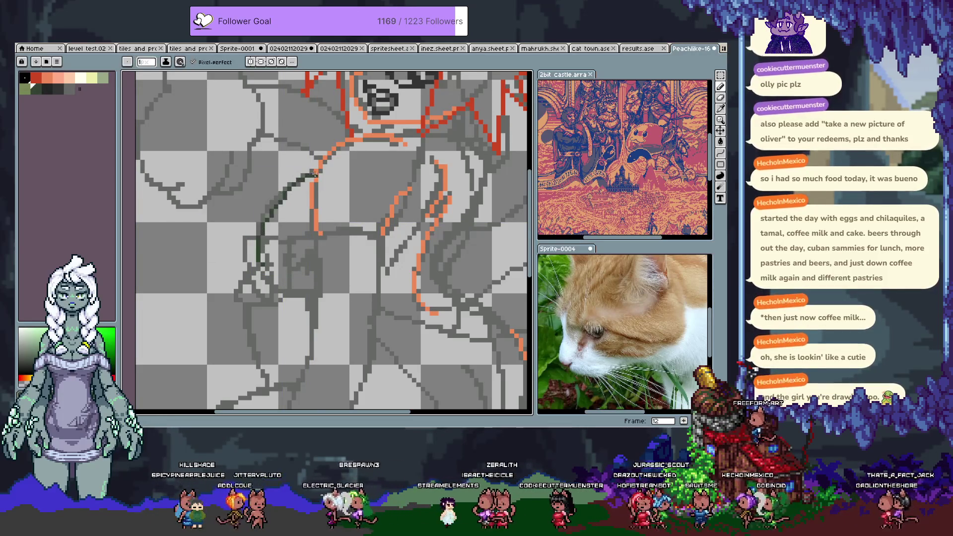
{"action": "key", "text": "ctrl+z"}
{"action": "left_click_drag", "start_coordinate": [280, 192], "coordinate": [266, 273]}
{"action": "key", "text": "ctrl+z"}
{"action": "left_click_drag", "start_coordinate": [292, 189], "coordinate": [301, 321]}
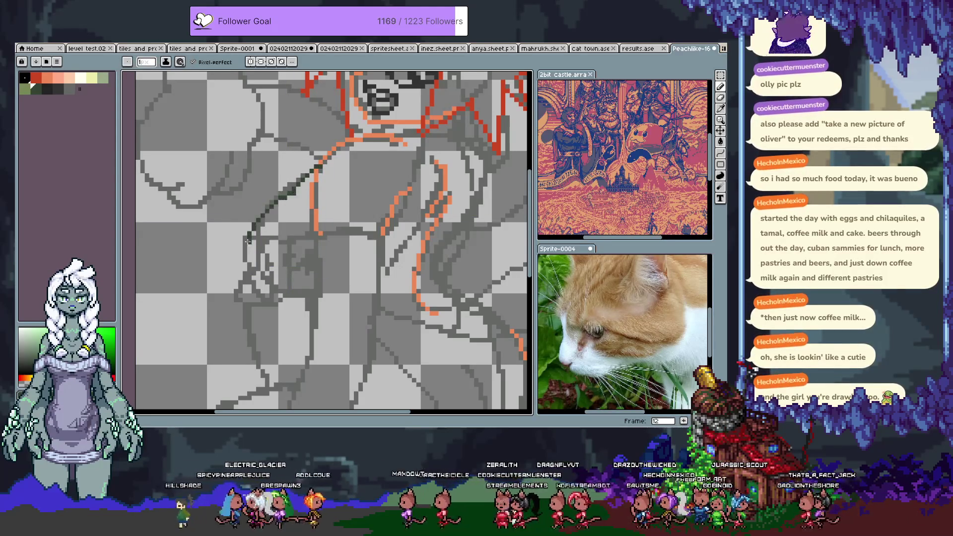
{"action": "key", "text": "ctrl+z"}
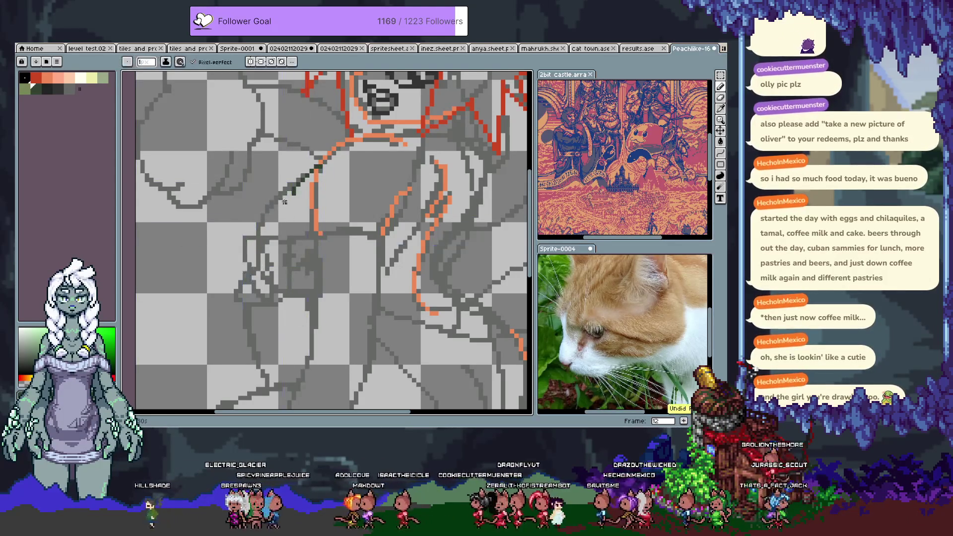
{"action": "left_click_drag", "start_coordinate": [284, 197], "coordinate": [246, 262]}
{"action": "scroll", "coordinate": [294, 253], "scroll_direction": "up", "scroll_amount": 3}
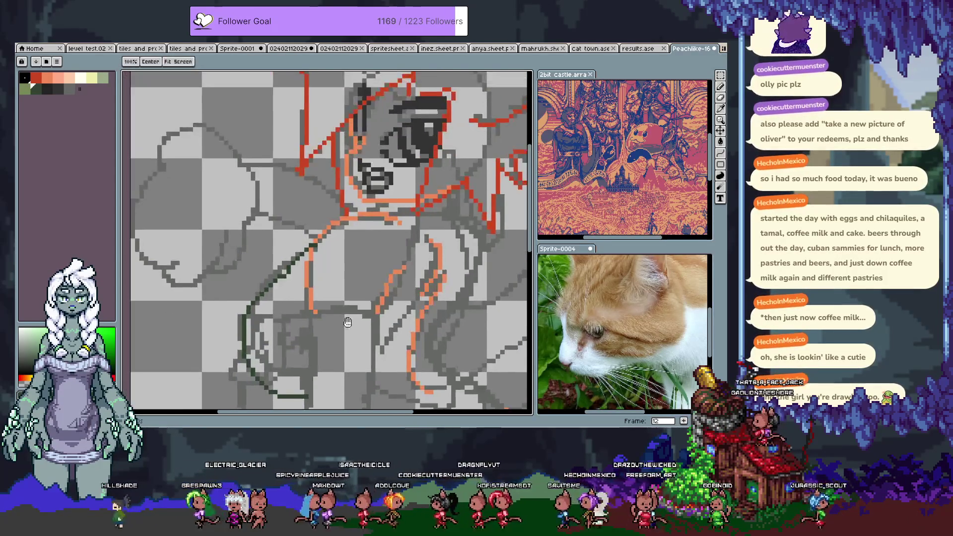
{"action": "key", "text": "ctrl+z"}
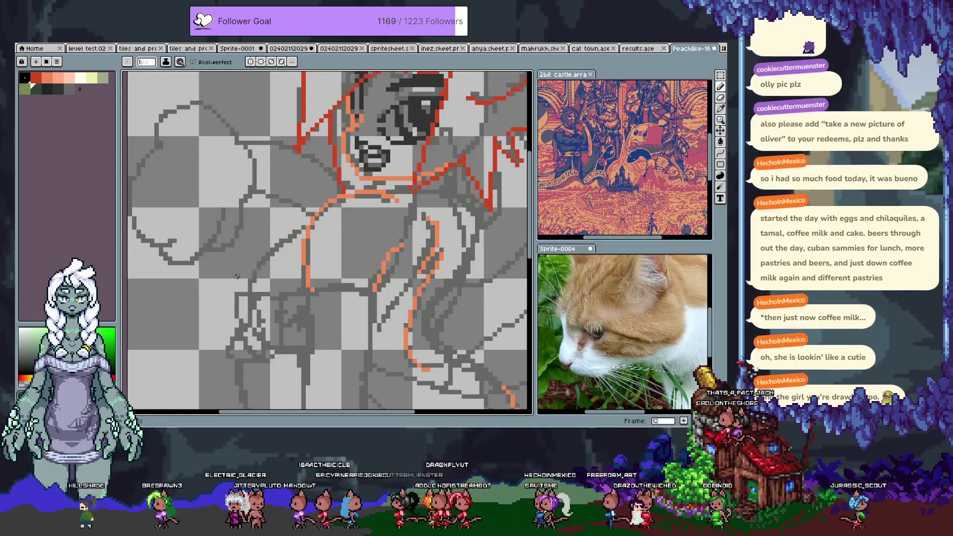
{"action": "left_click_drag", "start_coordinate": [259, 266], "coordinate": [272, 318]}
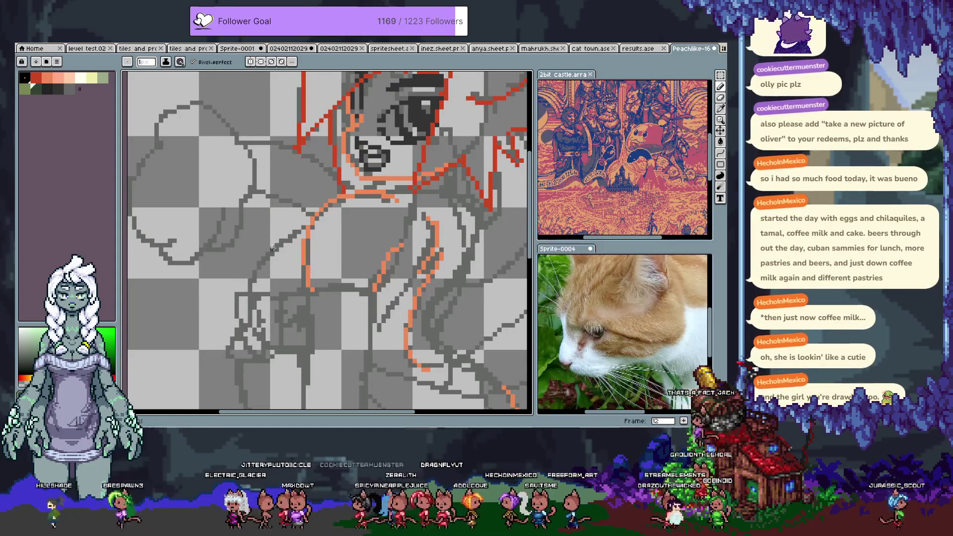
{"action": "key", "text": "ctrl+z"}
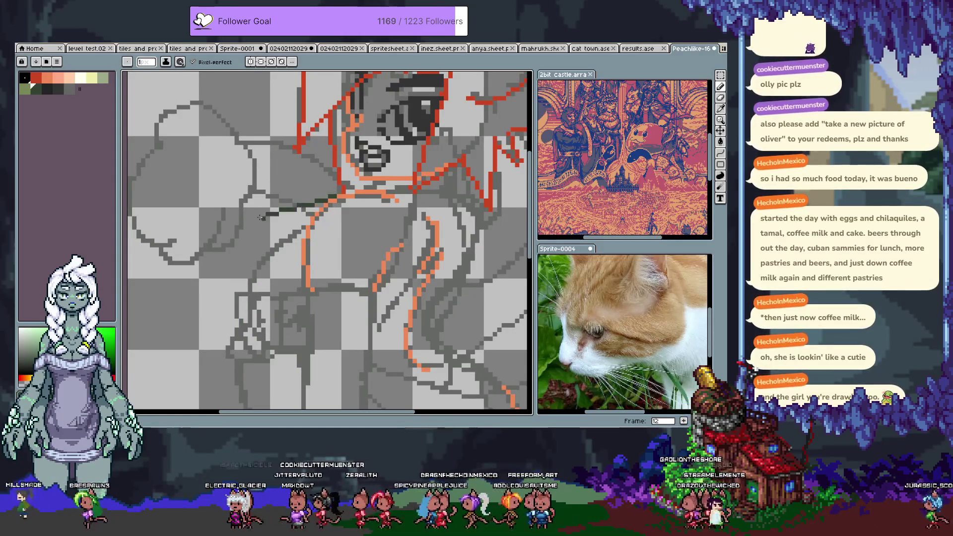
{"action": "key", "text": "ctrl+z"}
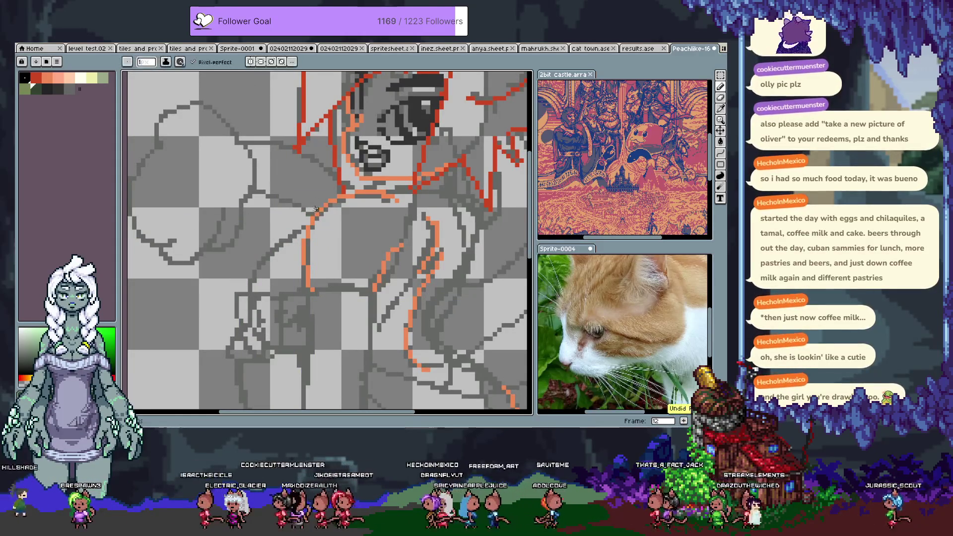
{"action": "key", "text": "ctrl+z"}
Retry the lower arm curve sweeping down and right until a dark green segment is kept
{"action": "left_click_drag", "start_coordinate": [240, 257], "coordinate": [302, 349]}
{"action": "key", "text": "ctrl+z"}
{"action": "left_click_drag", "start_coordinate": [239, 257], "coordinate": [301, 349]}
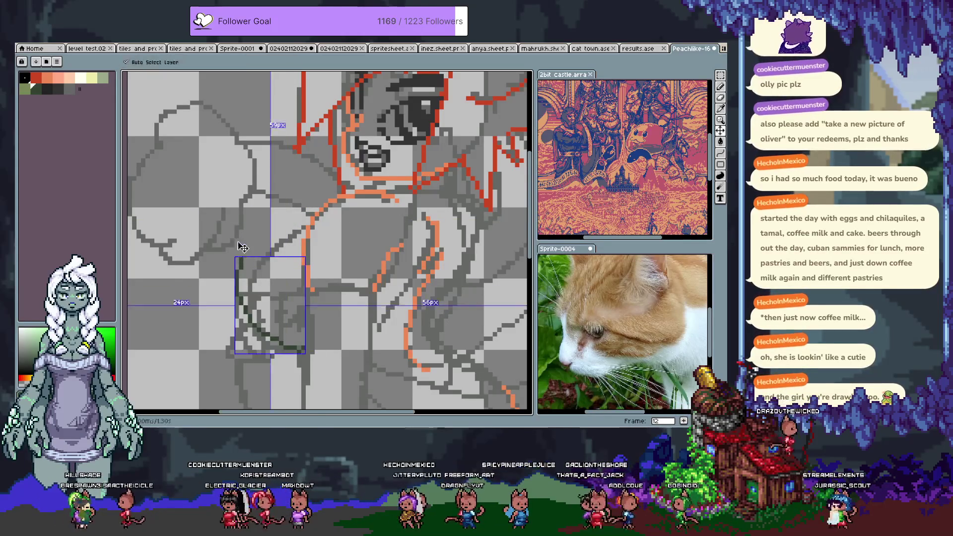
{"action": "key", "text": "ctrl+z"}
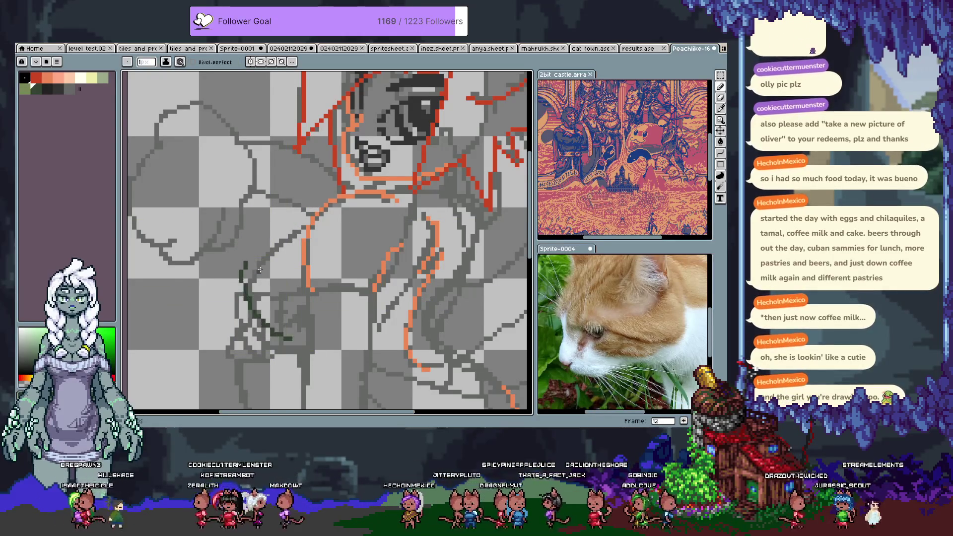
{"action": "key", "text": "ctrl+z"}
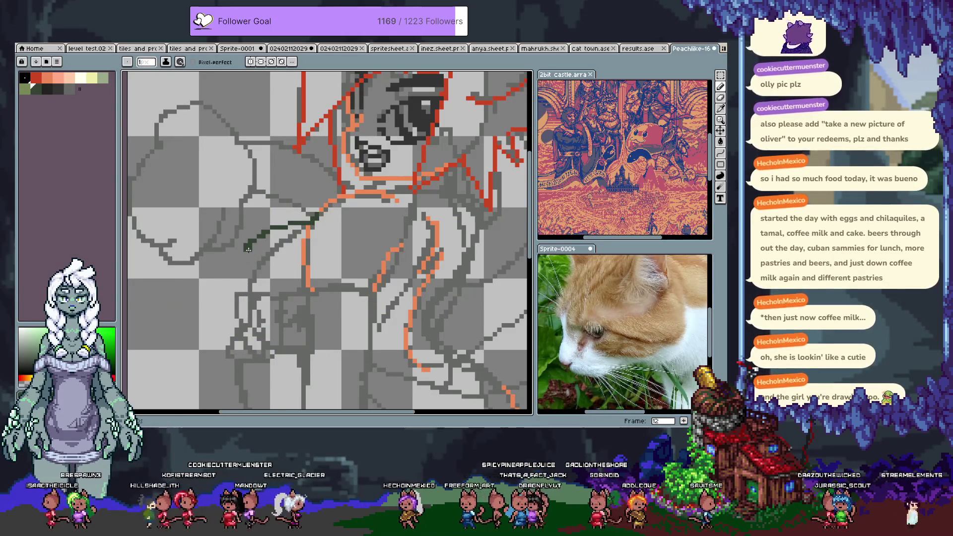
{"action": "key", "text": "ctrl+z"}
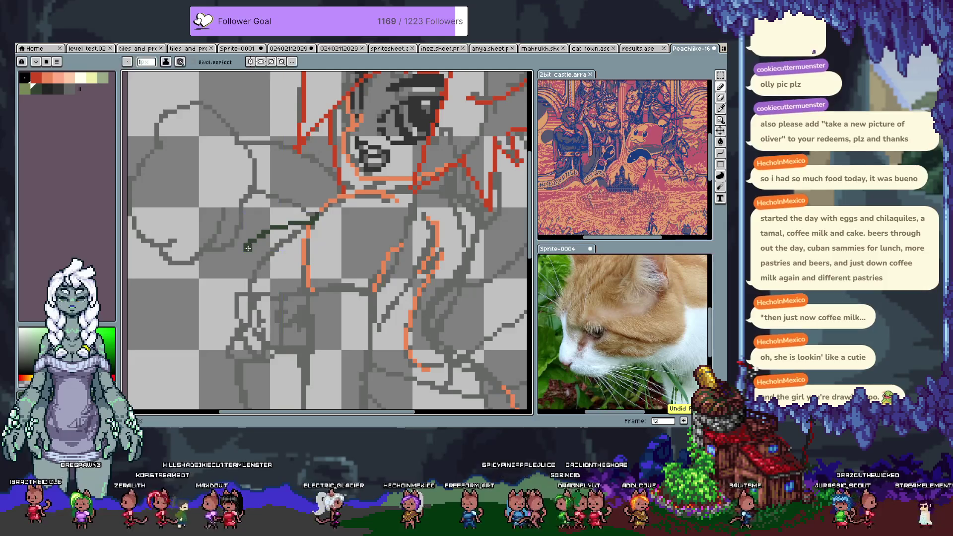
{"action": "left_click_drag", "start_coordinate": [240, 257], "coordinate": [316, 341]}
{"action": "key", "text": "ctrl+z"}
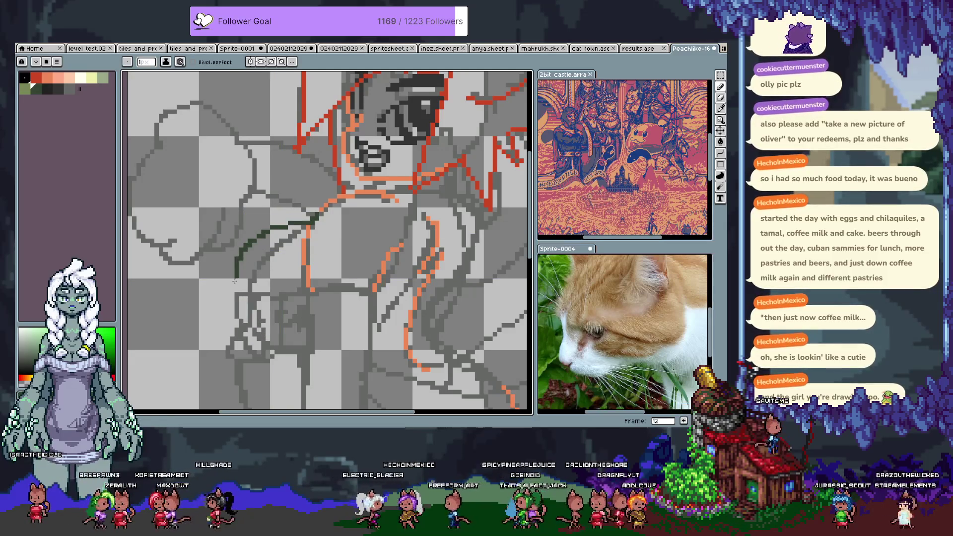
{"action": "key", "text": "ctrl+z"}
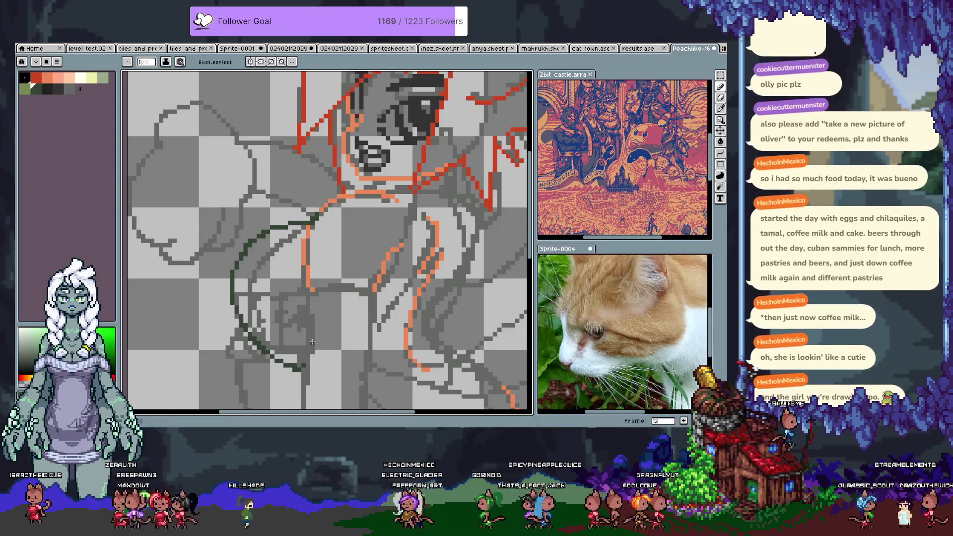
{"action": "scroll", "coordinate": [312, 342], "scroll_direction": "up", "scroll_amount": 1}
{"action": "key", "text": "ctrl+z"}
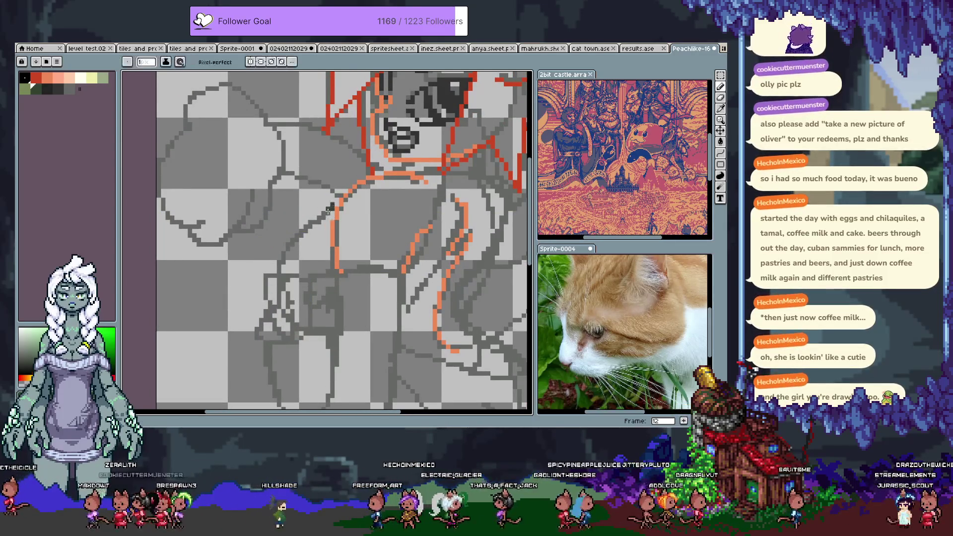
{"action": "key", "text": "ctrl+z"}
{"action": "left_click_drag", "start_coordinate": [284, 317], "coordinate": [336, 344]}
{"action": "key", "text": "ctrl+z"}
{"action": "mouse_move", "coordinate": [271, 292]}
{"action": "left_mouse_down"}
{"action": "mouse_move", "coordinate": [329, 335]}
{"action": "mouse_move", "coordinate": [287, 255]}
{"action": "left_mouse_up"}
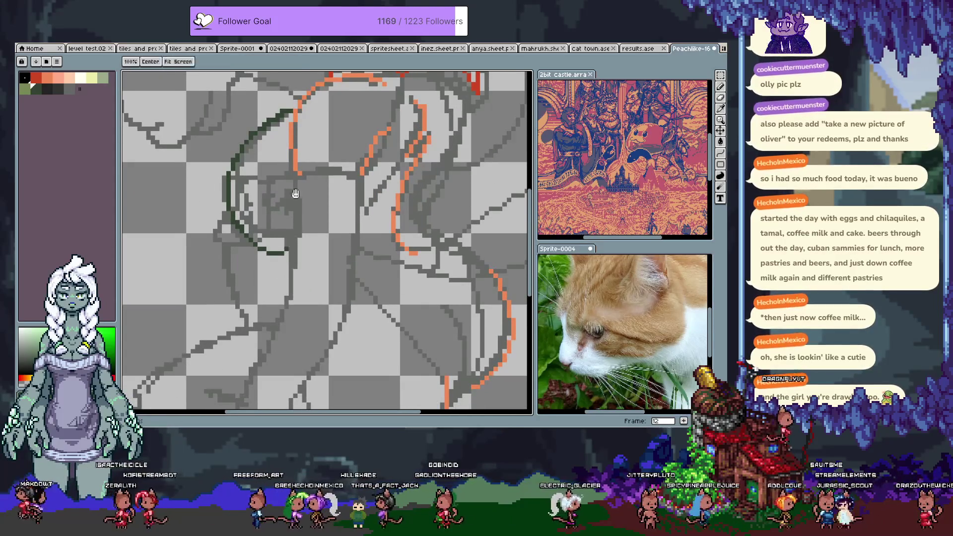
{"action": "scroll", "coordinate": [268, 223], "scroll_direction": "up", "scroll_amount": 2}
Sample the green and orange line colours, swap between them, and extend the green arm line upward
{"action": "left_click", "coordinate": [246, 216], "text": "alt"}
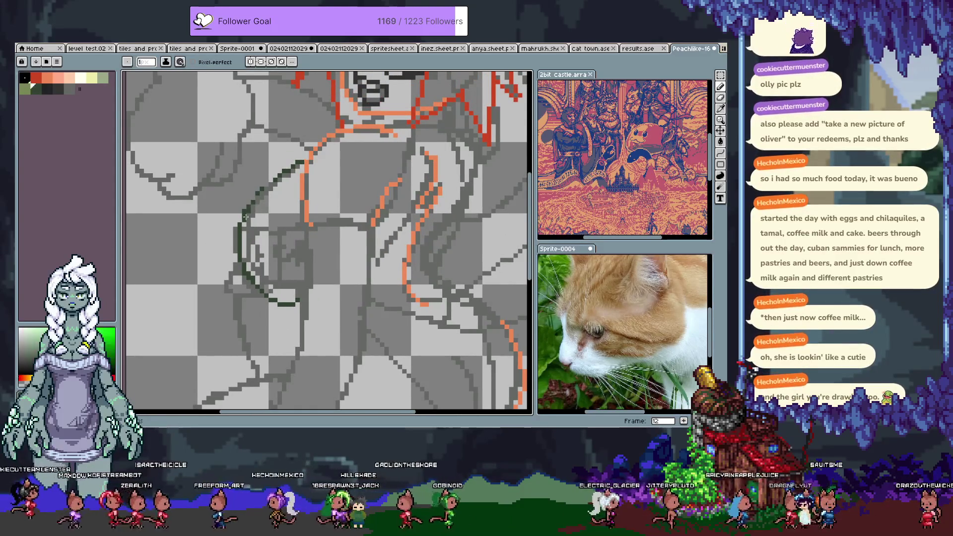
{"action": "left_click", "coordinate": [297, 165], "text": "alt"}
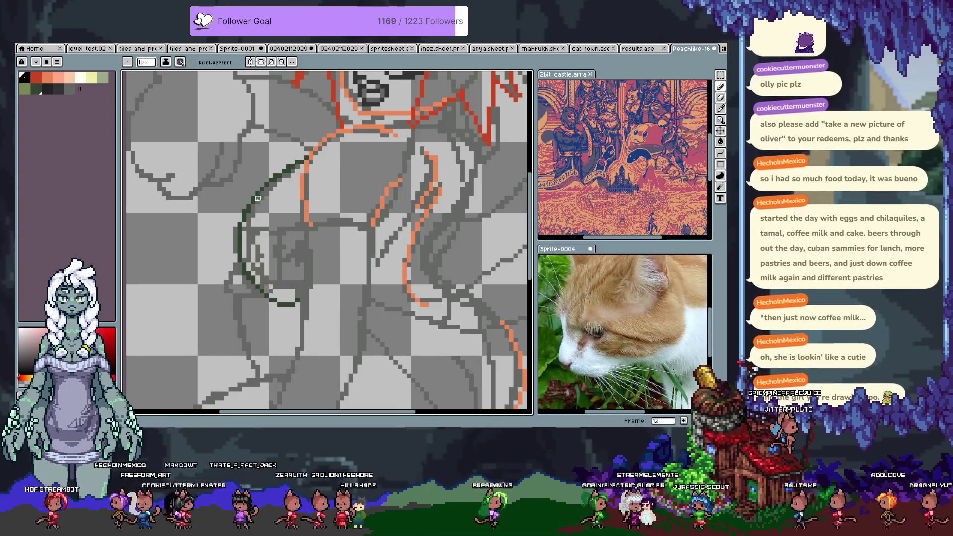
{"action": "left_click", "coordinate": [249, 220], "text": "alt"}
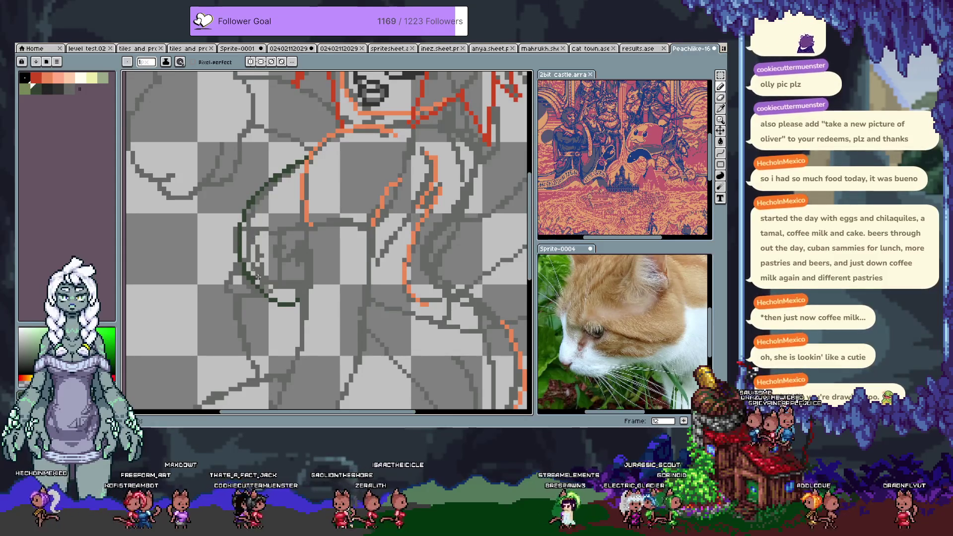
{"action": "key", "text": "x"}
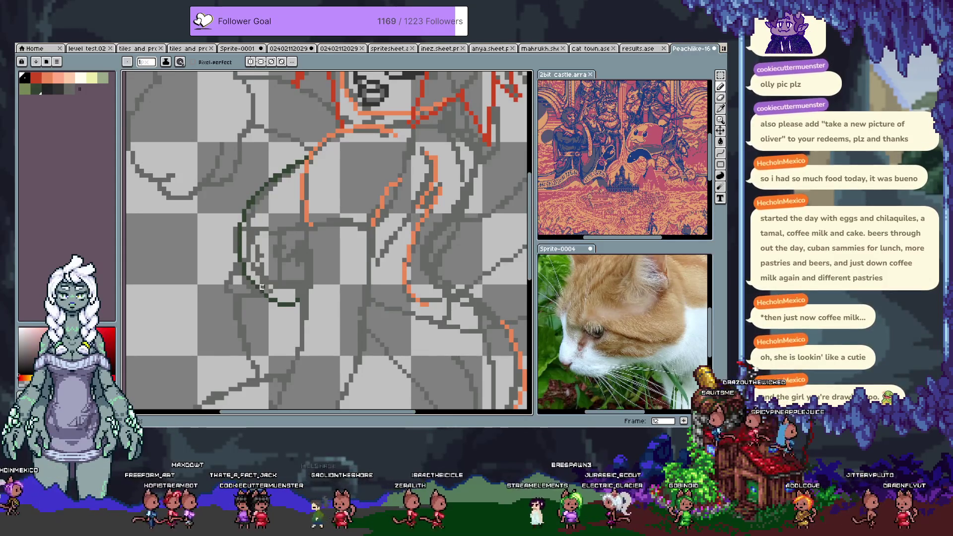
{"action": "key", "text": "x"}
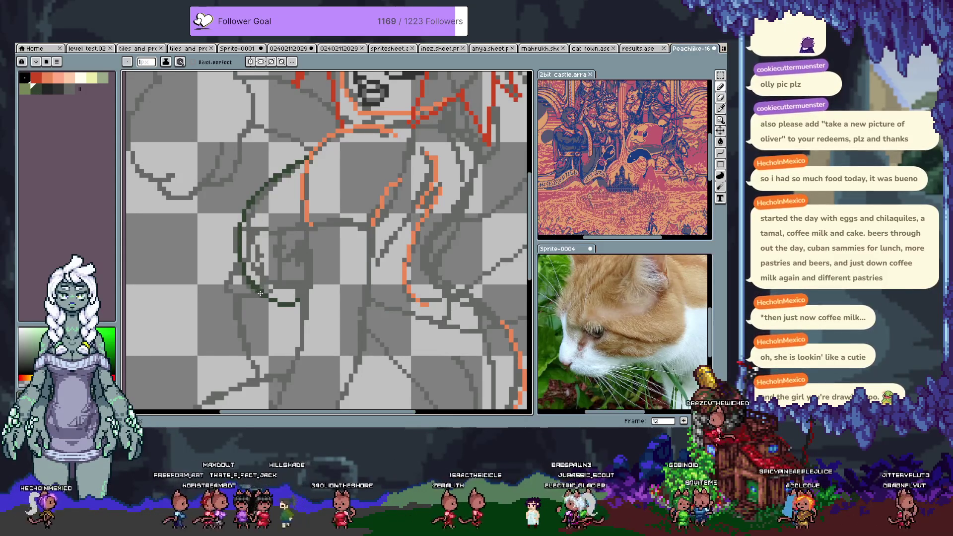
{"action": "key", "text": "x"}
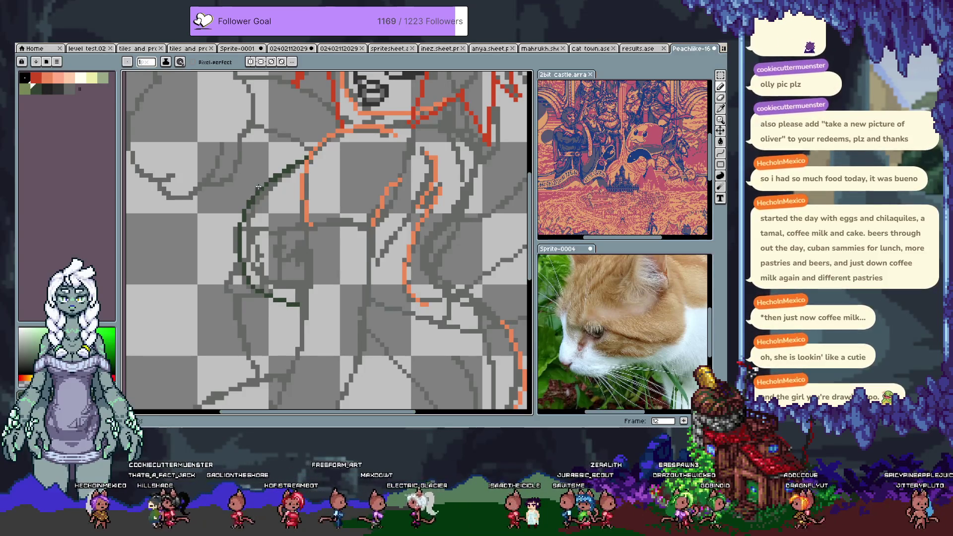
{"action": "key", "text": "x"}
{"action": "key", "text": "x"}
{"action": "mouse_move", "coordinate": [290, 168]}
{"action": "left_mouse_down"}
{"action": "mouse_move", "coordinate": [306, 158]}
{"action": "mouse_move", "coordinate": [249, 205]}
{"action": "left_mouse_up"}
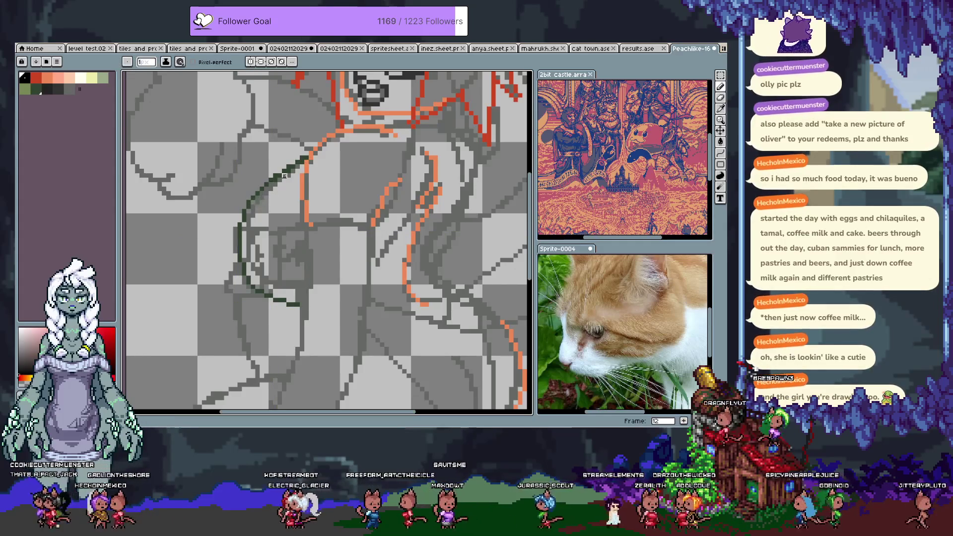
{"action": "key", "text": "v"}
{"action": "left_click", "coordinate": [302, 180]}
Redraw the diagonal green stroke up-right, then undo and redo until the green strokes are removed
{"action": "key", "text": "ctrl+z"}
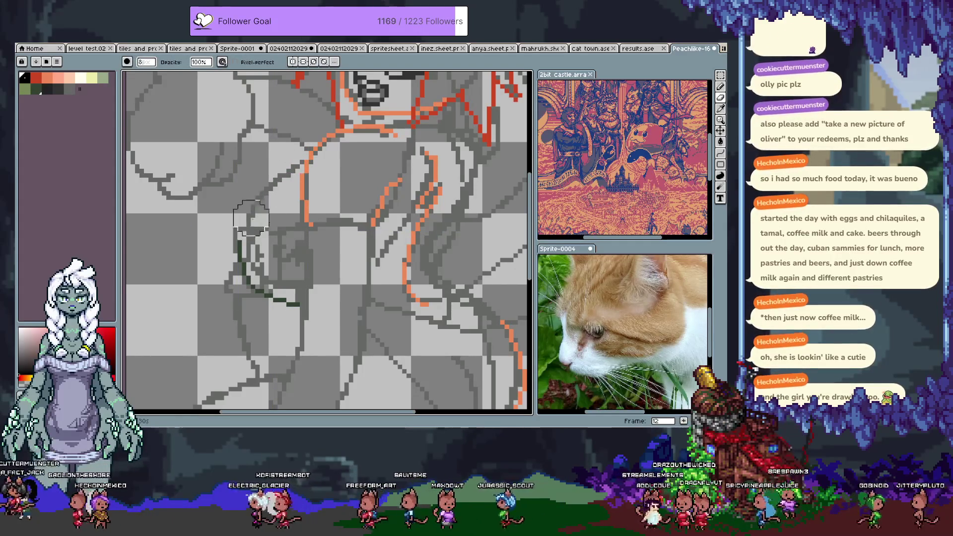
{"action": "key", "text": "b"}
{"action": "key", "text": "x"}
{"action": "left_click_drag", "start_coordinate": [239, 243], "coordinate": [293, 169]}
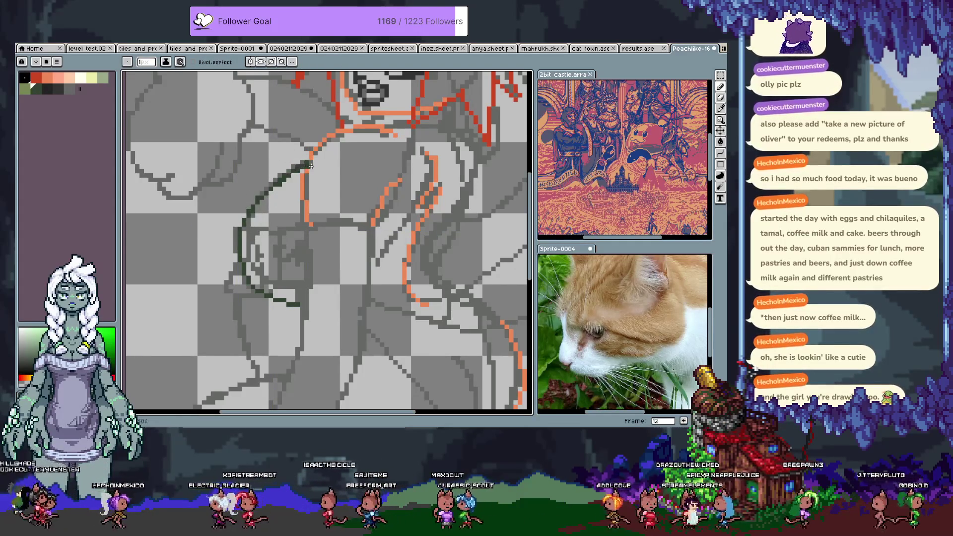
{"action": "key", "text": "e"}
{"action": "key", "text": "b"}
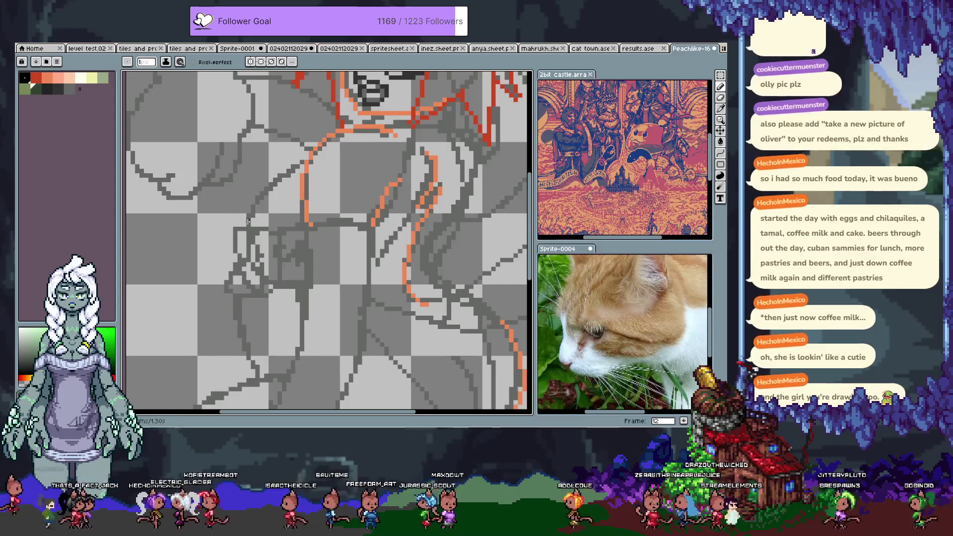
{"action": "key", "text": "ctrl+z"}
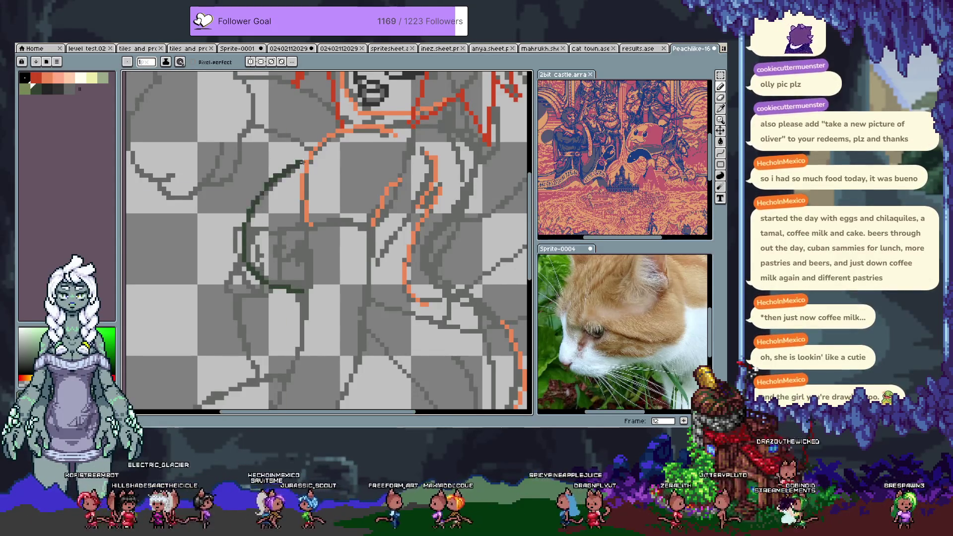
{"action": "key", "text": "ctrl+z"}
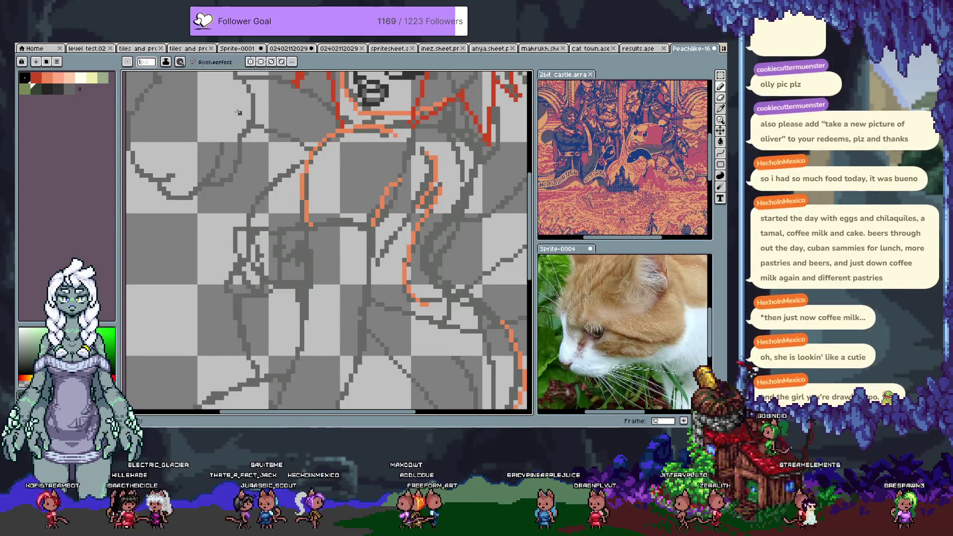
{"action": "key", "text": "ctrl+z"}
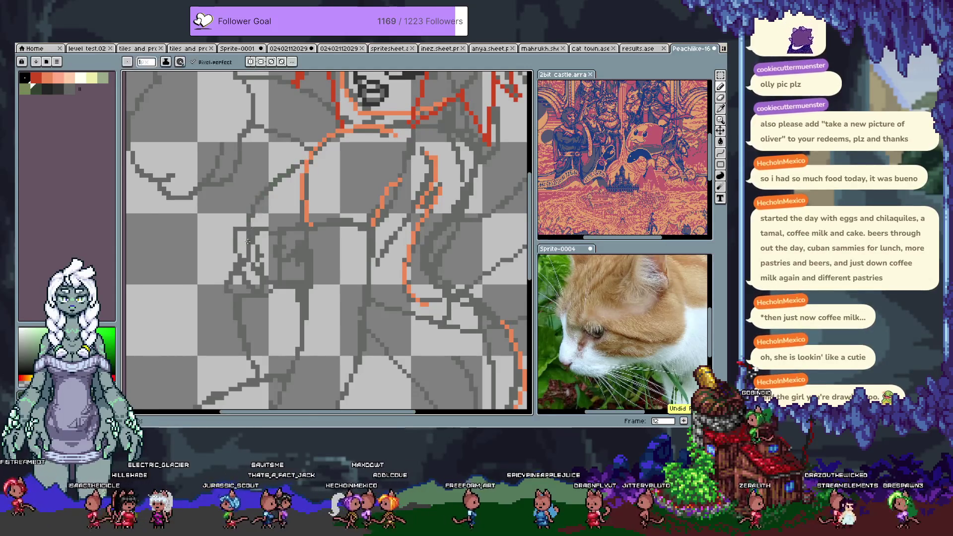
{"action": "key", "text": "ctrl+z"}
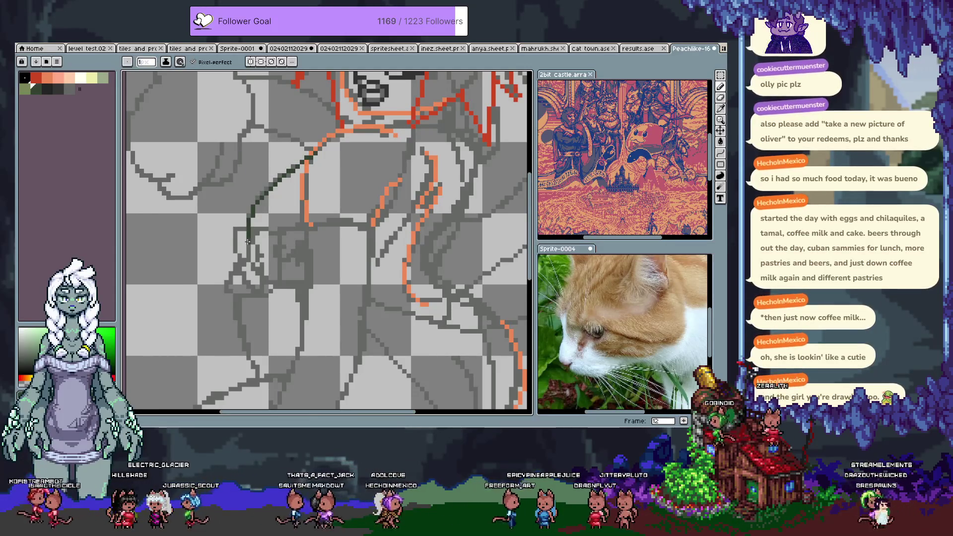
{"action": "key", "text": "ctrl+y"}
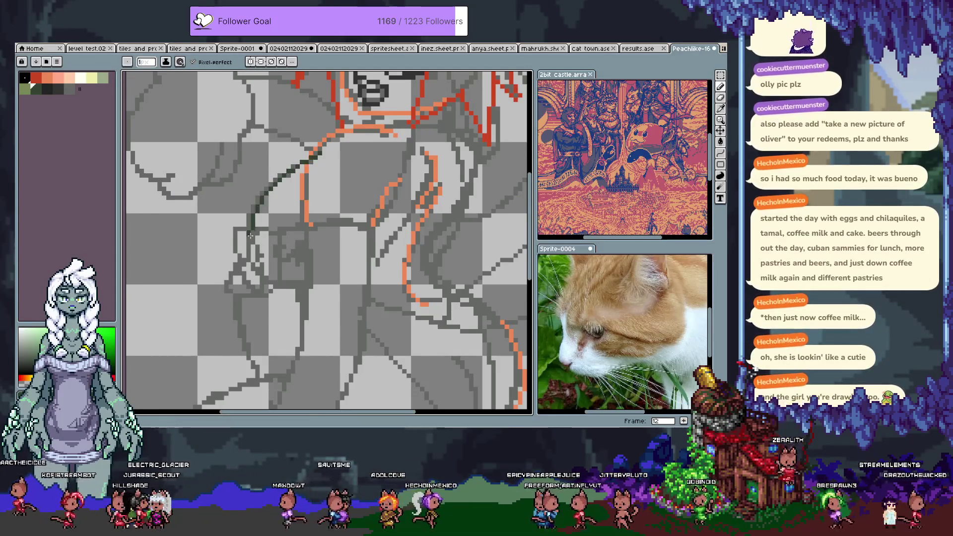
{"action": "key", "text": "ctrl+z"}
{"action": "key", "text": "ctrl+z"}
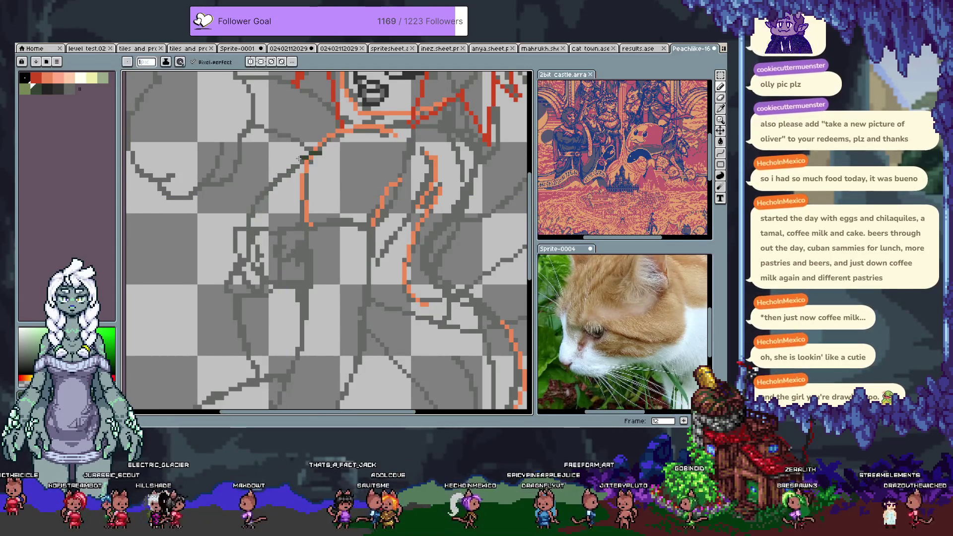
{"action": "key", "text": "ctrl+z"}
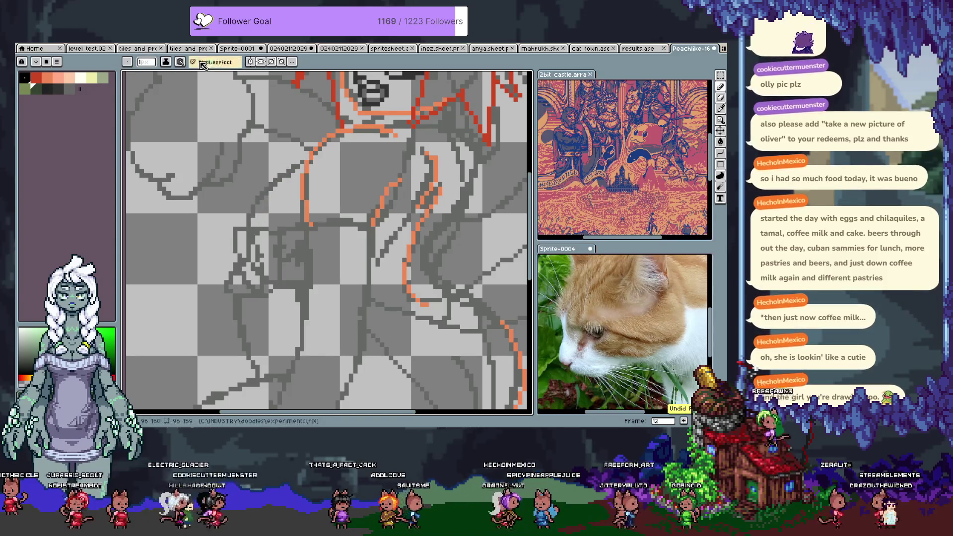
Draw a curving dark green line down the arm, then erase its lower part with the Eraser
{"action": "left_click_drag", "start_coordinate": [319, 152], "coordinate": [253, 212]}
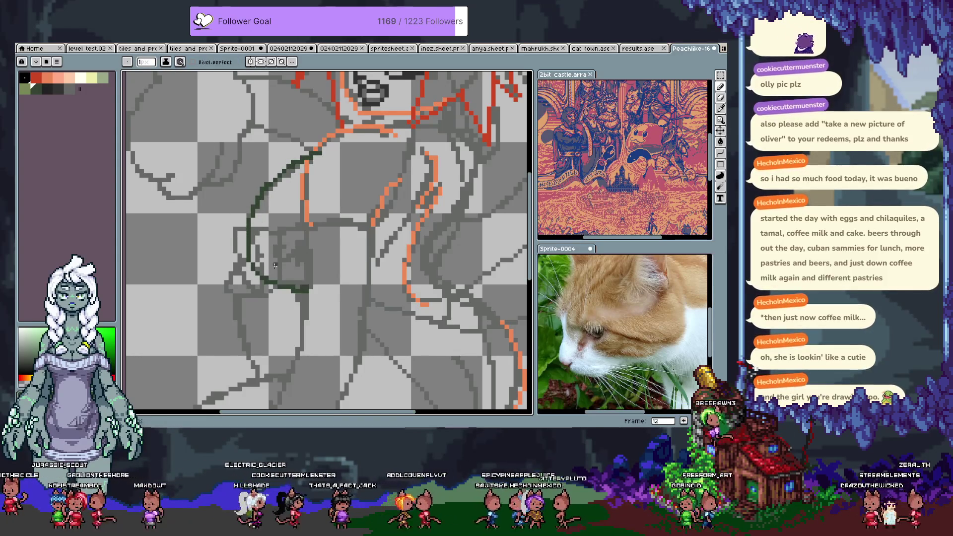
{"action": "key", "text": "ctrl+z"}
{"action": "mouse_move", "coordinate": [248, 236]}
{"action": "left_mouse_down"}
{"action": "mouse_move", "coordinate": [280, 294]}
{"action": "mouse_move", "coordinate": [332, 317]}
{"action": "mouse_move", "coordinate": [296, 307]}
{"action": "left_mouse_up"}
{"action": "key", "text": "e"}
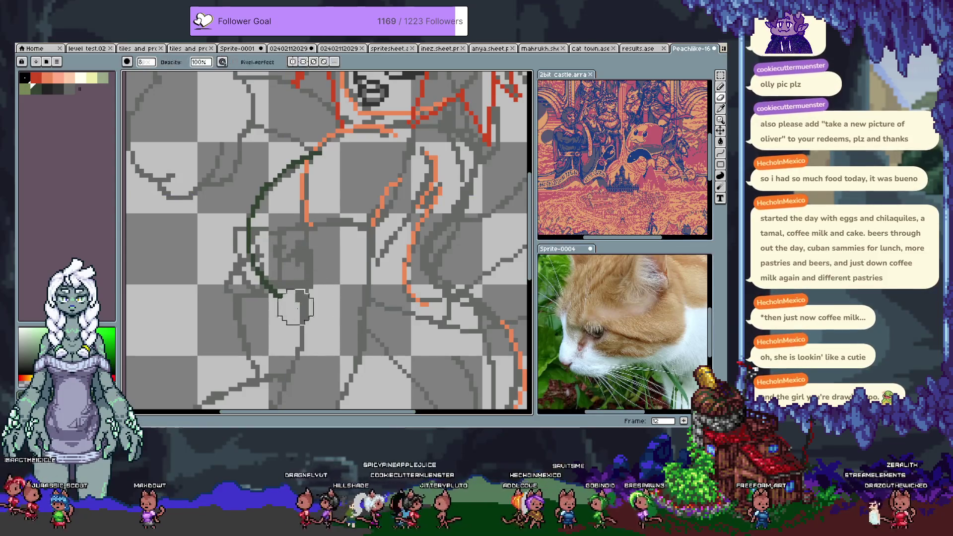
{"action": "key", "text": "b"}
{"action": "left_click_drag", "start_coordinate": [293, 304], "coordinate": [253, 258]}
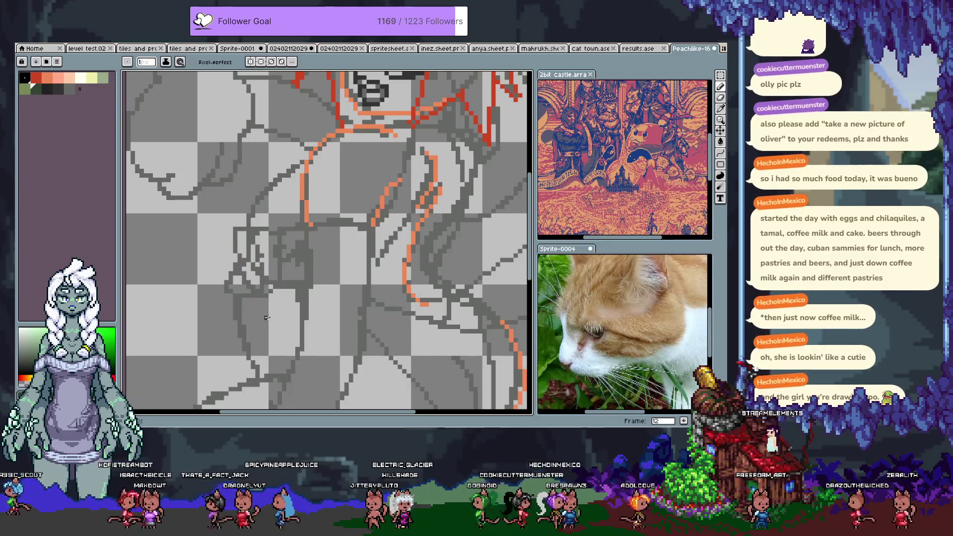
{"action": "scroll", "coordinate": [260, 283], "scroll_direction": "right", "scroll_amount": 3}
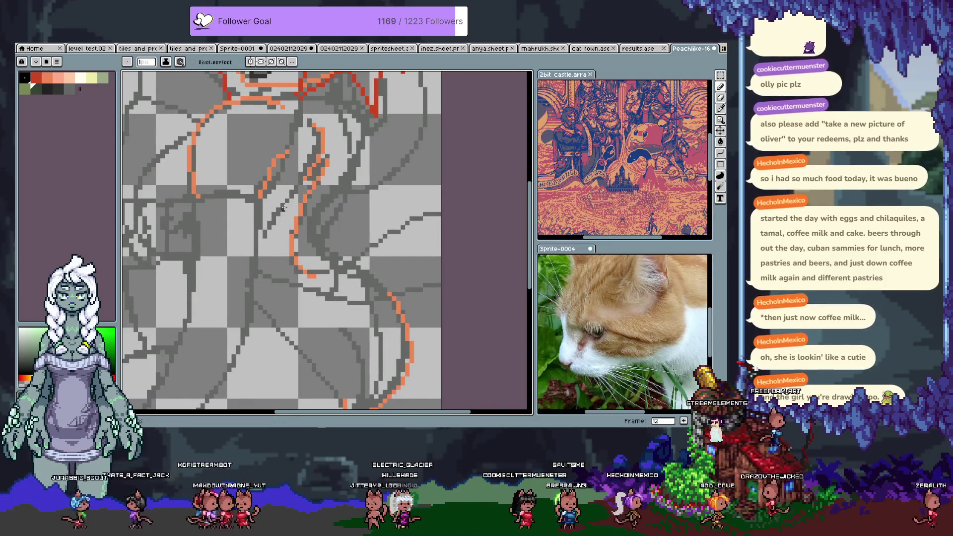
Draw and undo a dark green diagonal arm line, then go back to frame 11 to compare the line art
{"action": "left_click_drag", "start_coordinate": [261, 244], "coordinate": [325, 138]}
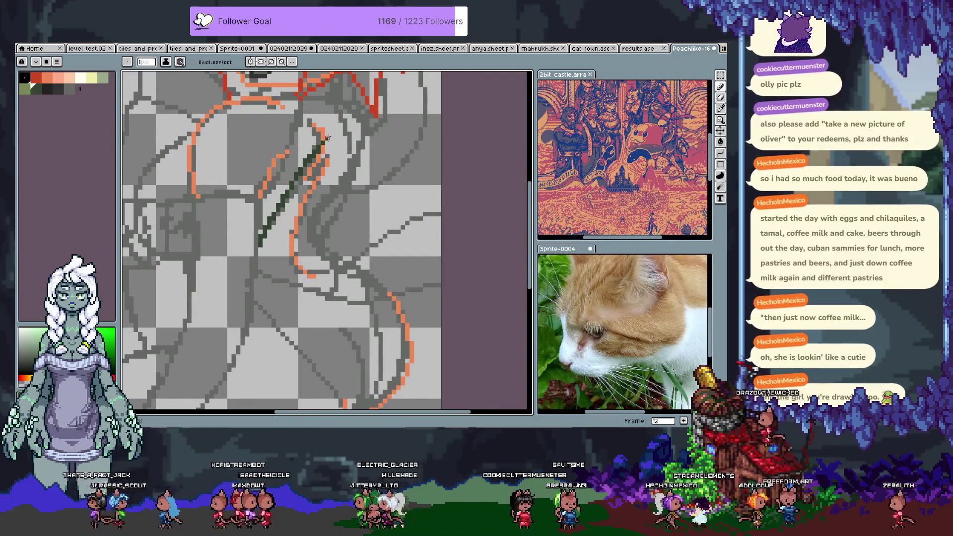
{"action": "key", "text": "v"}
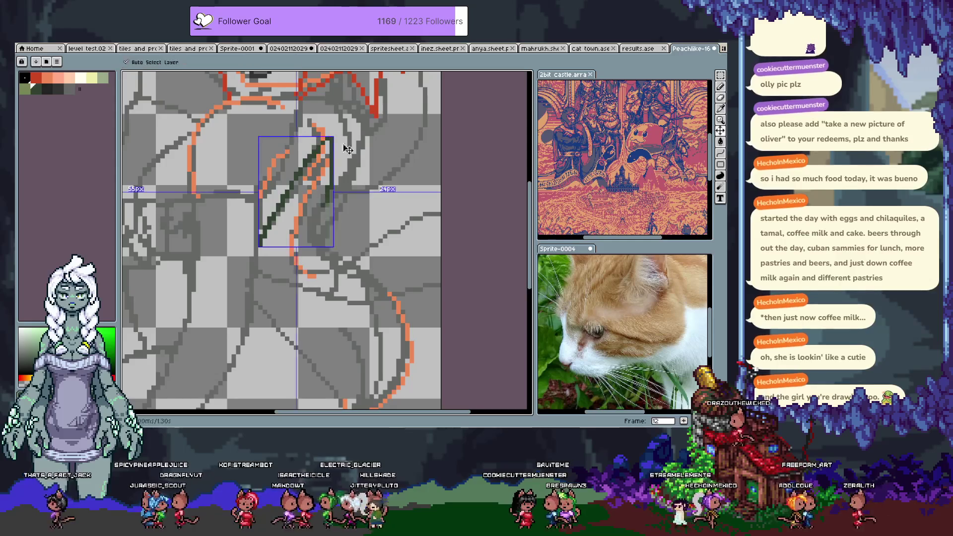
{"action": "key", "text": "ctrl+z"}
{"action": "key", "text": "b"}
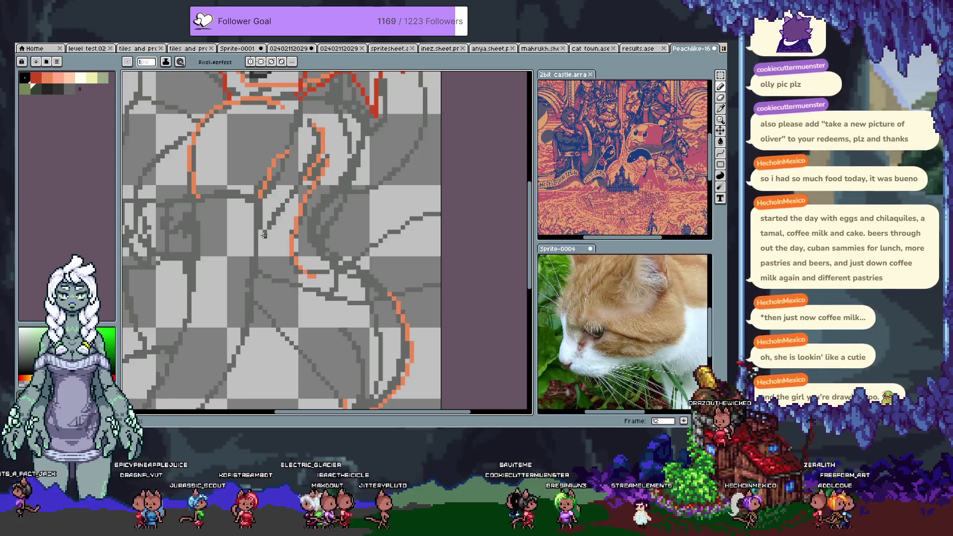
{"action": "scroll", "coordinate": [264, 235], "scroll_direction": "down", "scroll_amount": 1}
{"action": "scroll", "coordinate": [236, 263], "scroll_direction": "down", "scroll_amount": 1}
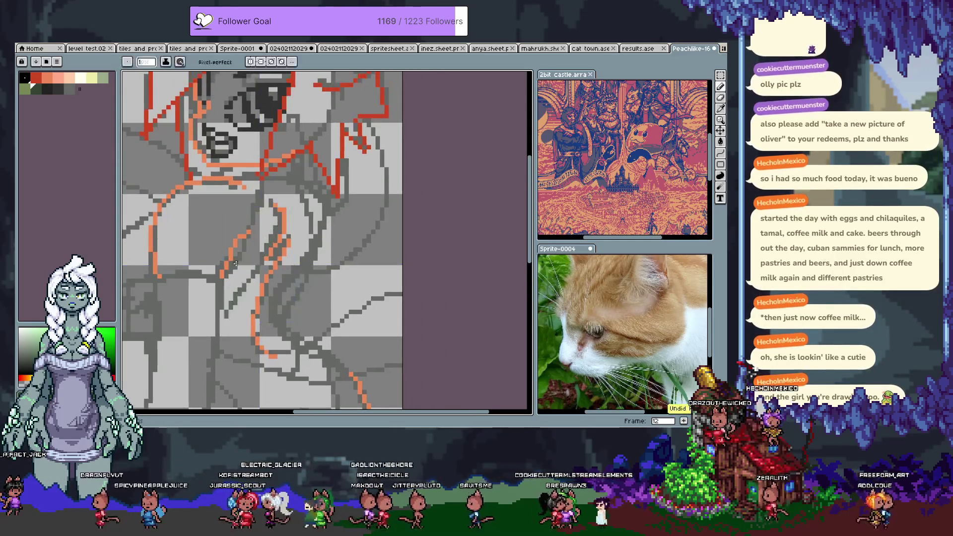
{"action": "key", "text": "ctrl+z"}
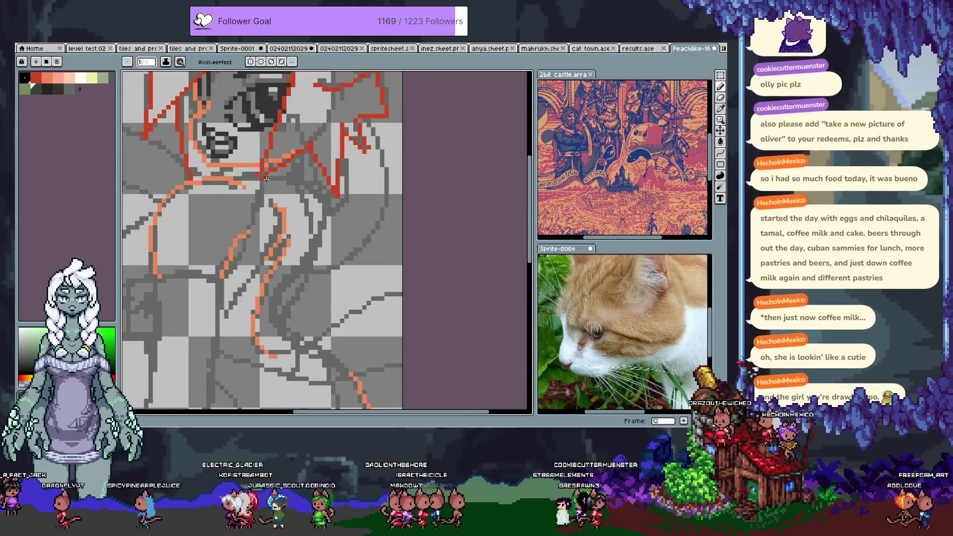
{"action": "key", "text": "ctrl+z"}
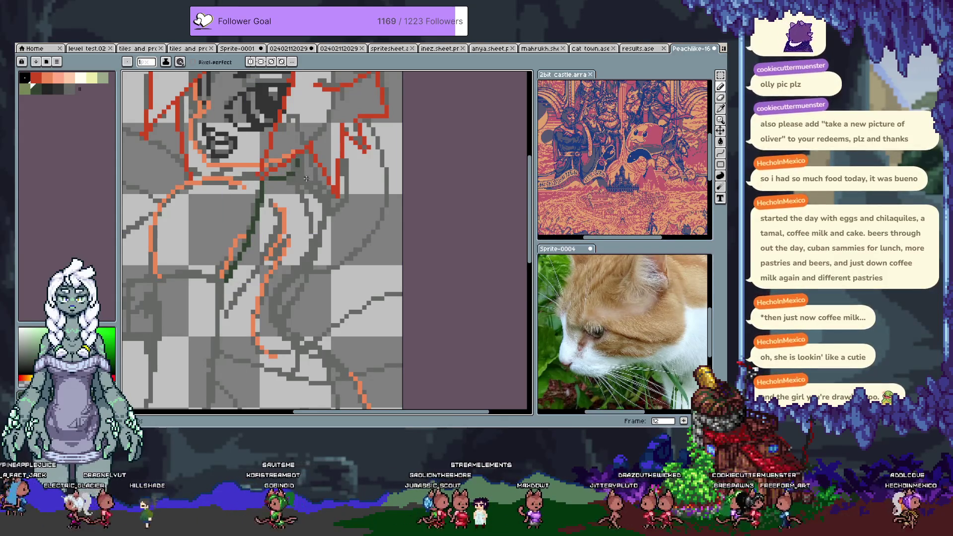
{"action": "key", "text": "comma"}
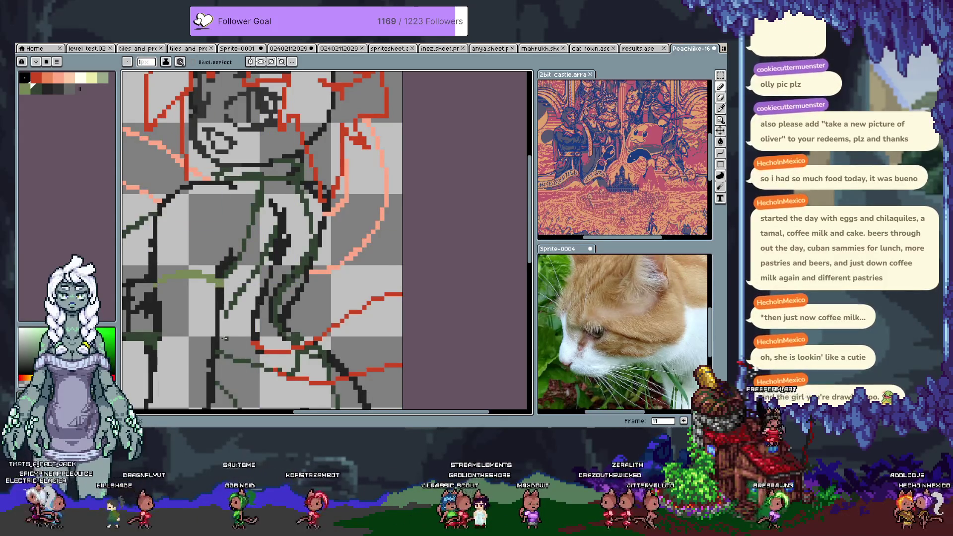
Flip between frames 11 and 12, sample the dark green from the line, and extend the arm line downward
{"action": "key", "text": "period"}
{"action": "key", "text": "comma"}
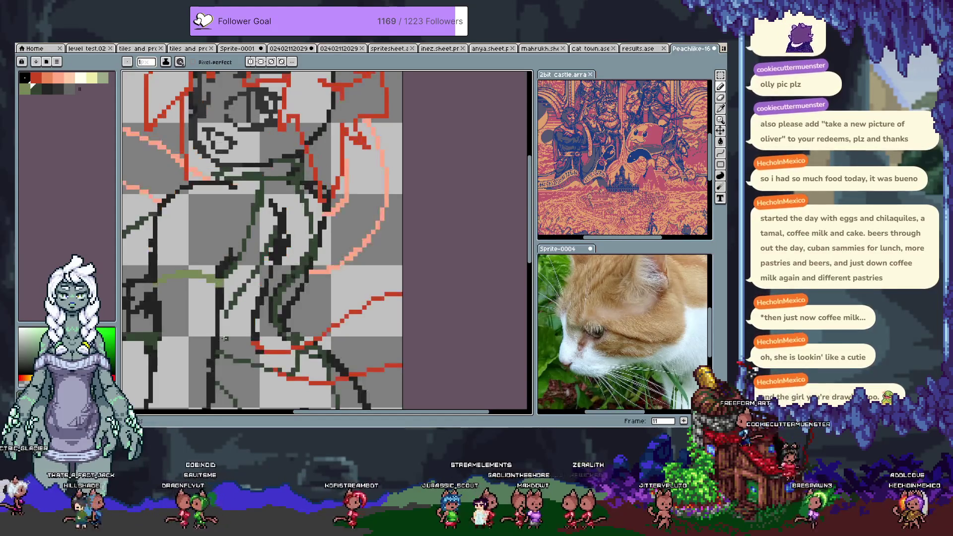
{"action": "key", "text": "period"}
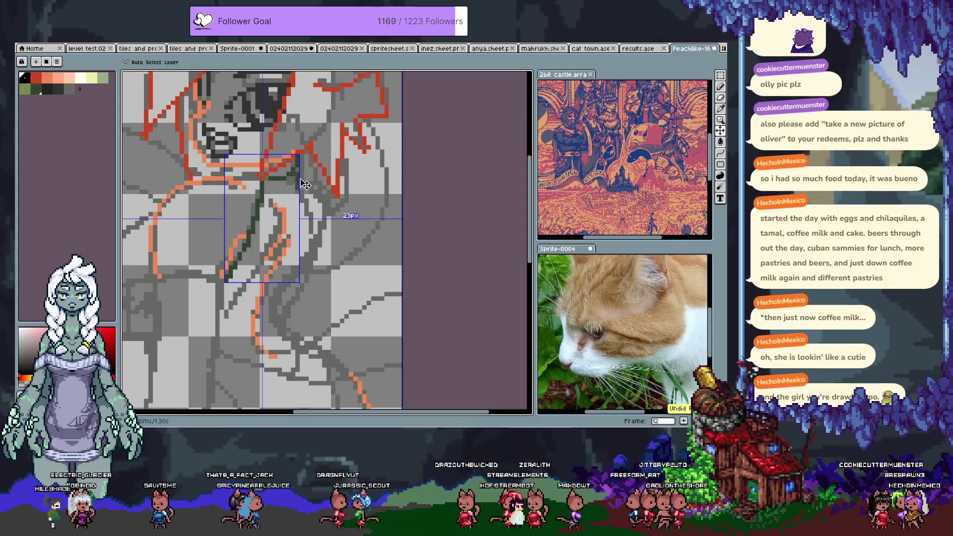
{"action": "left_click", "coordinate": [298, 177], "text": "alt"}
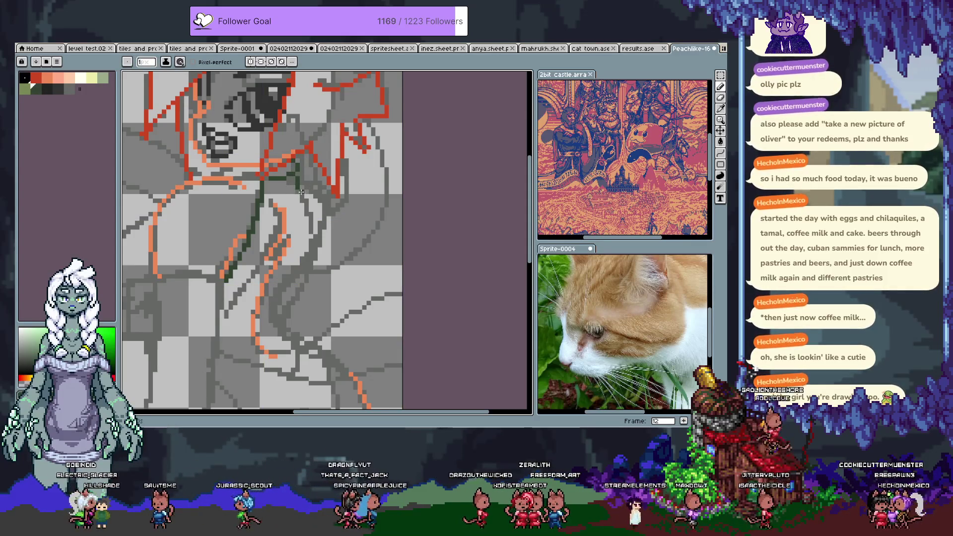
{"action": "left_click_drag", "start_coordinate": [304, 201], "coordinate": [311, 217]}
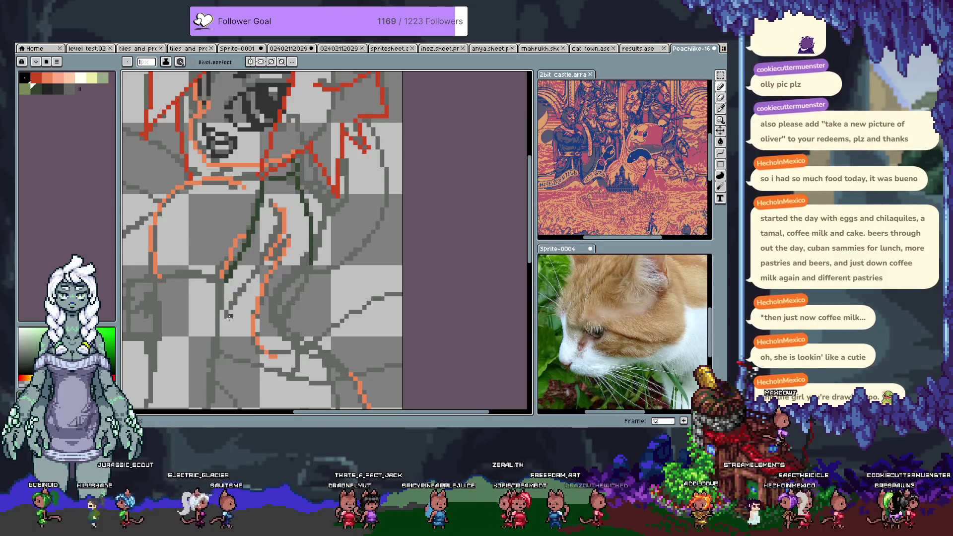
{"action": "scroll", "coordinate": [225, 236], "scroll_direction": "down", "scroll_amount": 2}
Draw a green diagonal arm stroke and a straight line across the lower torso, undoing stray segments
{"action": "left_click_drag", "start_coordinate": [225, 236], "coordinate": [287, 147]}
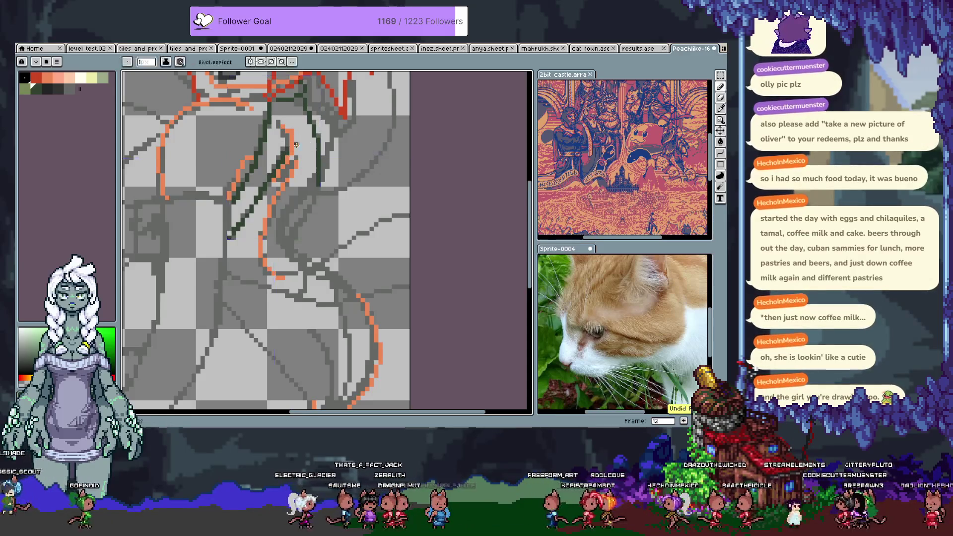
{"action": "key", "text": "ctrl+z"}
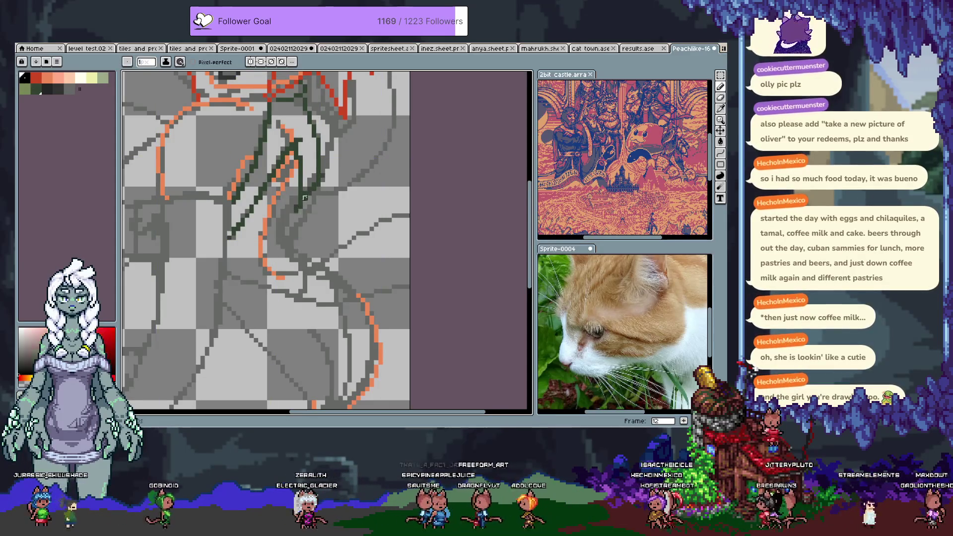
{"action": "left_click_drag", "start_coordinate": [198, 239], "coordinate": [276, 257]}
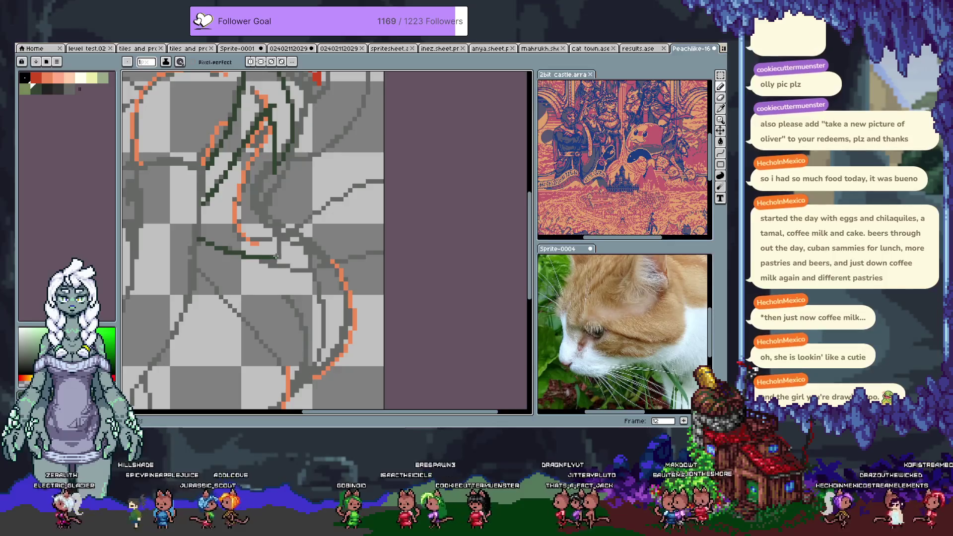
{"action": "left_click", "coordinate": [279, 233]}
{"action": "key", "text": "ctrl+z"}
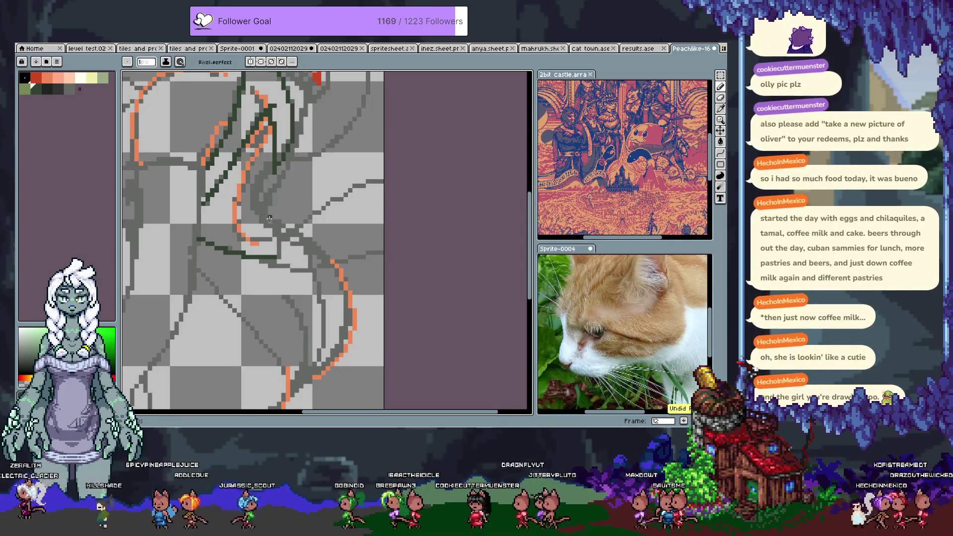
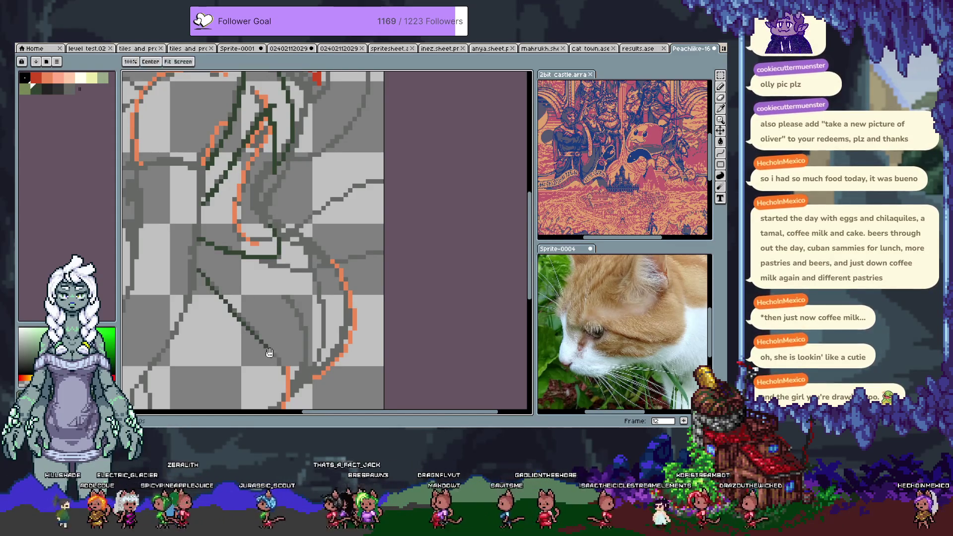
Undo the stray dark strokes and redraw the dark-green line along the inside of the orange curve
{"action": "left_click_drag", "start_coordinate": [199, 275], "coordinate": [187, 187]}
{"action": "key", "text": "ctrl+z"}
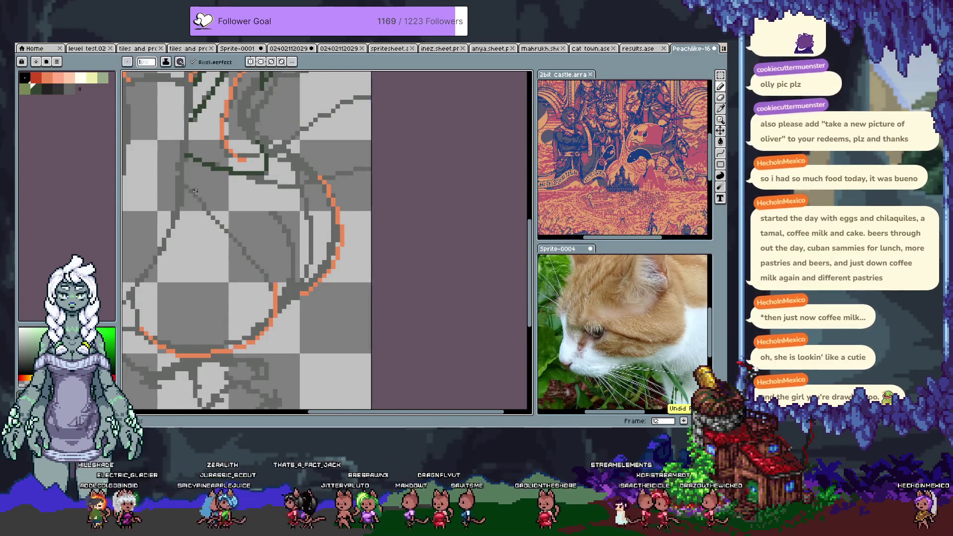
{"action": "key", "text": "ctrl+z"}
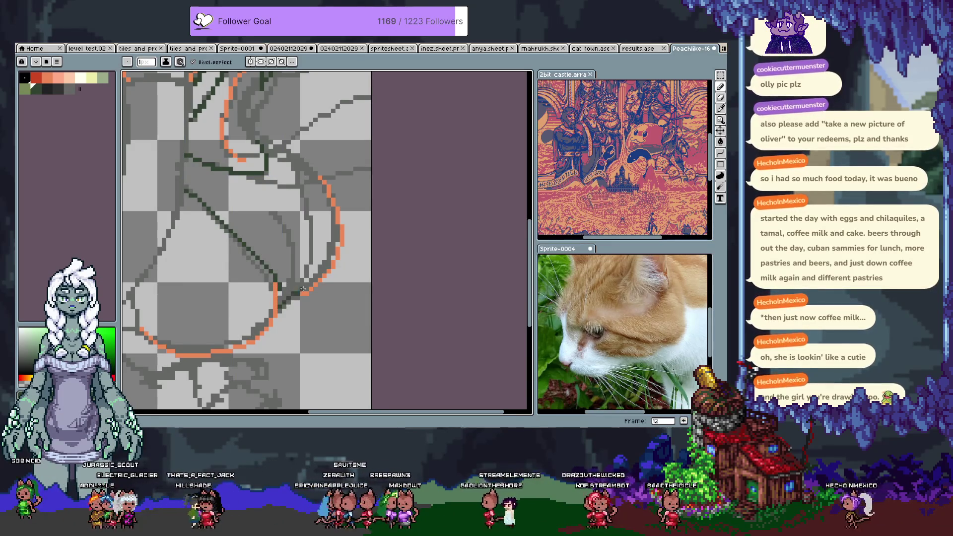
{"action": "key", "text": "ctrl+z"}
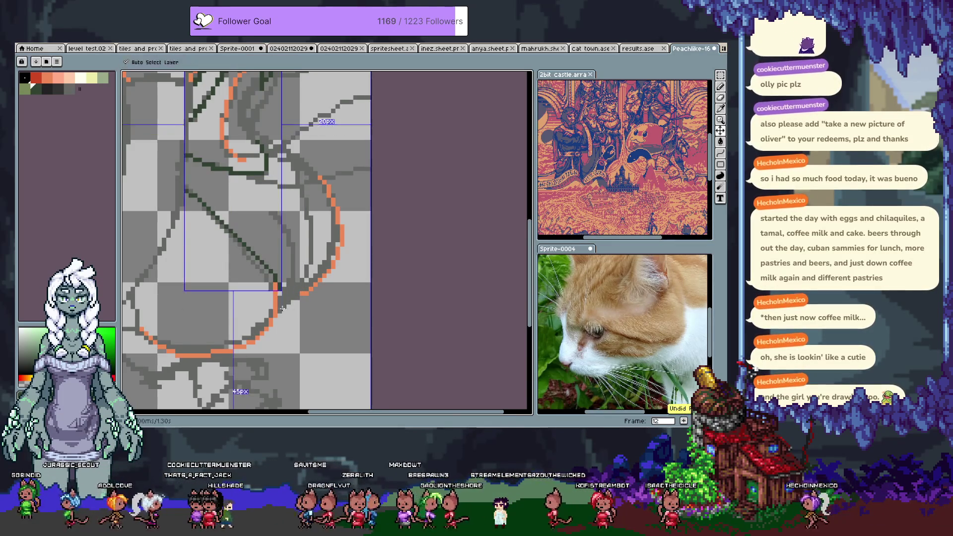
{"action": "left_click_drag", "start_coordinate": [298, 176], "coordinate": [314, 280]}
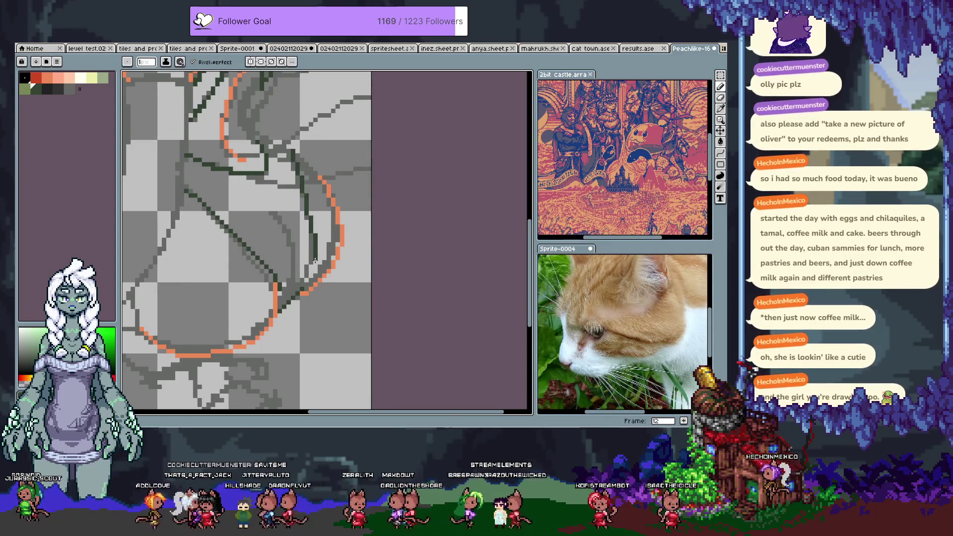
{"action": "key", "text": "ctrl+z"}
{"action": "left_click_drag", "start_coordinate": [297, 153], "coordinate": [310, 214]}
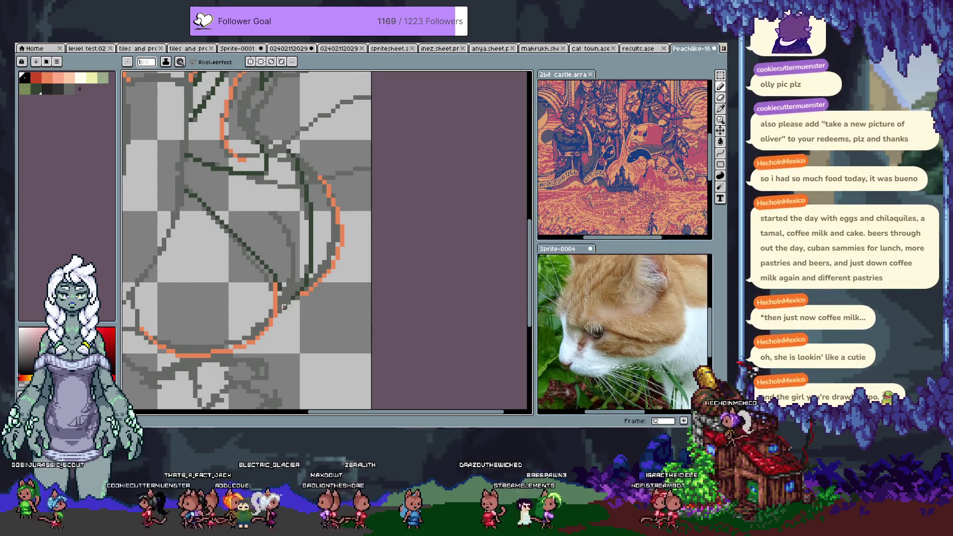
Sample dark green, then the sketch orange and red, as drawing colours and shift the view down
{"action": "key", "text": "ctrl"}
{"action": "left_click", "coordinate": [281, 288], "text": "alt"}
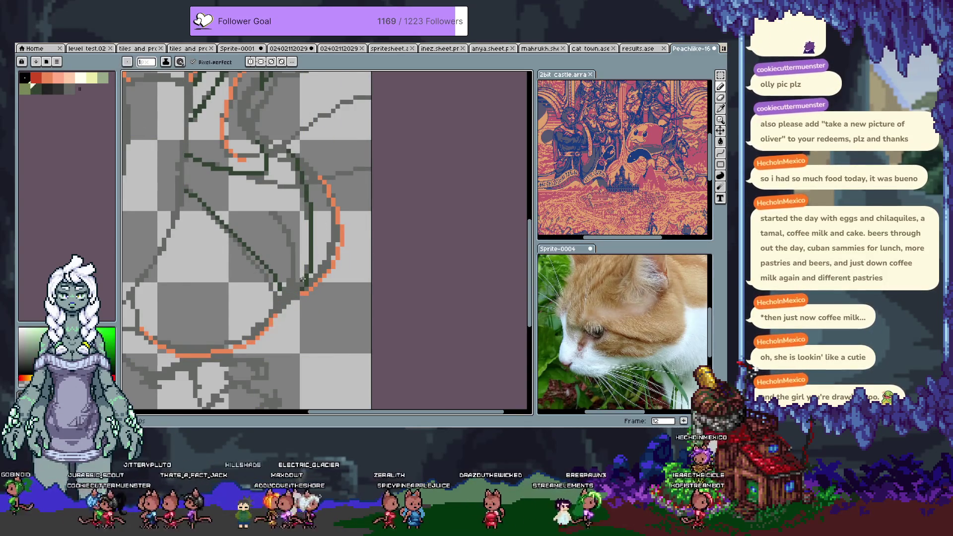
{"action": "key", "text": "ctrl"}
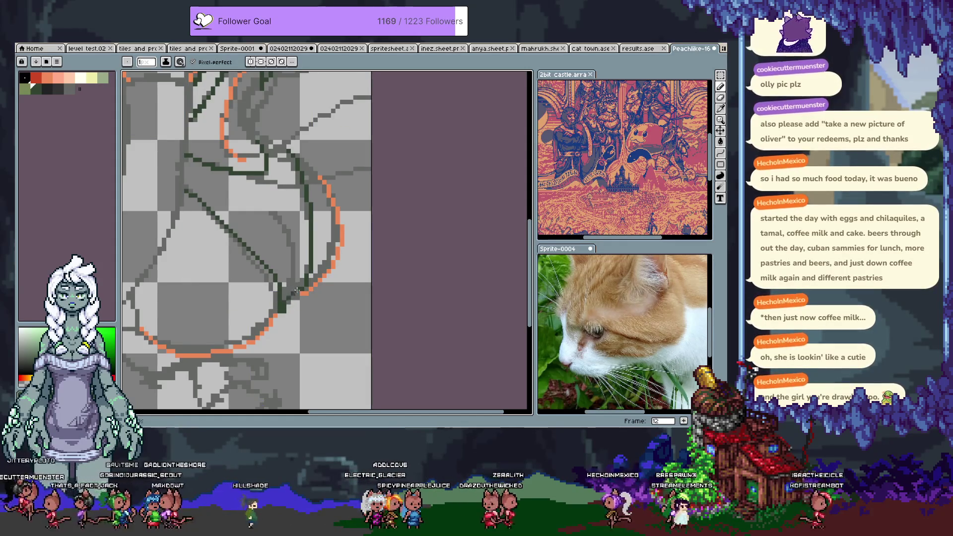
{"action": "key", "text": "x"}
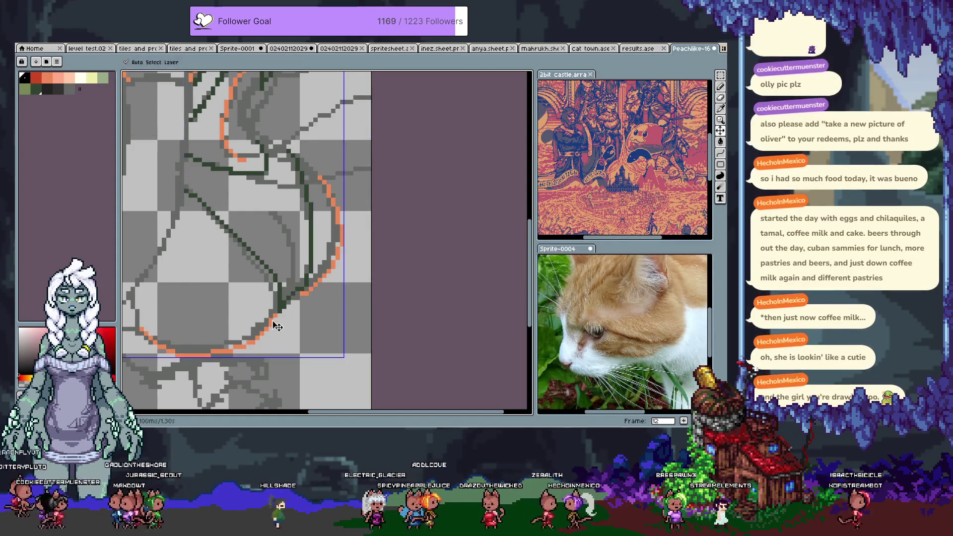
{"action": "left_click", "coordinate": [304, 291], "text": "alt"}
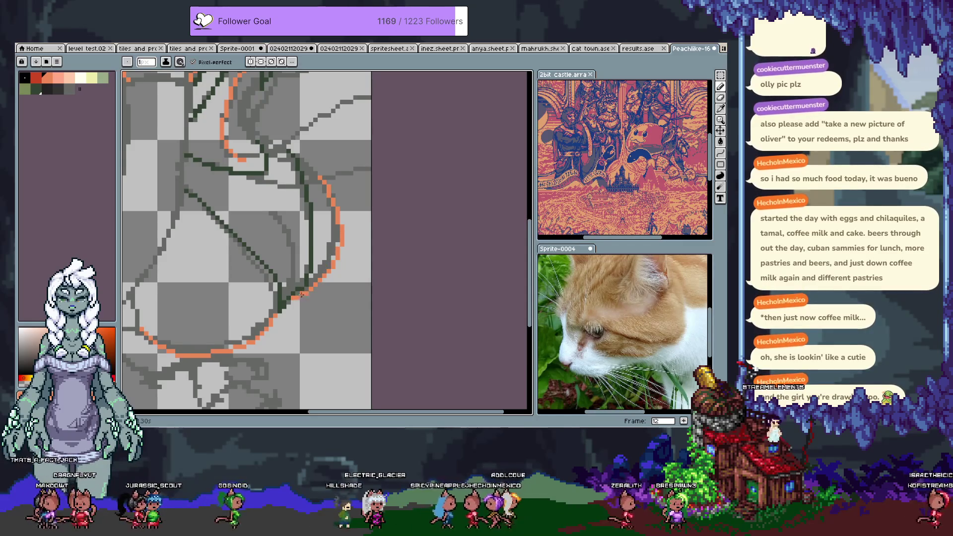
{"action": "left_click", "coordinate": [336, 293], "text": "alt"}
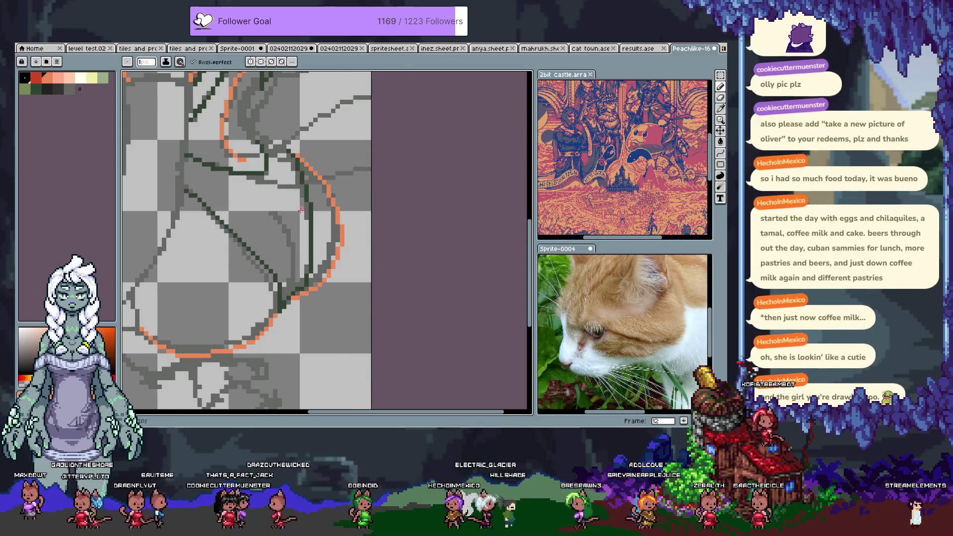
{"action": "left_click_drag", "start_coordinate": [316, 173], "coordinate": [315, 210]}
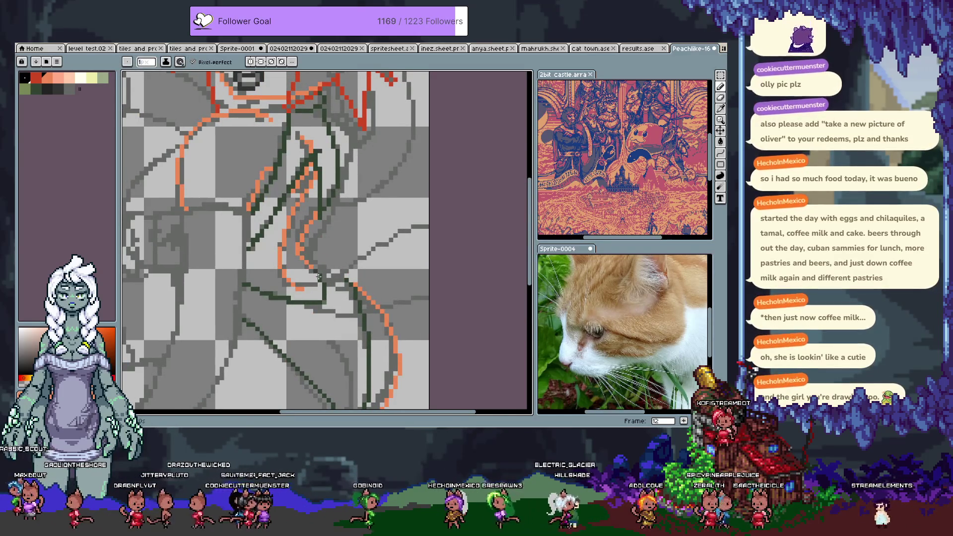
Undo the last change and pan/zoom in on the dark-green lines beside the orange curve
{"action": "key", "text": "ctrl+z"}
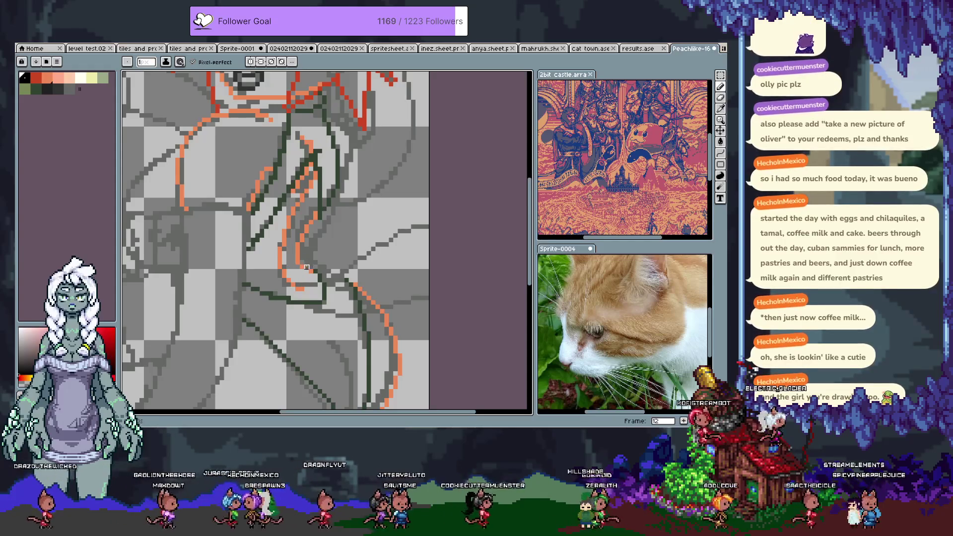
{"action": "key", "text": "space"}
{"action": "scroll", "coordinate": [317, 295], "scroll_direction": "down", "scroll_amount": 1}
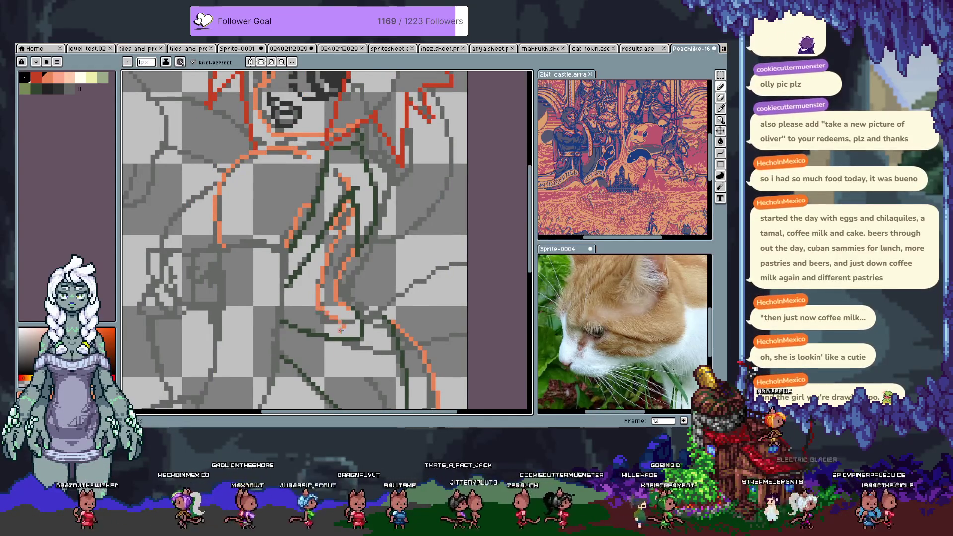
{"action": "key", "text": "space"}
{"action": "scroll", "coordinate": [352, 282], "scroll_direction": "up", "scroll_amount": 1}
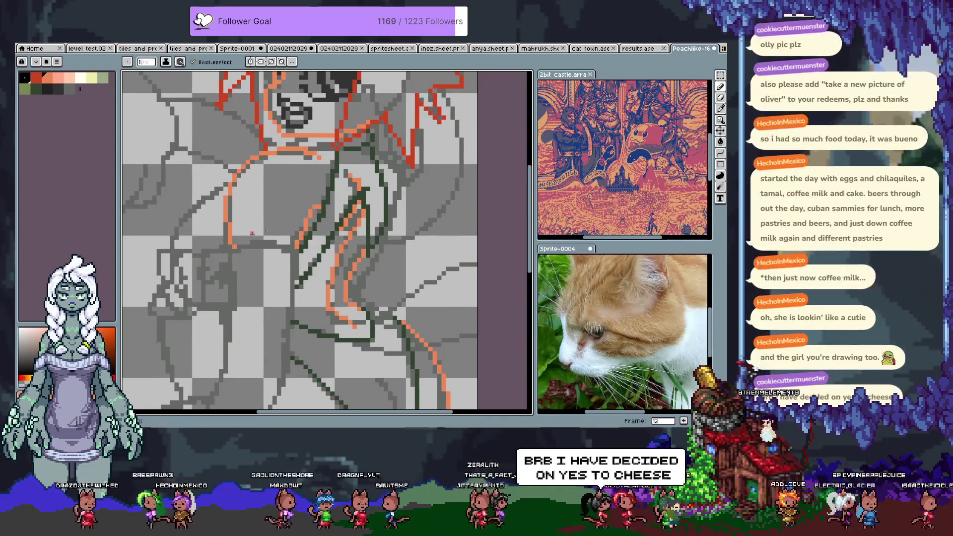
{"action": "mouse_move", "coordinate": [287, 288]}
{"action": "left_mouse_down"}
{"action": "mouse_move", "coordinate": [261, 283]}
{"action": "mouse_move", "coordinate": [243, 243]}
{"action": "left_mouse_up"}
{"action": "key", "text": "v"}
{"action": "left_click_drag", "start_coordinate": [429, 326], "coordinate": [407, 225]}
{"action": "key", "text": "b"}
{"action": "scroll", "coordinate": [342, 140], "scroll_direction": "up", "scroll_amount": 1}
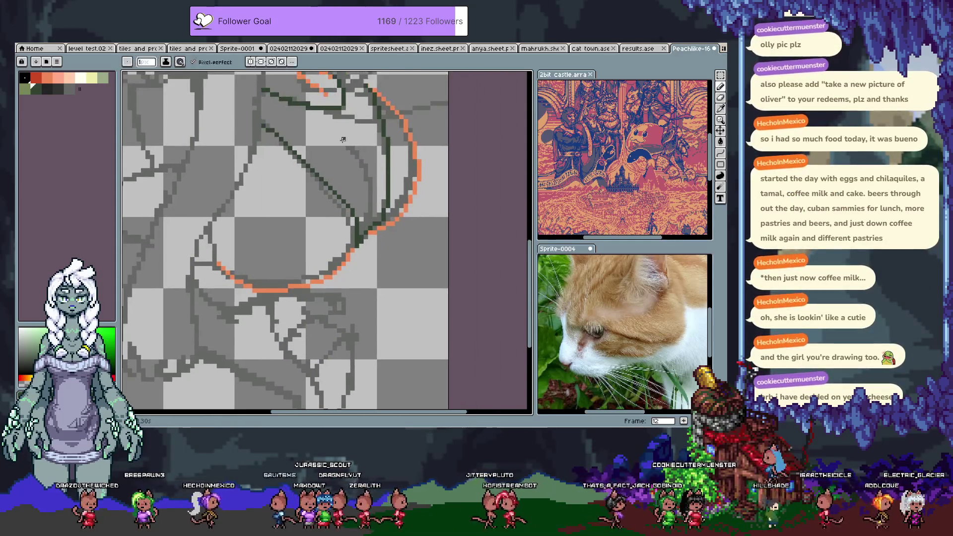
Centre the curved body area and settle on dark green as the active drawing colour
{"action": "left_click_drag", "start_coordinate": [346, 125], "coordinate": [289, 212]}
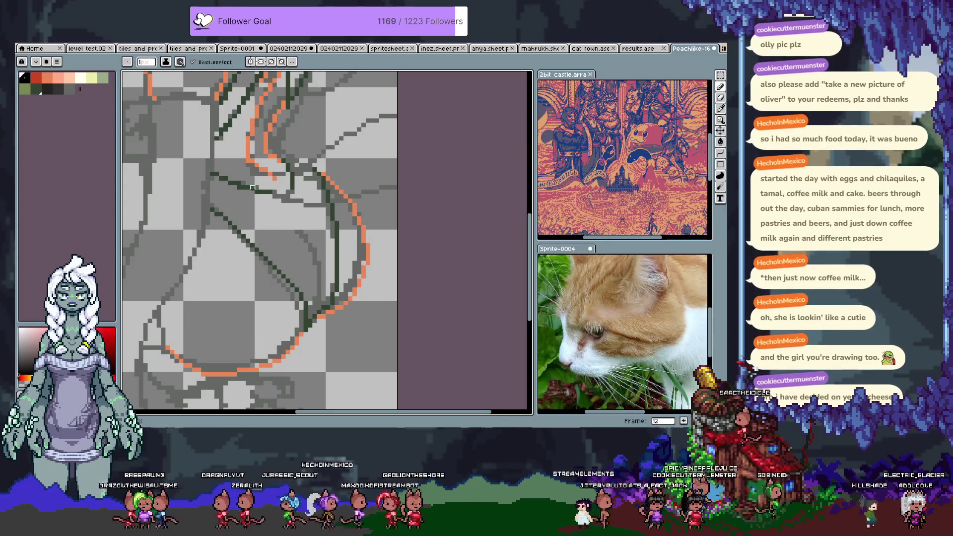
{"action": "left_click", "coordinate": [30, 87]}
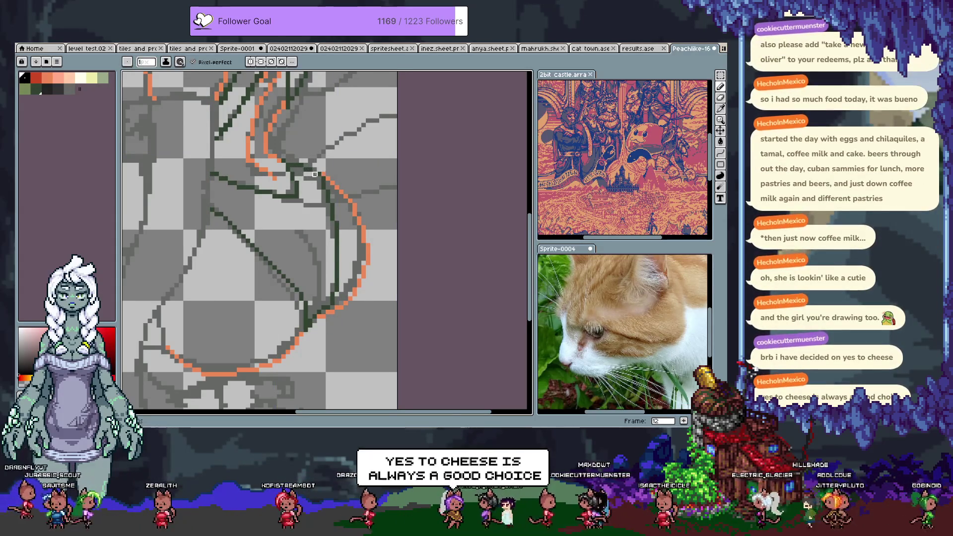
{"action": "left_click", "coordinate": [305, 171], "text": "alt"}
{"action": "key", "text": "x"}
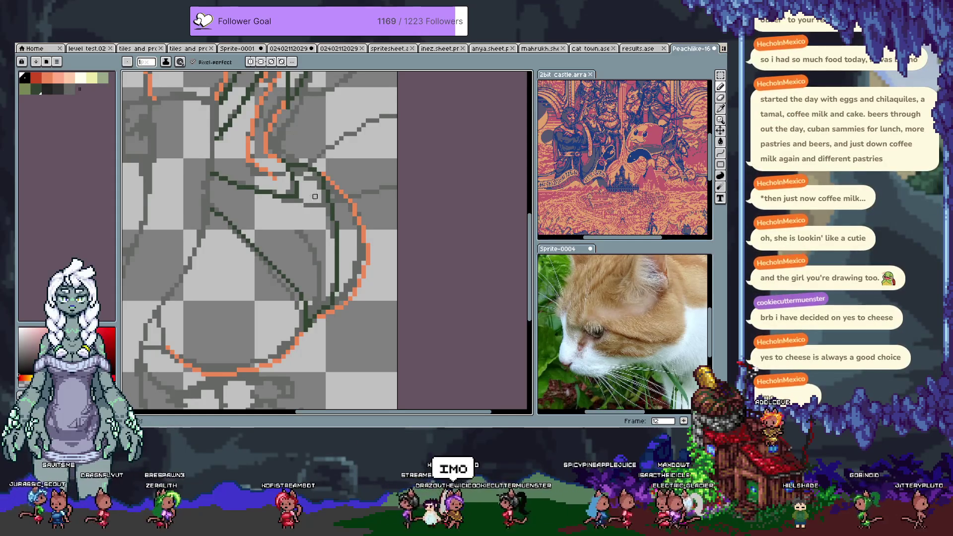
{"action": "key", "text": "x"}
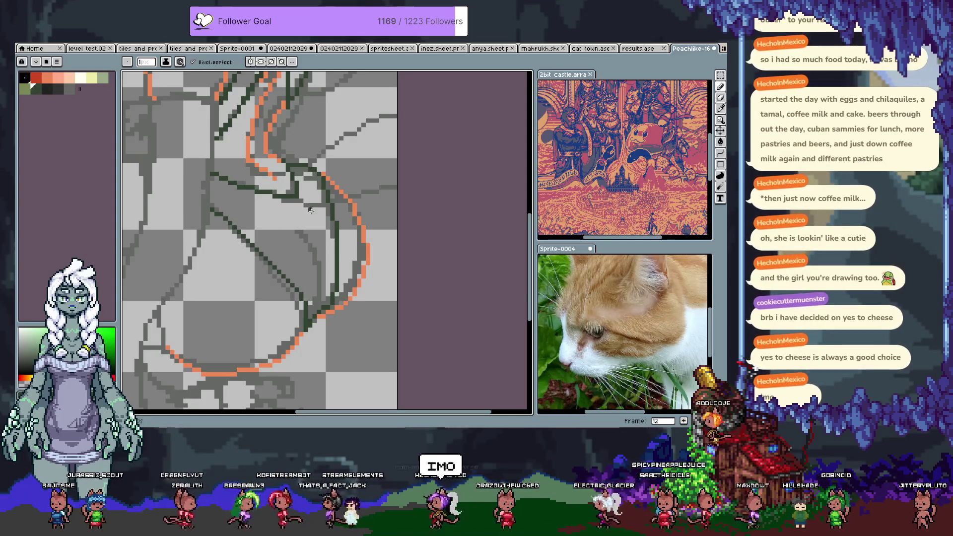
{"action": "key", "text": "x"}
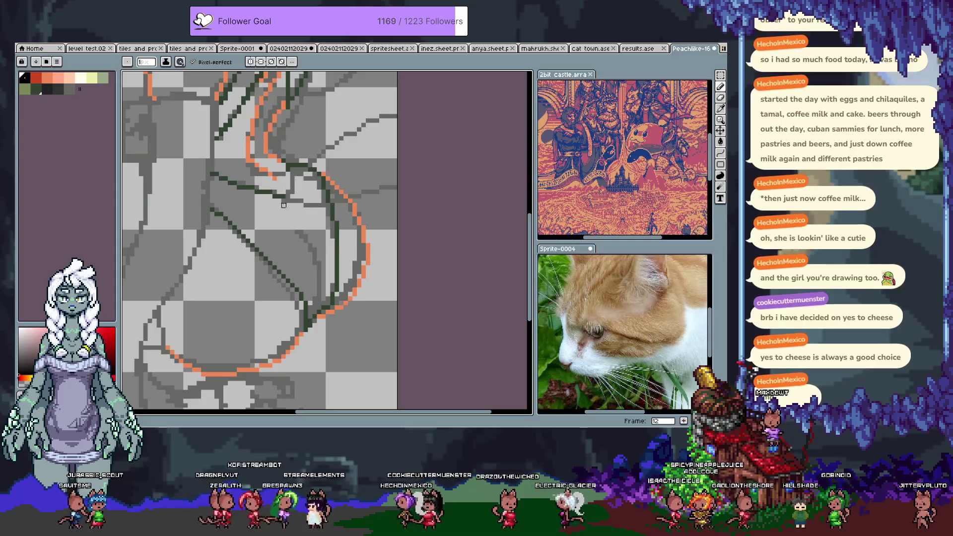
{"action": "key", "text": "x"}
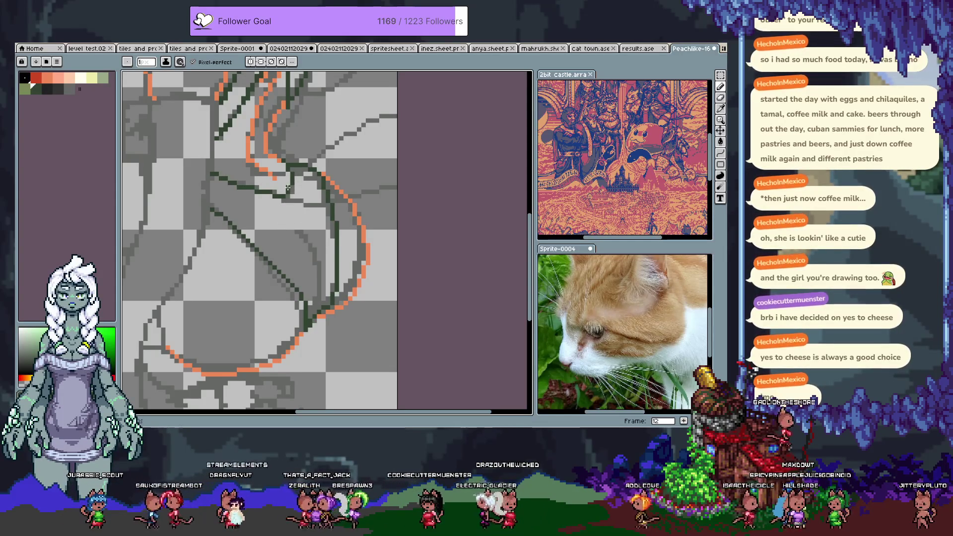
{"action": "key", "text": "x"}
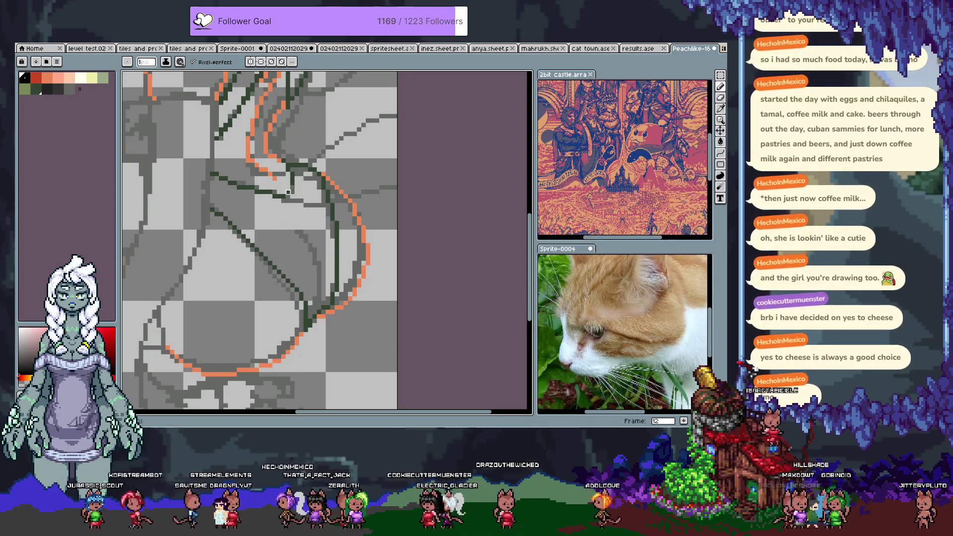
{"action": "key", "text": "x"}
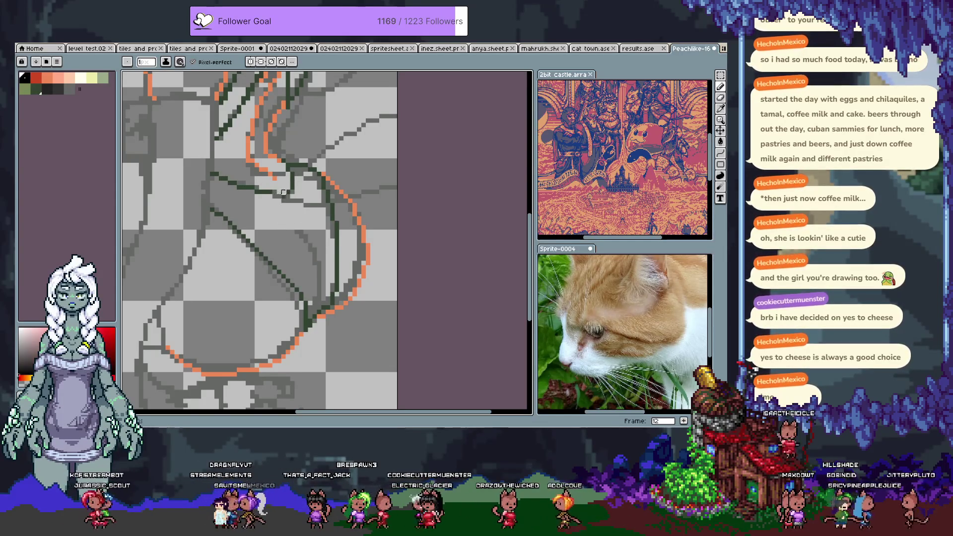
Undo two misfired strokes, draw a dark-green diagonal across the body, and pan up to the head
{"action": "key", "text": "ctrl+z"}
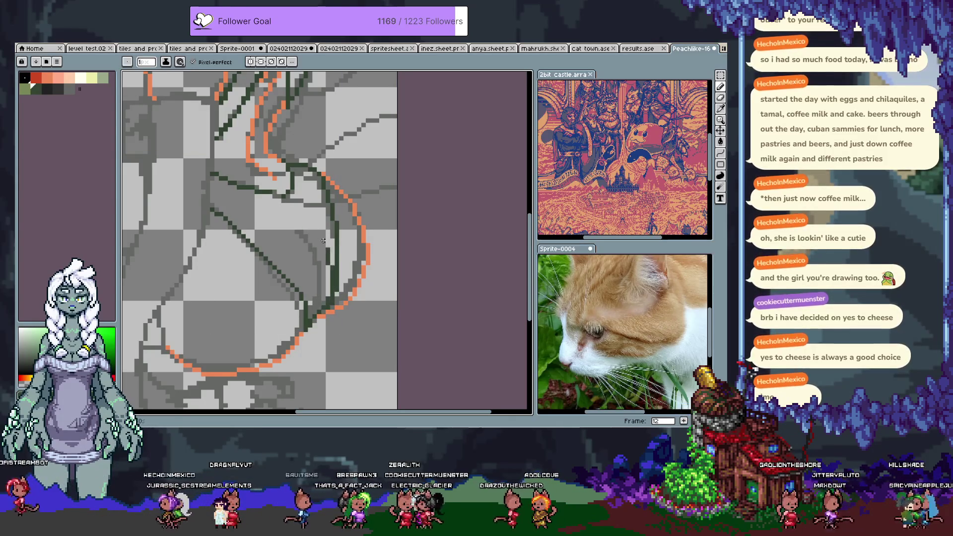
{"action": "key", "text": "ctrl+z"}
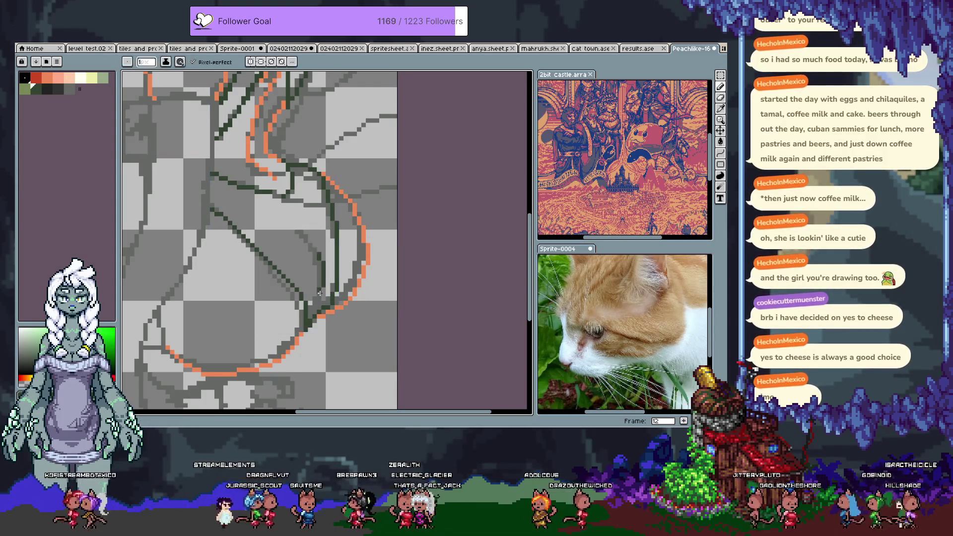
{"action": "scroll", "coordinate": [313, 249], "scroll_direction": "down", "scroll_amount": 1}
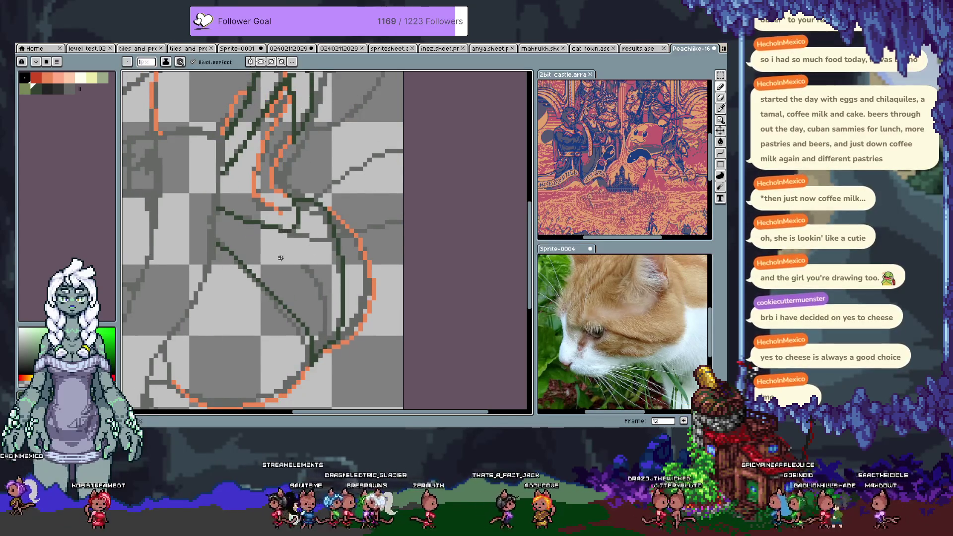
{"action": "left_click_drag", "start_coordinate": [257, 267], "coordinate": [324, 224]}
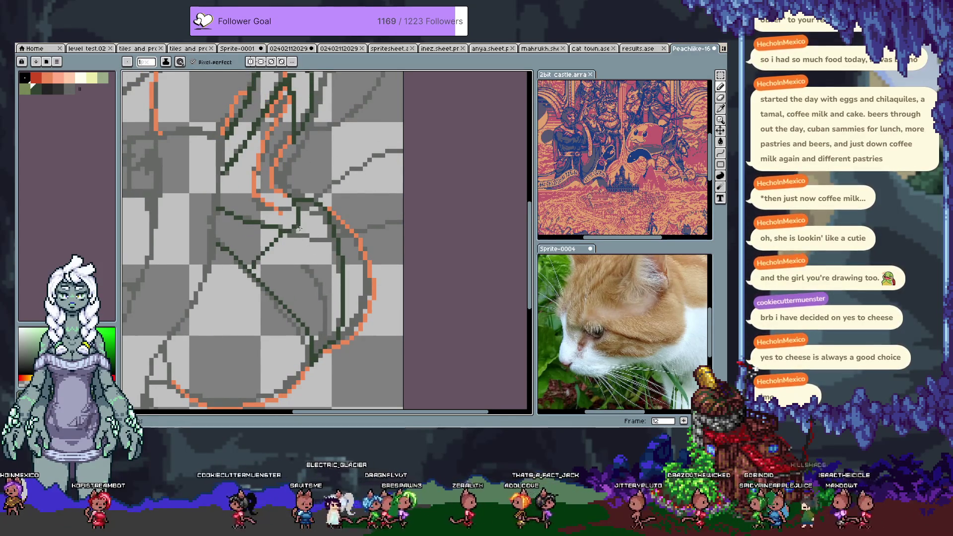
{"action": "left_click_drag", "start_coordinate": [248, 121], "coordinate": [282, 204]}
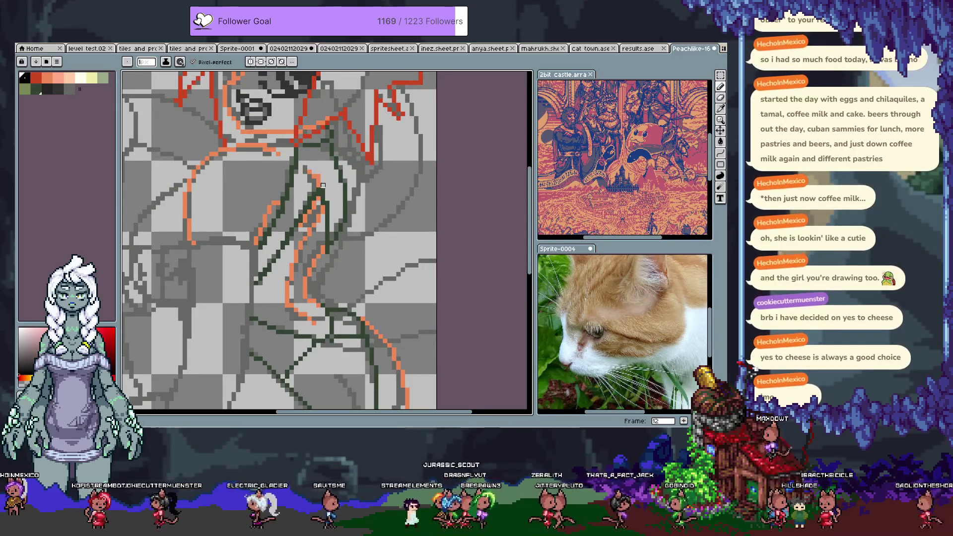
{"action": "key", "text": "Tab"}
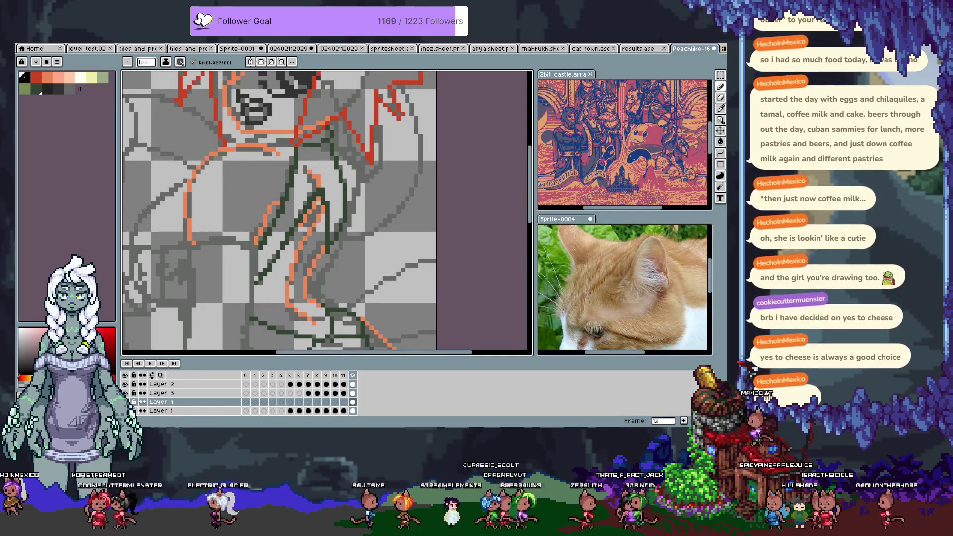
Hide the sketch layers, undo a stroke, sample the dark-green line colour, and show the sketches again
{"action": "left_click", "coordinate": [133, 383]}
{"action": "scroll", "coordinate": [330, 148], "scroll_direction": "down", "scroll_amount": 2}
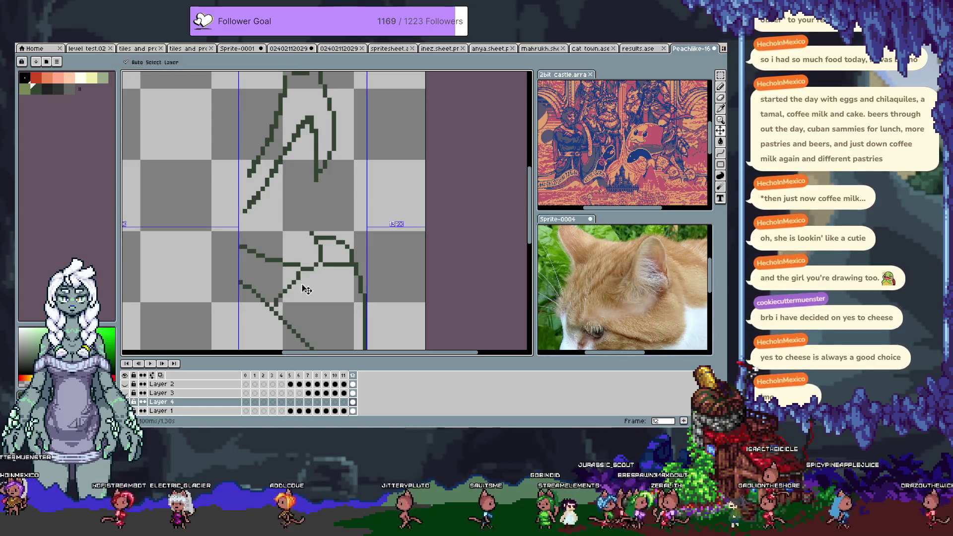
{"action": "key", "text": "ctrl+z"}
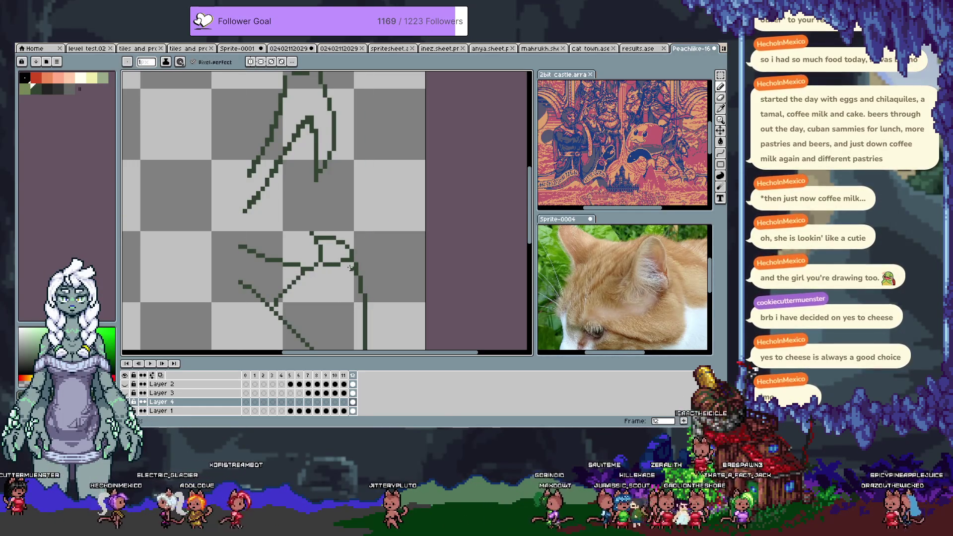
{"action": "left_click_drag", "start_coordinate": [331, 140], "coordinate": [316, 205]}
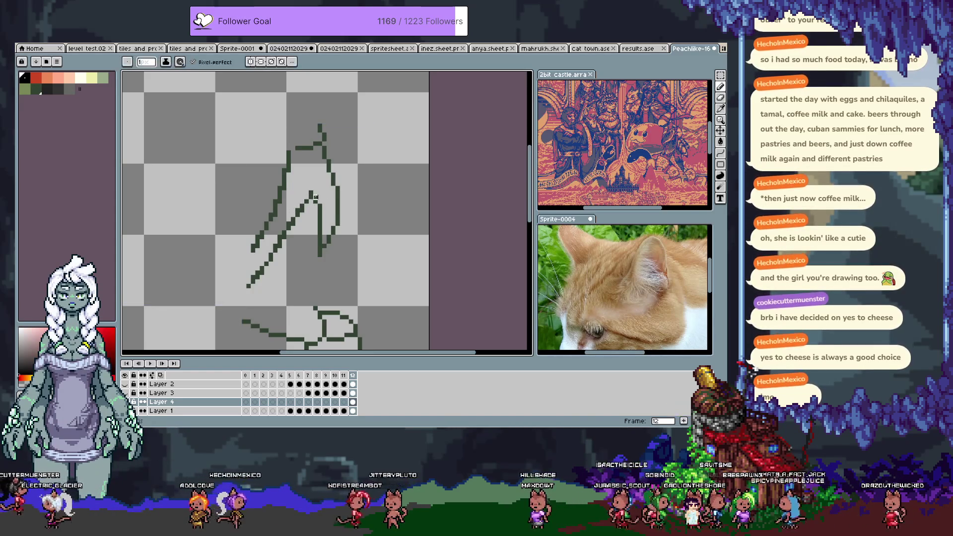
{"action": "left_click", "coordinate": [316, 207], "text": "alt"}
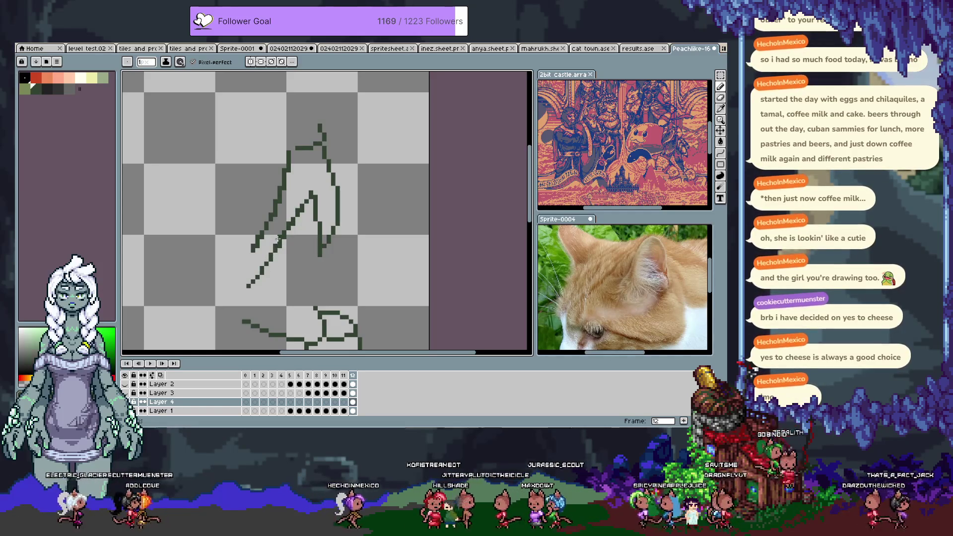
{"action": "left_click", "coordinate": [275, 245], "text": "alt"}
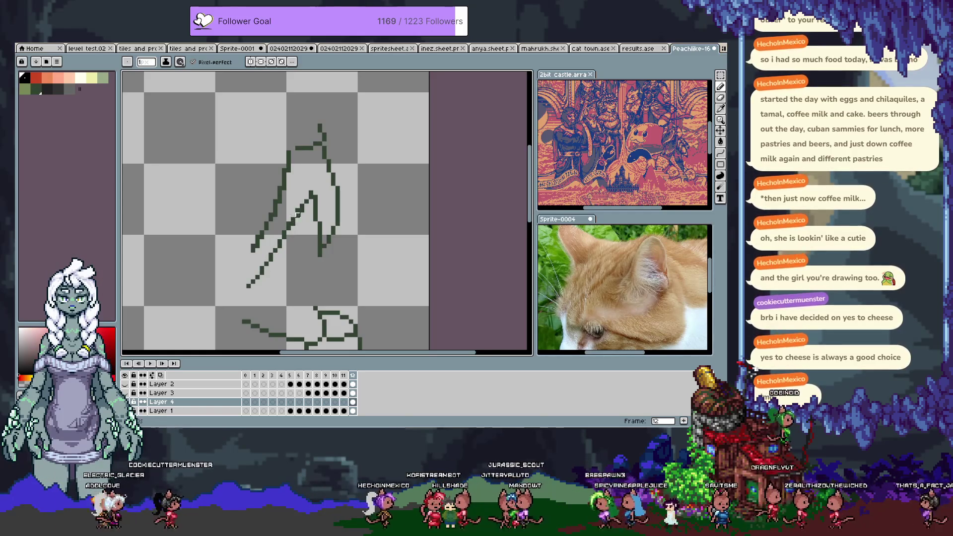
{"action": "left_click", "coordinate": [296, 214], "text": "alt"}
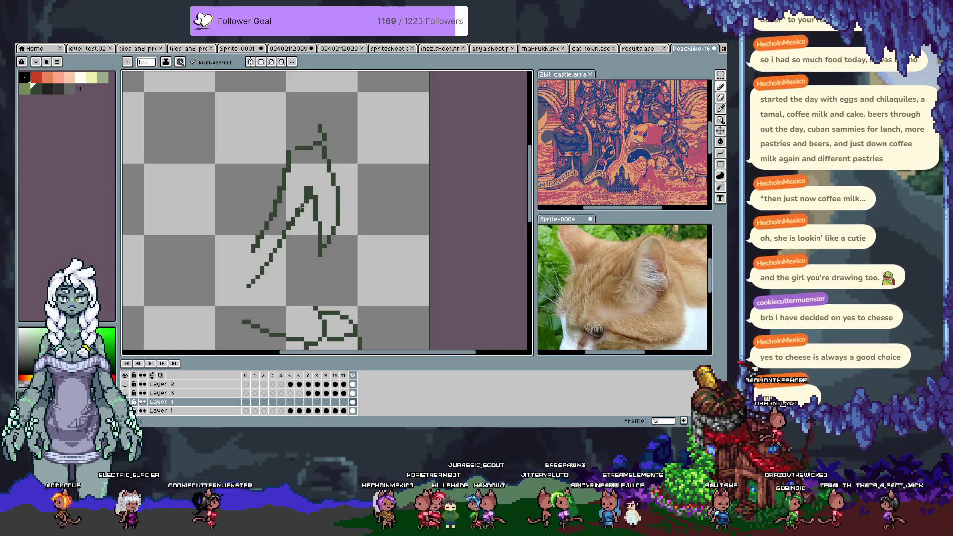
{"action": "left_click", "coordinate": [148, 392]}
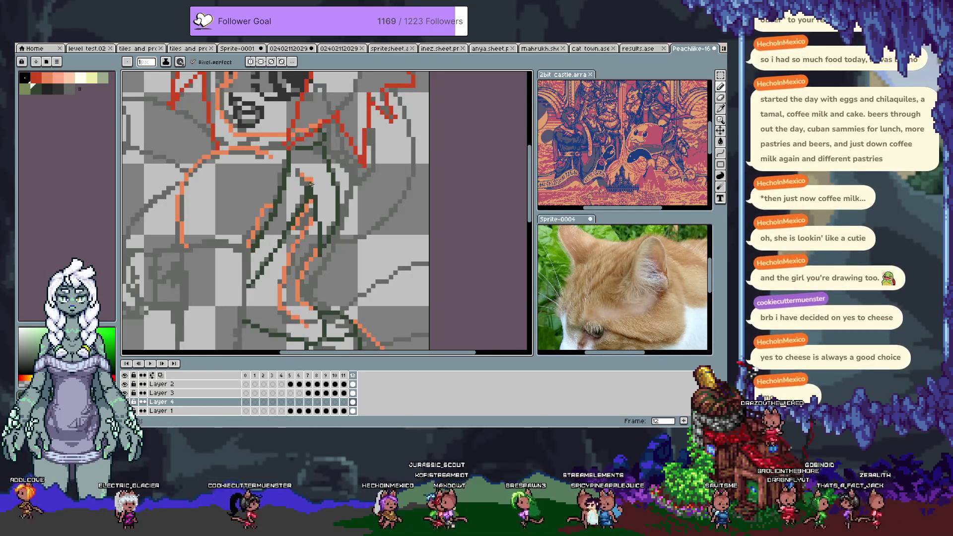
Settle on the pencil after trying fill and eraser, with the timeline hidden
{"action": "key", "text": "g"}
{"action": "key", "text": "b"}
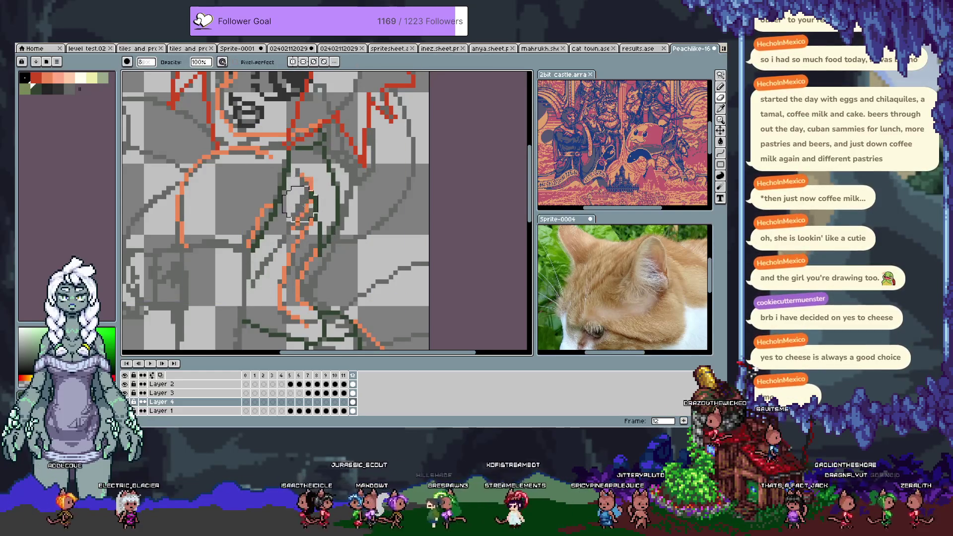
{"action": "key", "text": "e"}
{"action": "key", "text": "b"}
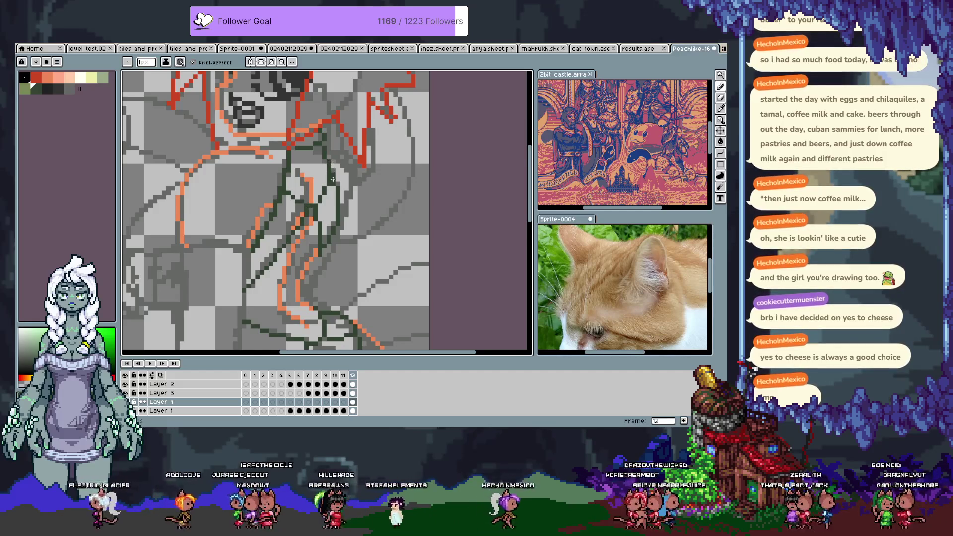
{"action": "left_click_drag", "start_coordinate": [333, 178], "coordinate": [337, 119]}
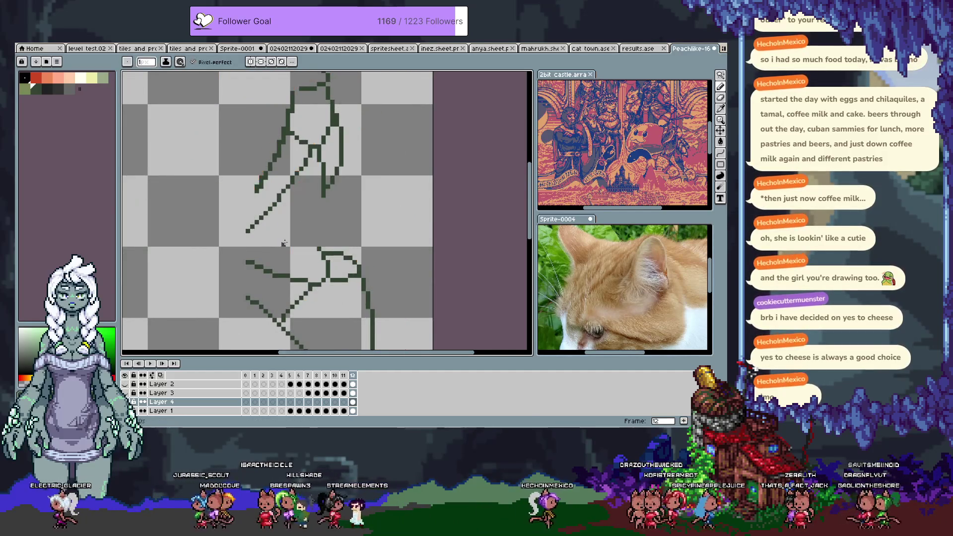
{"action": "key", "text": "Tab"}
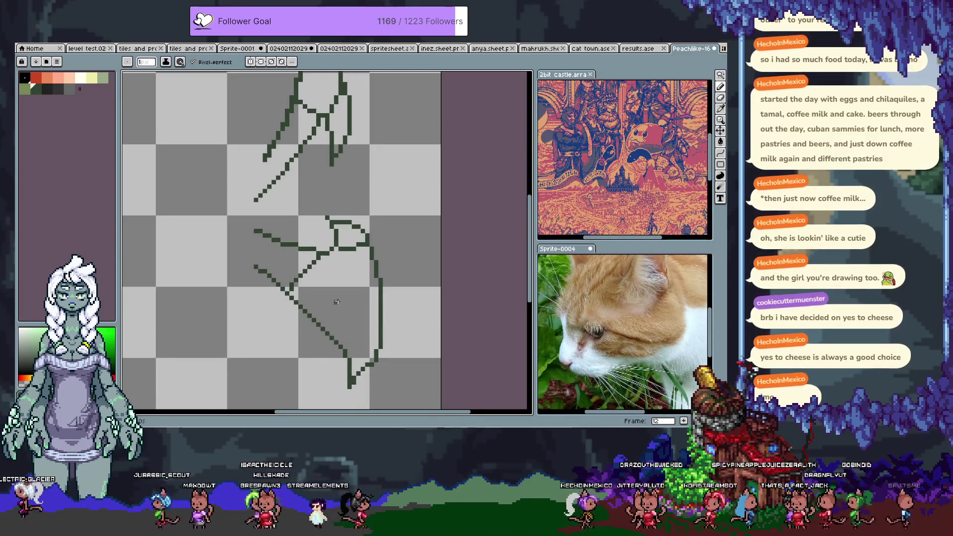
Draw the dark-green leg line down toward the foot, redoing it until the stroke sits right
{"action": "left_click_drag", "start_coordinate": [352, 301], "coordinate": [367, 350]}
{"action": "key", "text": "ctrl+z"}
{"action": "left_click_drag", "start_coordinate": [352, 287], "coordinate": [378, 339]}
{"action": "key", "text": "ctrl+z"}
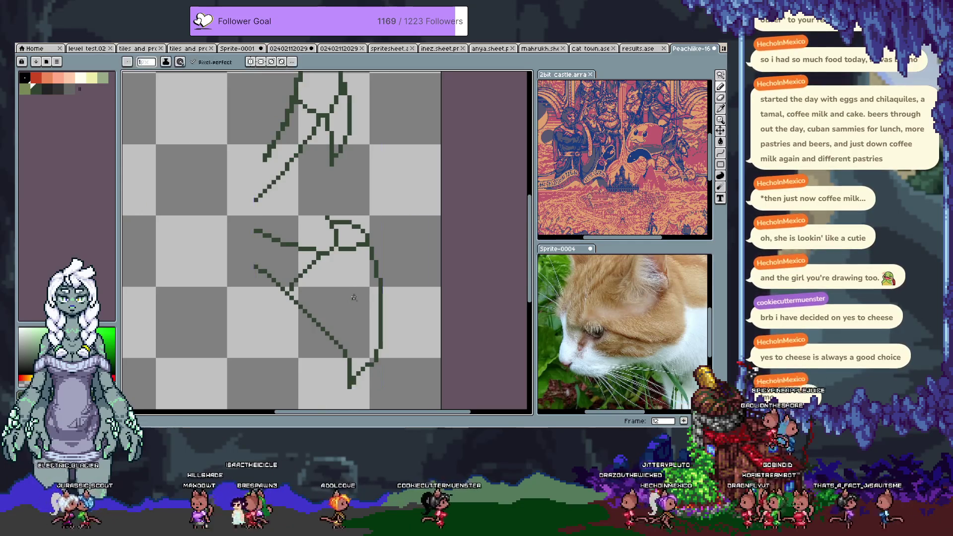
{"action": "left_click_drag", "start_coordinate": [331, 278], "coordinate": [369, 349]}
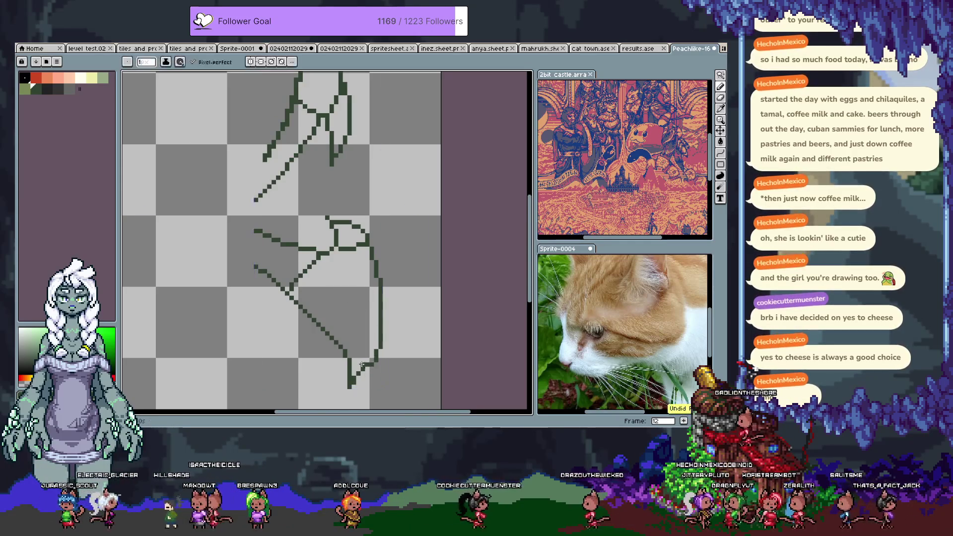
{"action": "key", "text": "ctrl+z"}
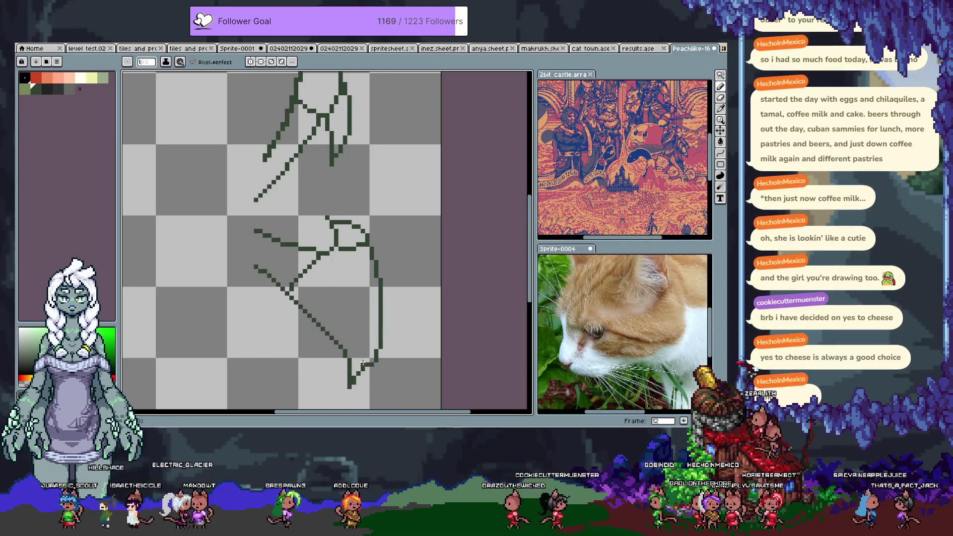
{"action": "left_click_drag", "start_coordinate": [366, 344], "coordinate": [370, 364]}
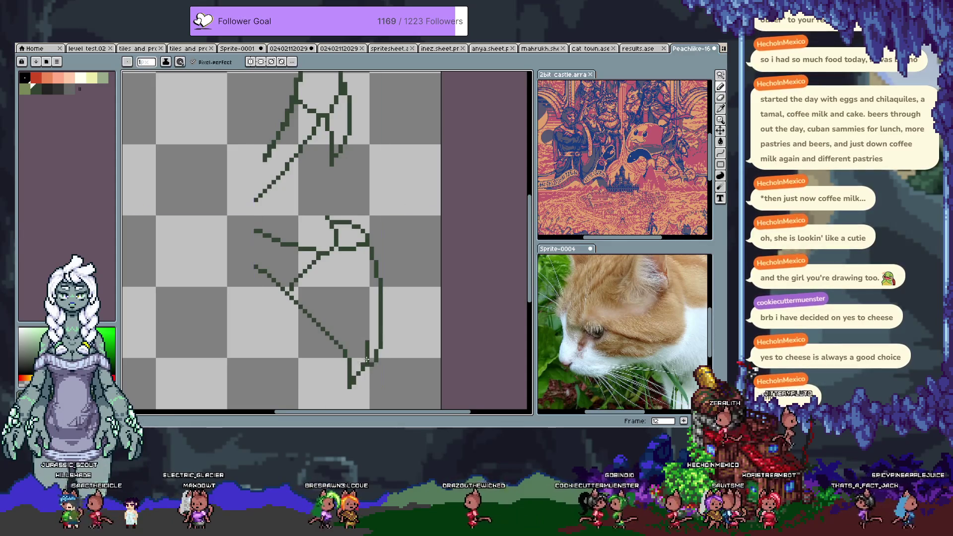
{"action": "key", "text": "ctrl+z"}
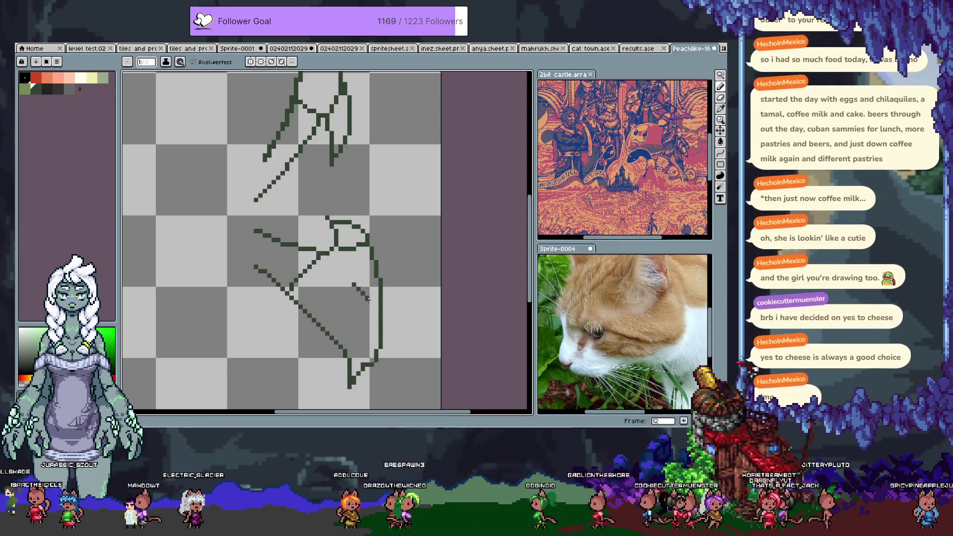
{"action": "left_click_drag", "start_coordinate": [353, 285], "coordinate": [372, 342]}
{"action": "key", "text": "Tab"}
{"action": "key", "text": "Tab"}
{"action": "scroll", "coordinate": [352, 226], "scroll_direction": "down", "scroll_amount": 3}
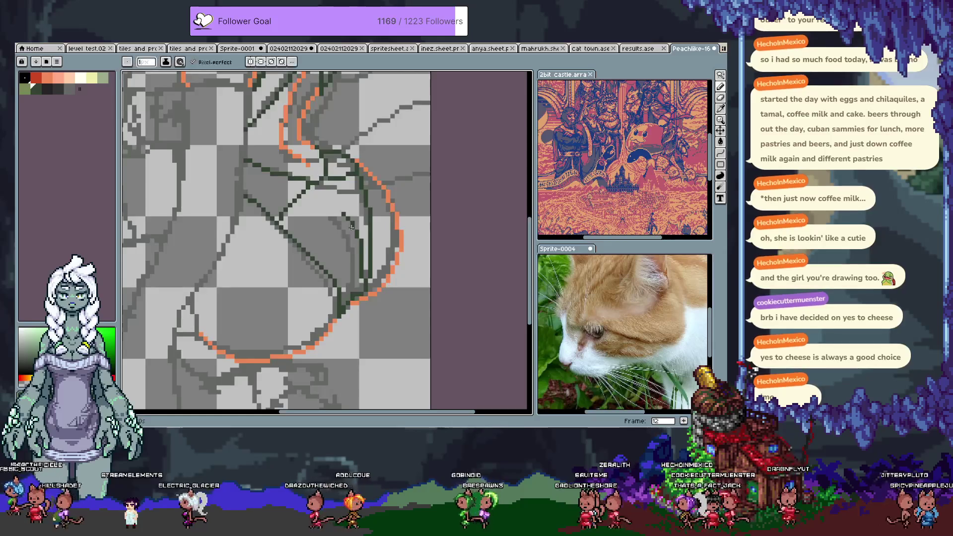
{"action": "key", "text": "Tab"}
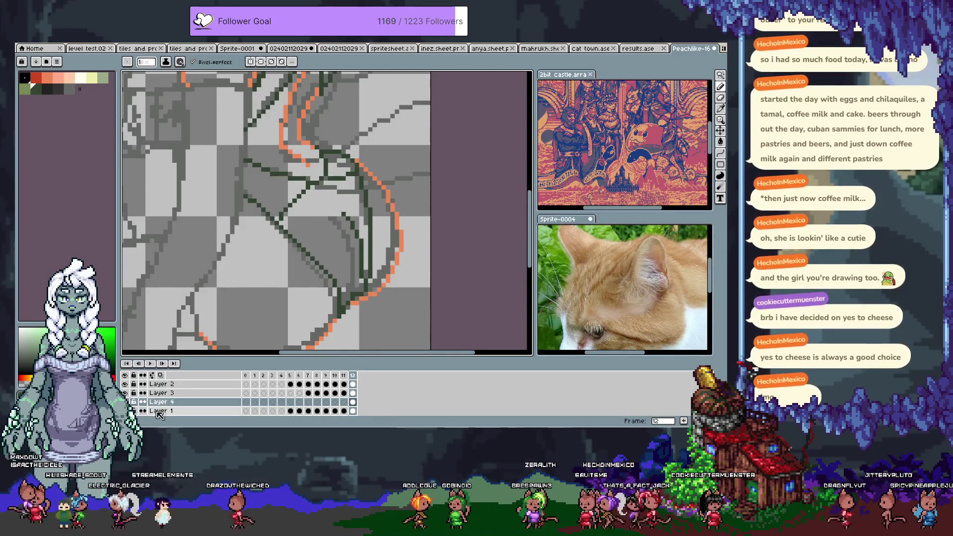
{"action": "scroll", "coordinate": [171, 389], "scroll_direction": "down", "scroll_amount": 2}
{"action": "scroll", "coordinate": [249, 306], "scroll_direction": "down", "scroll_amount": 1}
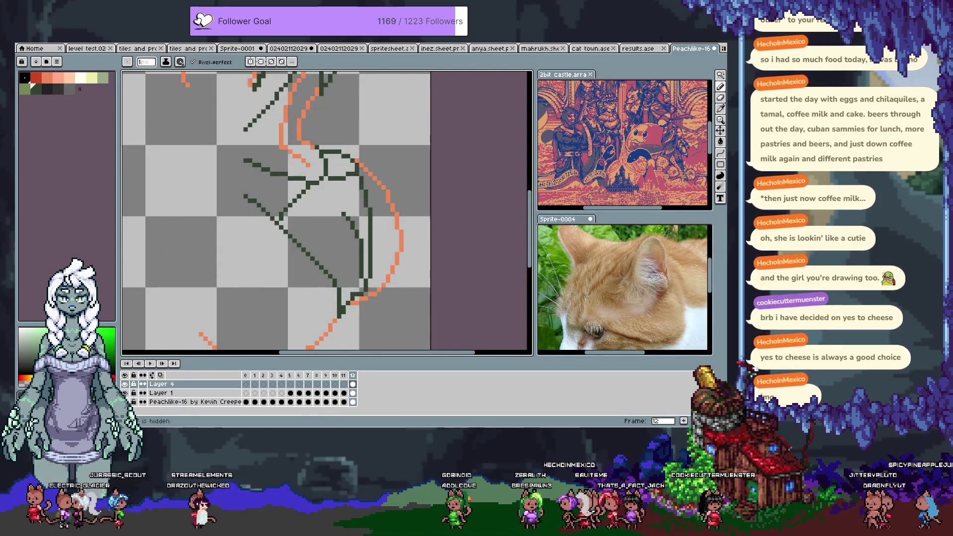
{"action": "scroll", "coordinate": [249, 307], "scroll_direction": "down", "scroll_amount": 1}
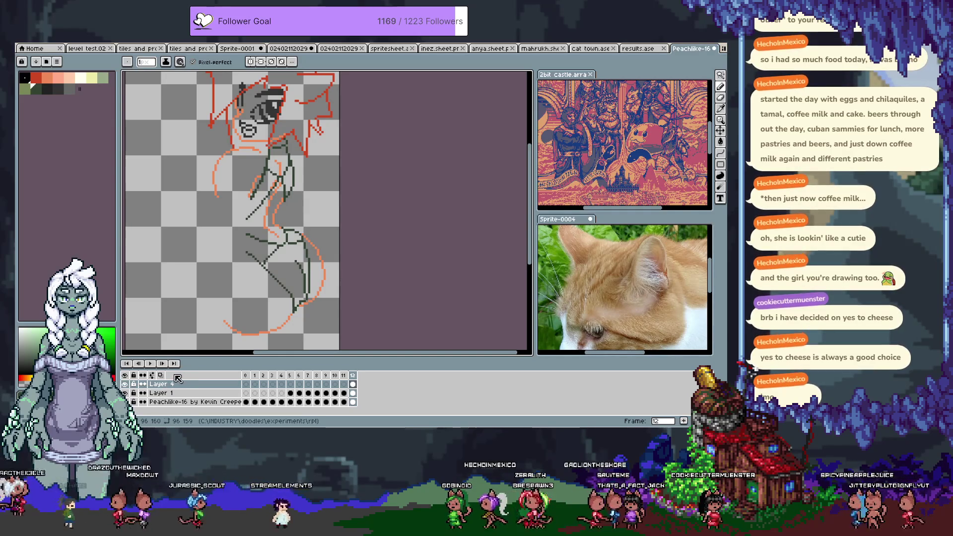
Show the grey sketch layers, pan to the upper body and draw two dark-green strokes on the left side
{"action": "key", "text": "F3"}
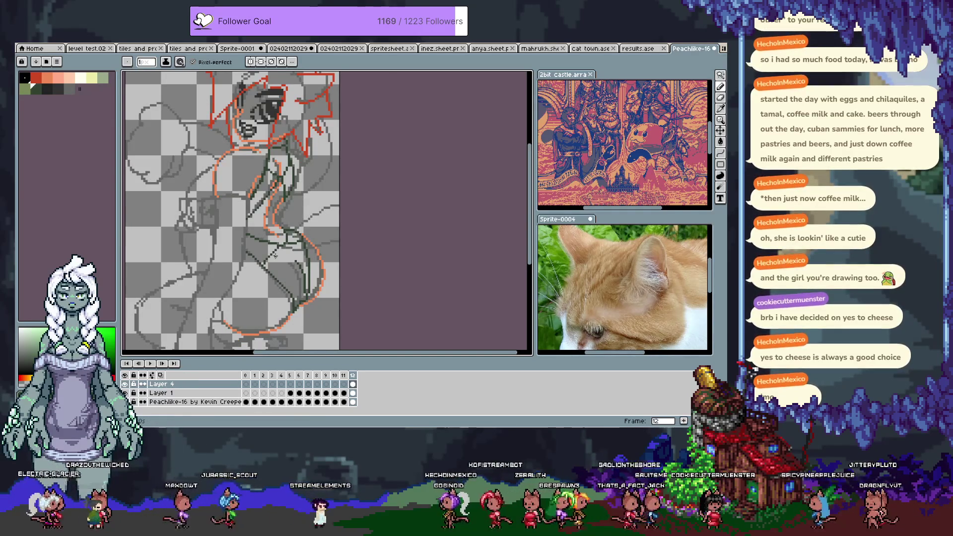
{"action": "scroll", "coordinate": [275, 255], "scroll_direction": "up", "scroll_amount": 1}
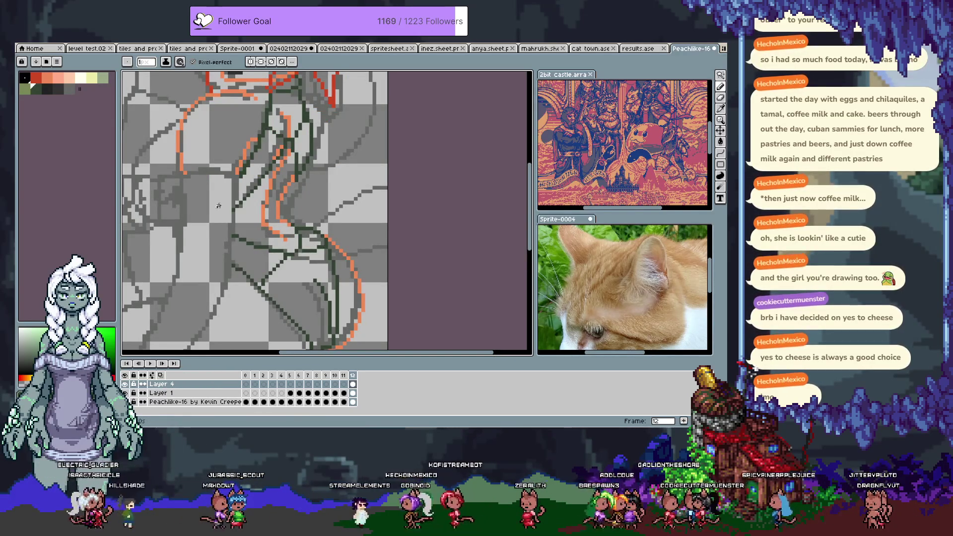
{"action": "key", "text": "v"}
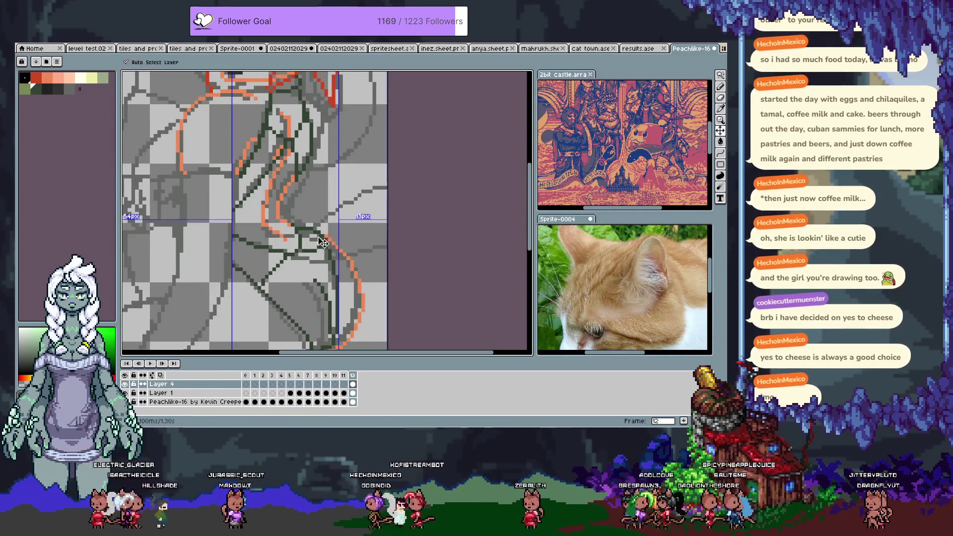
{"action": "left_click_drag", "start_coordinate": [304, 244], "coordinate": [438, 246]}
{"action": "scroll", "coordinate": [372, 151], "scroll_direction": "down", "scroll_amount": 1}
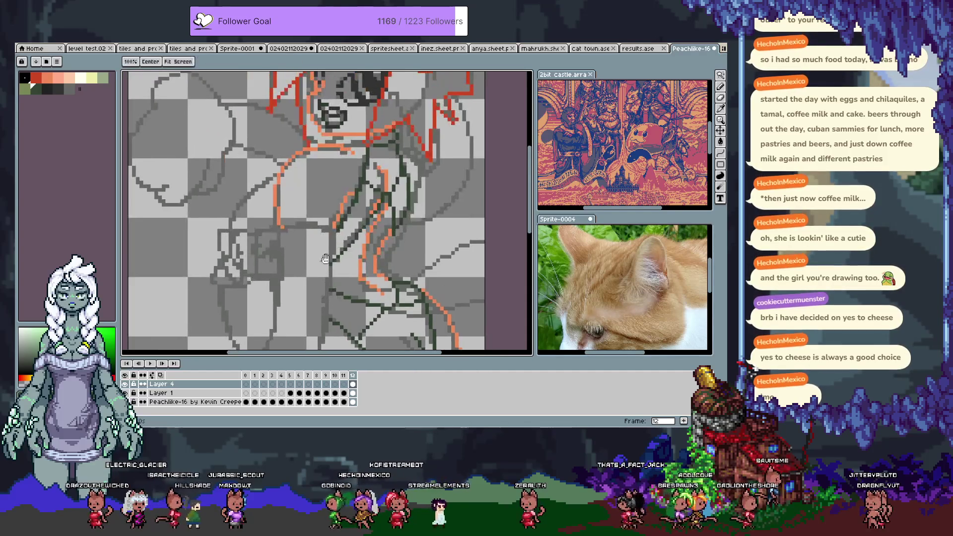
{"action": "key", "text": "i"}
{"action": "key", "text": "b"}
{"action": "left_click_drag", "start_coordinate": [277, 174], "coordinate": [223, 234]}
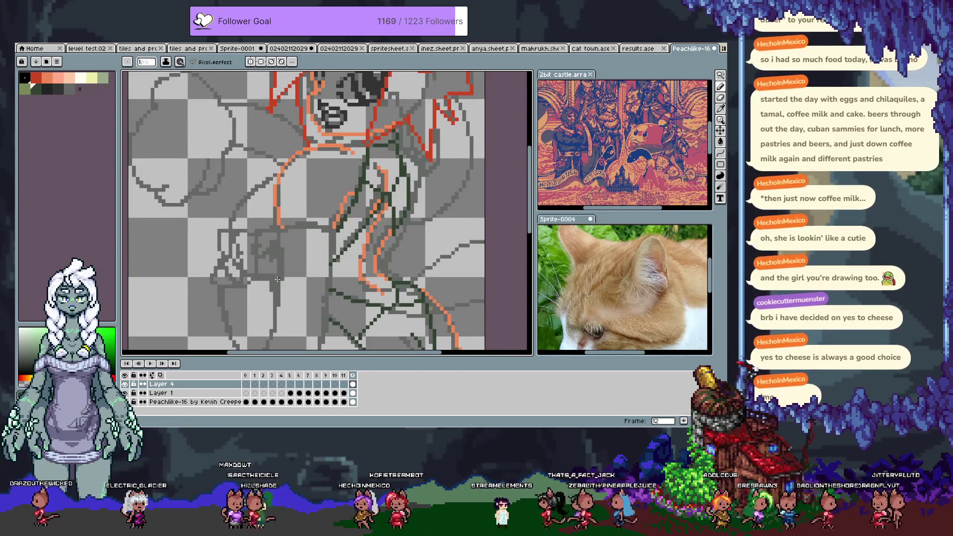
{"action": "key", "text": "v"}
{"action": "key", "text": "b"}
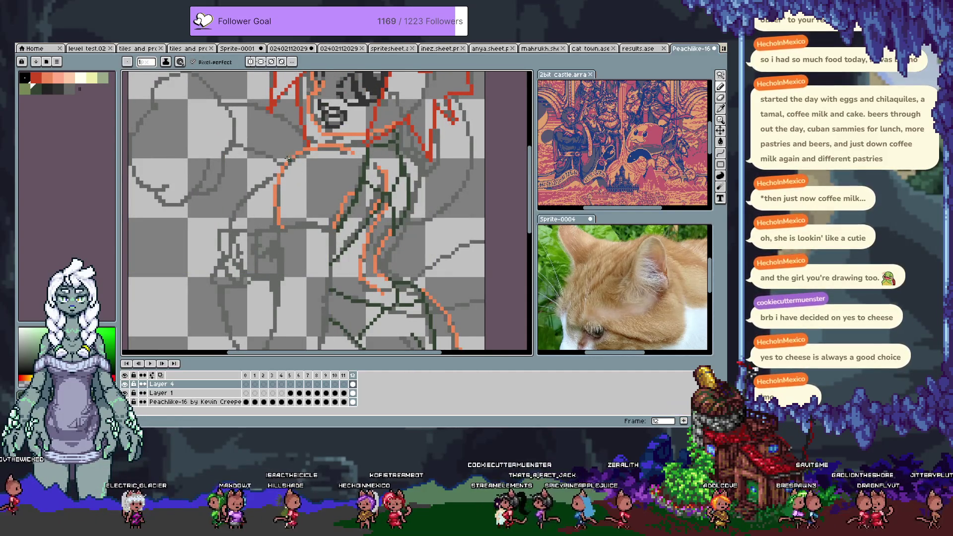
{"action": "left_click_drag", "start_coordinate": [235, 159], "coordinate": [231, 274]}
{"action": "scroll", "coordinate": [236, 274], "scroll_direction": "left", "scroll_amount": 2}
Undo those strokes, redraw the curve along the left of the torso, and hide the grey sketch layer
{"action": "key", "text": "ctrl+z"}
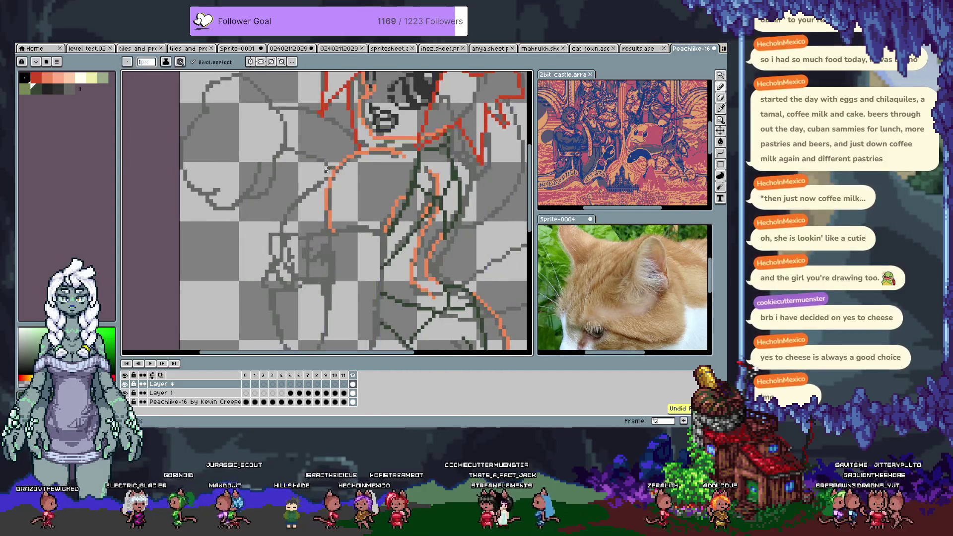
{"action": "key", "text": "ctrl+z"}
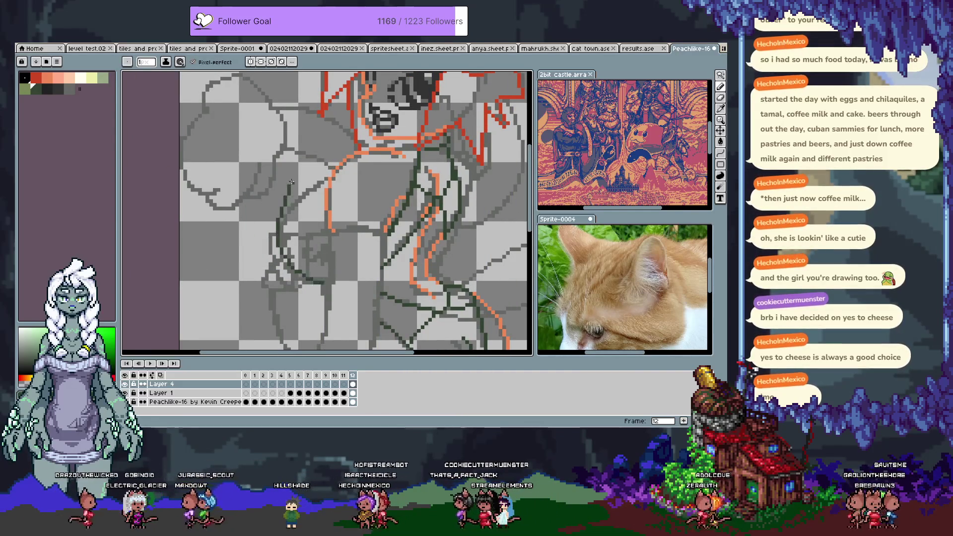
{"action": "key", "text": "ctrl+z"}
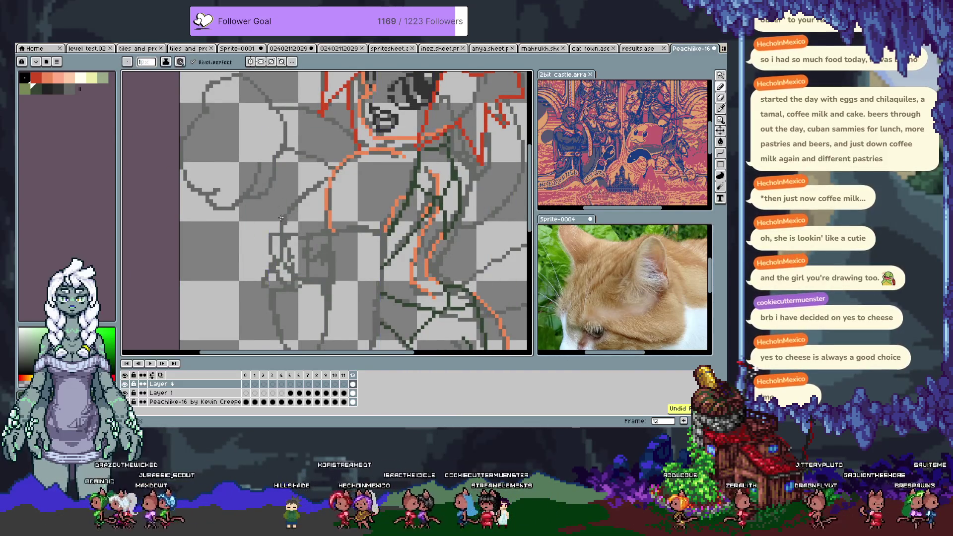
{"action": "key", "text": "ctrl+z"}
{"action": "left_click_drag", "start_coordinate": [321, 267], "coordinate": [331, 160]}
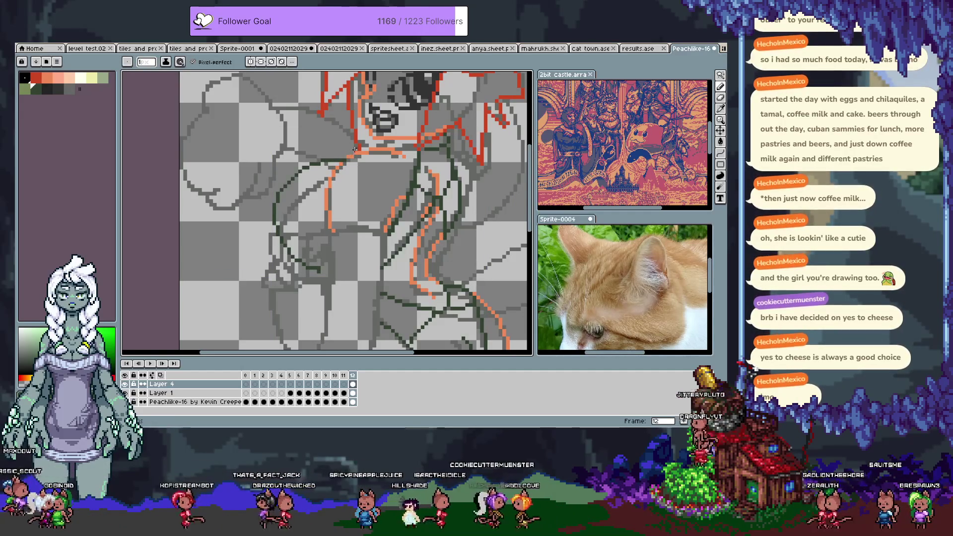
{"action": "key", "text": "ctrl+z"}
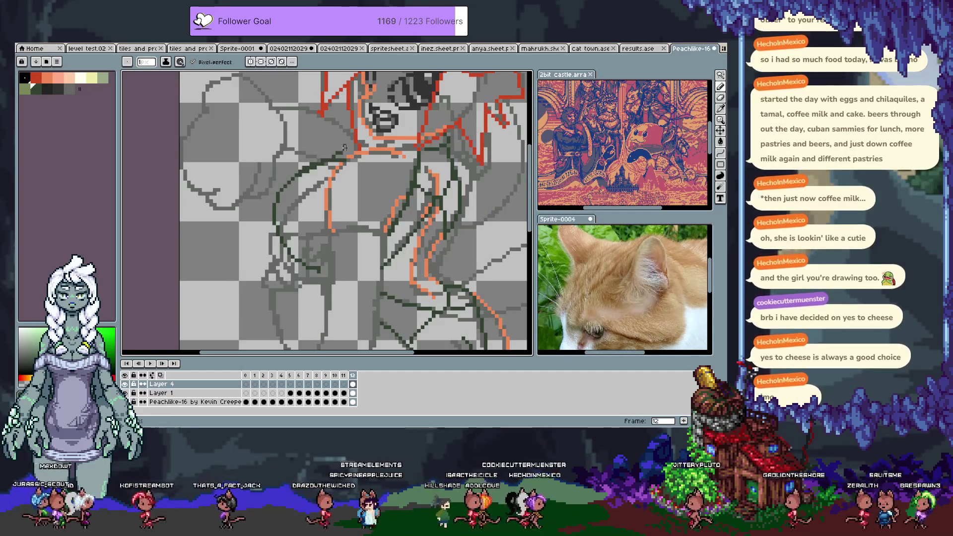
{"action": "scroll", "coordinate": [306, 186], "scroll_direction": "up", "scroll_amount": 2}
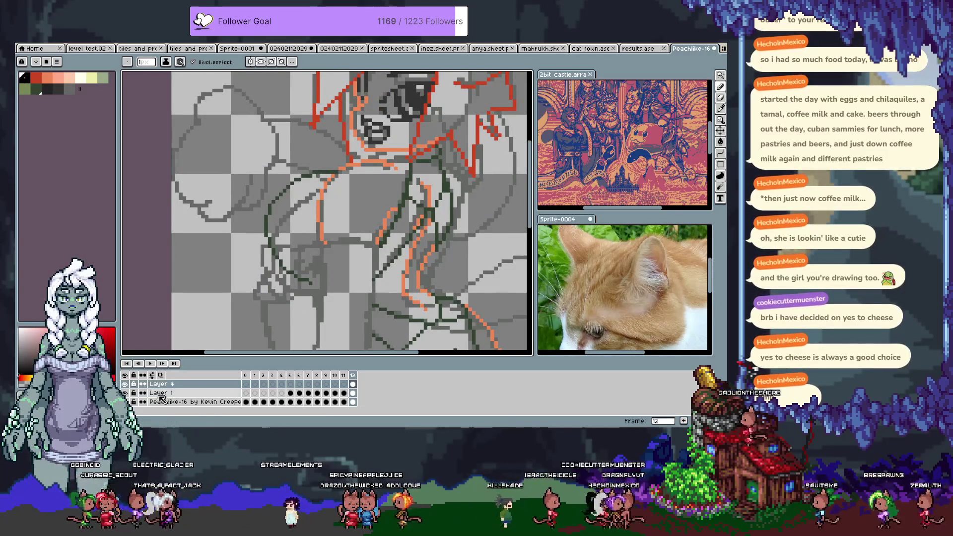
{"action": "left_click", "coordinate": [125, 392]}
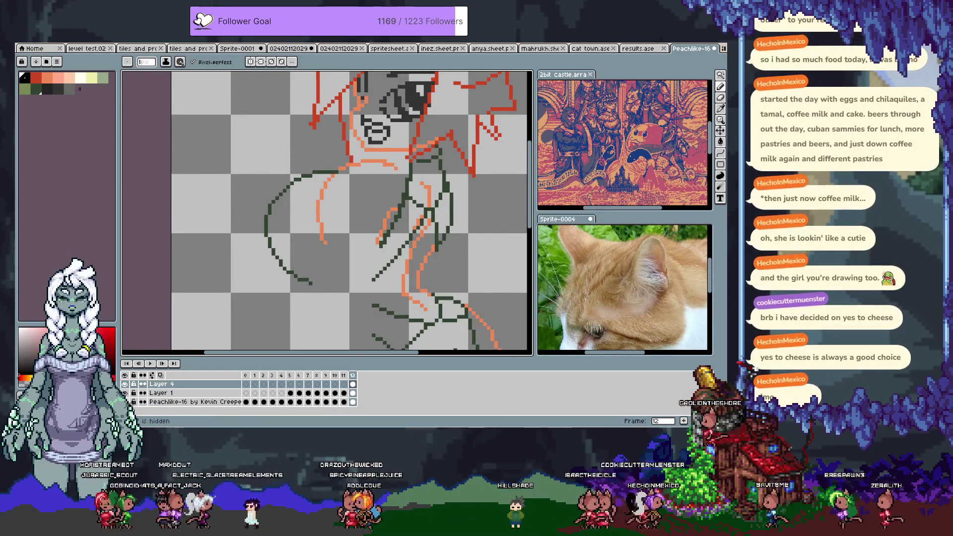
Show the grey sketch again, enlarge the canvas and undo the dark strokes beside the waist
{"action": "left_click", "coordinate": [125, 393]}
{"action": "key", "text": "Tab"}
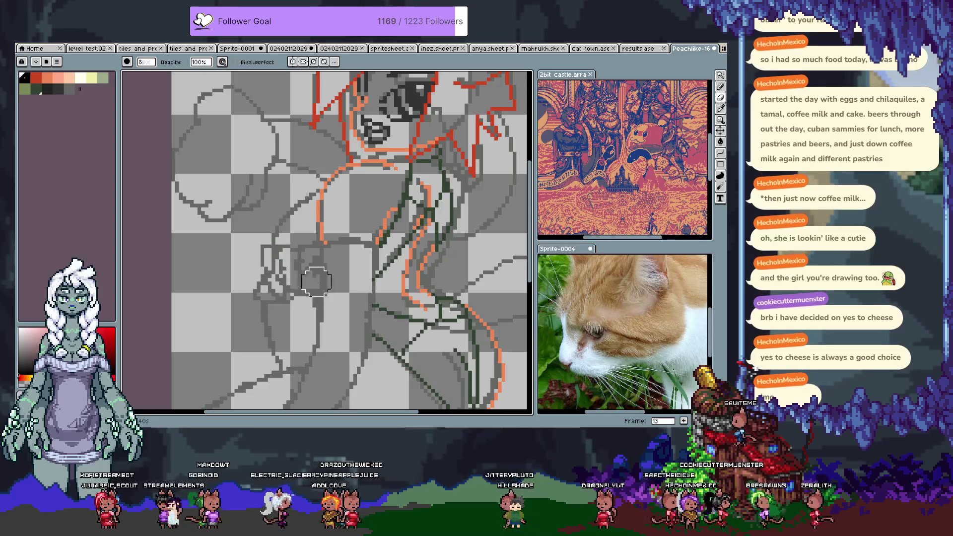
{"action": "key", "text": "e"}
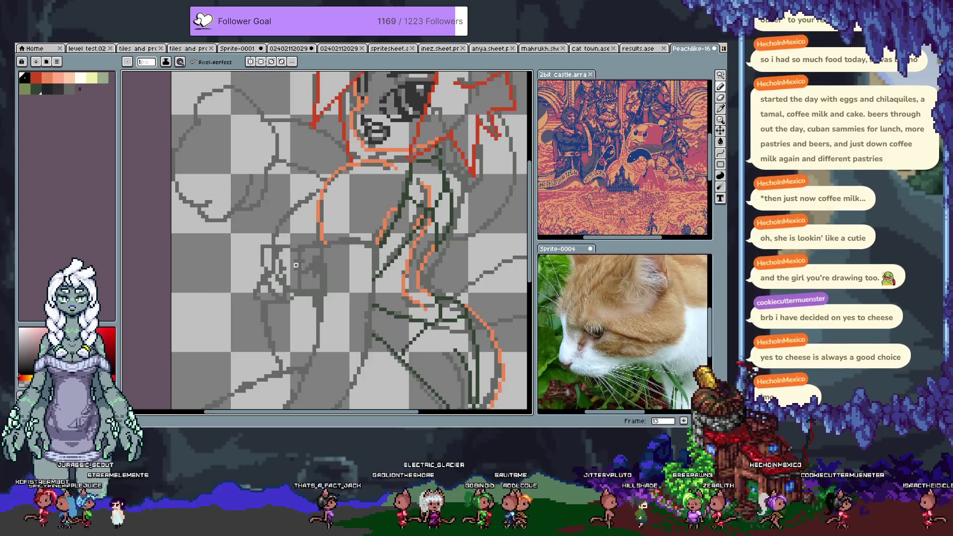
{"action": "left_click_drag", "start_coordinate": [298, 140], "coordinate": [264, 242]}
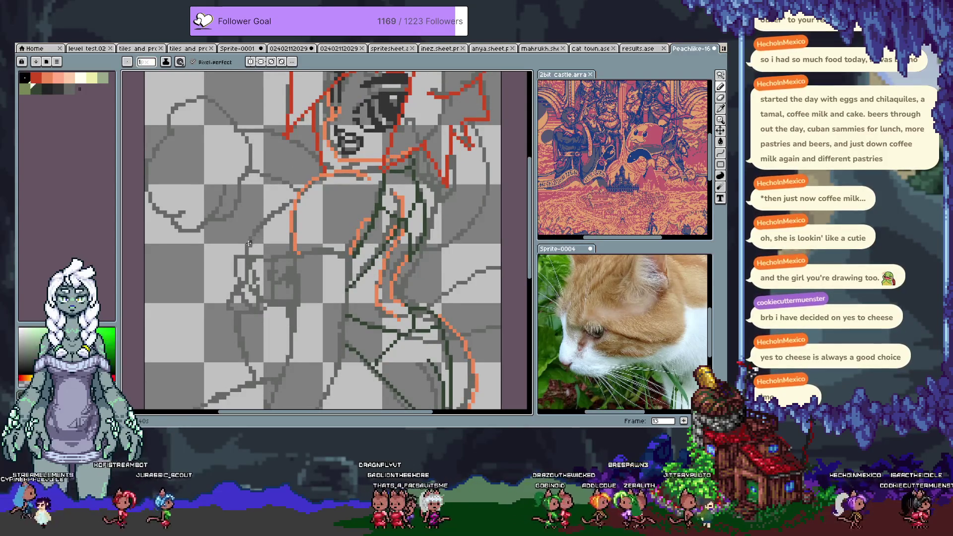
{"action": "key", "text": "ctrl+z"}
{"action": "key", "text": "ctrl+z"}
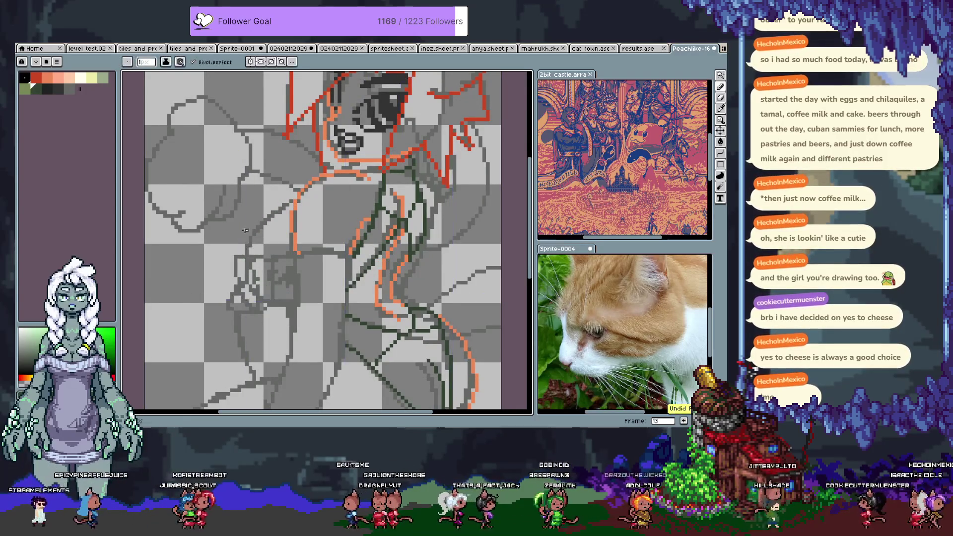
{"action": "key", "text": "ctrl+z"}
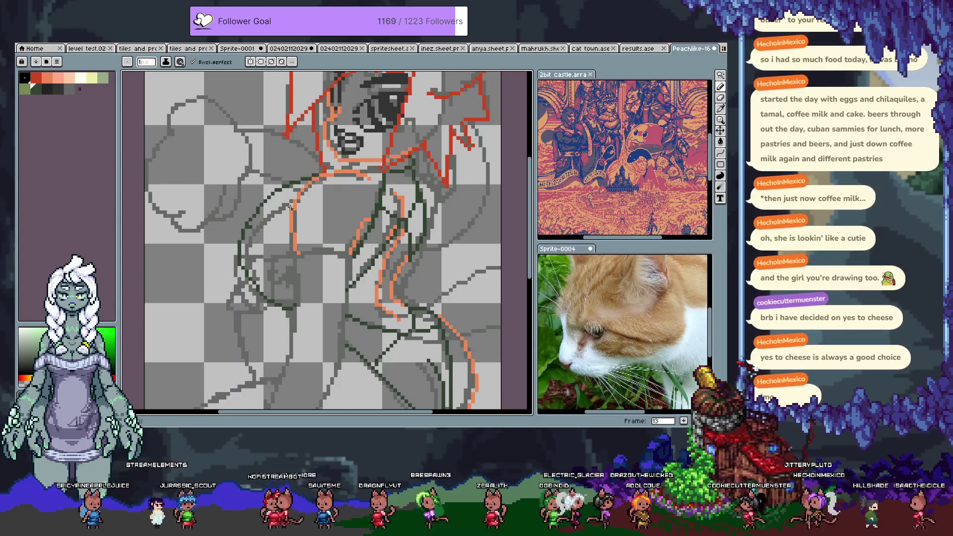
{"action": "key", "text": "ctrl+z"}
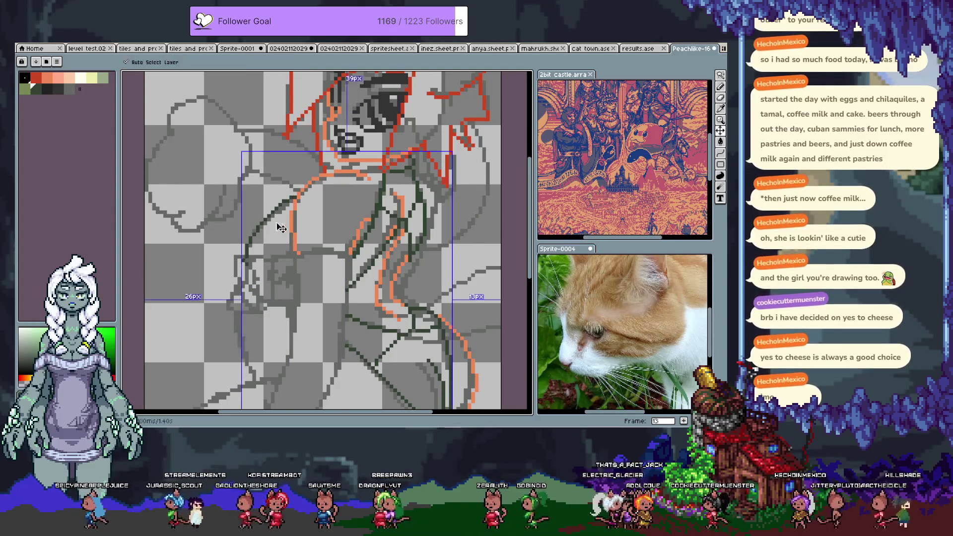
Place a diagonal line beside the waist and bend it into a curved contour with the curve tool
{"action": "left_click_drag", "start_coordinate": [247, 242], "coordinate": [294, 200]}
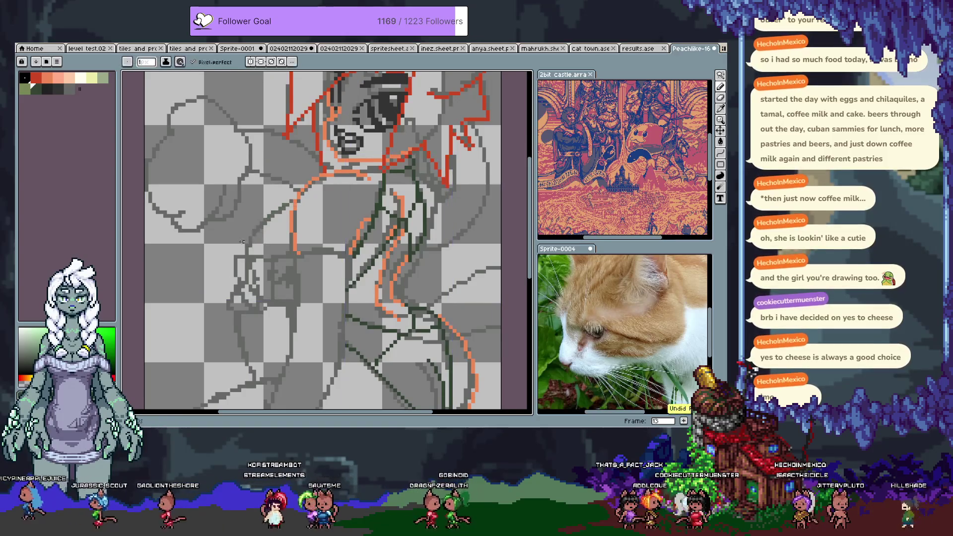
{"action": "key", "text": "ctrl+z"}
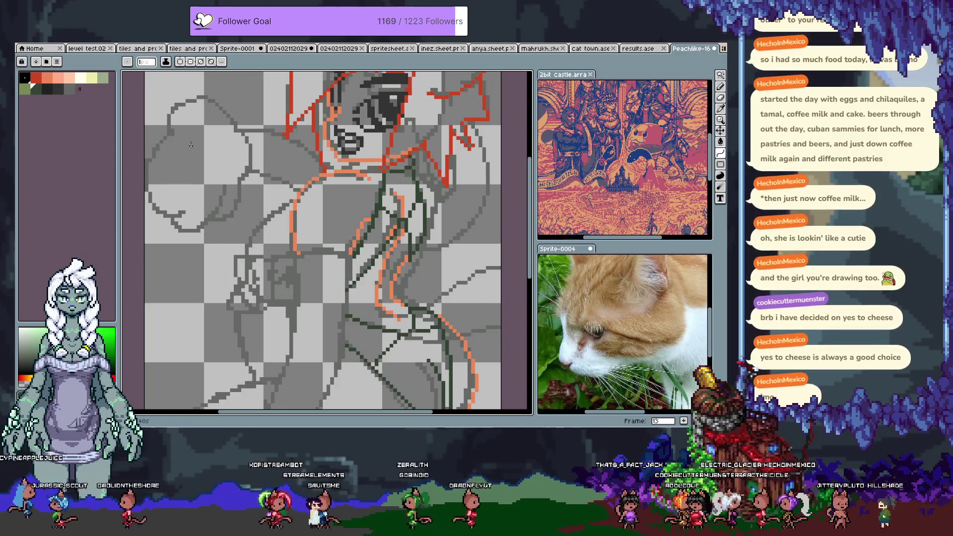
{"action": "left_click", "coordinate": [248, 246], "text": "shift"}
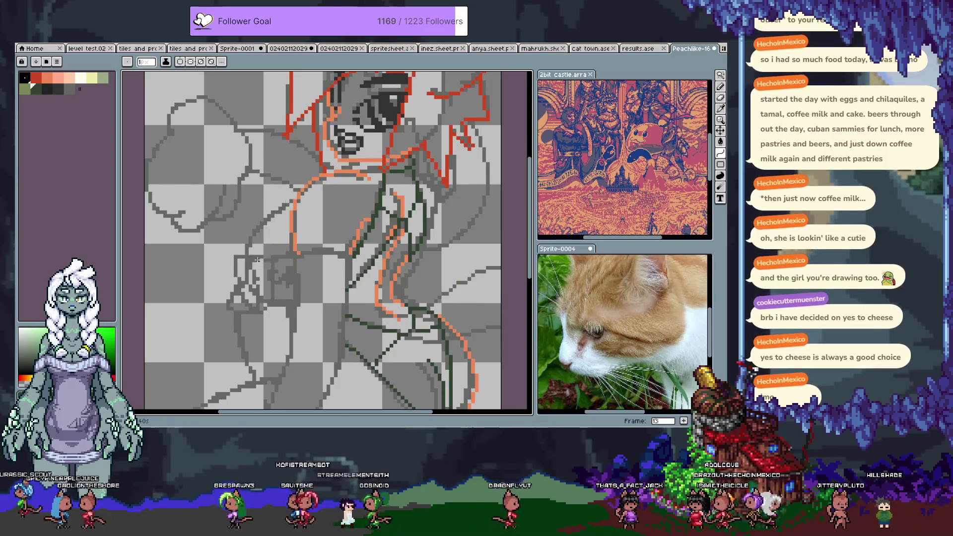
{"action": "left_click_drag", "start_coordinate": [248, 249], "coordinate": [253, 222]}
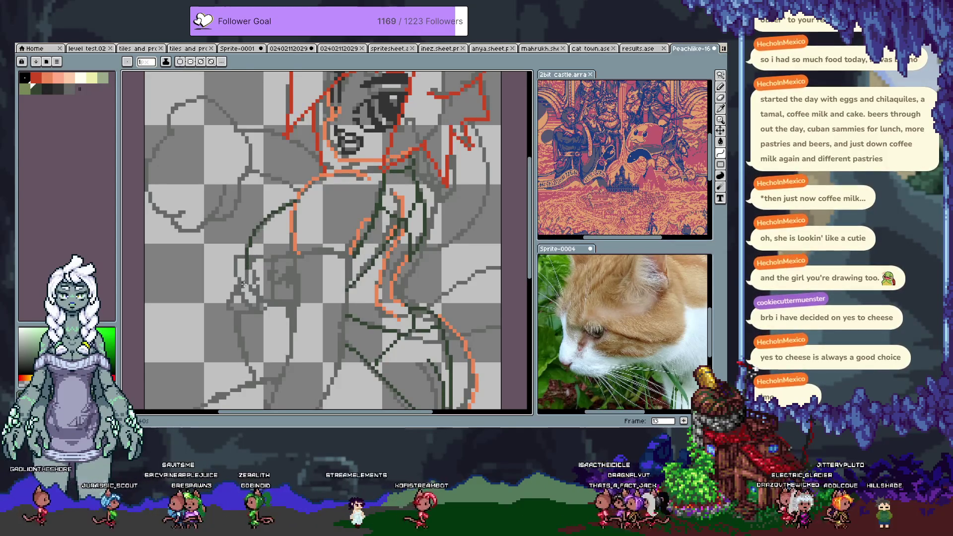
{"action": "key", "text": "b"}
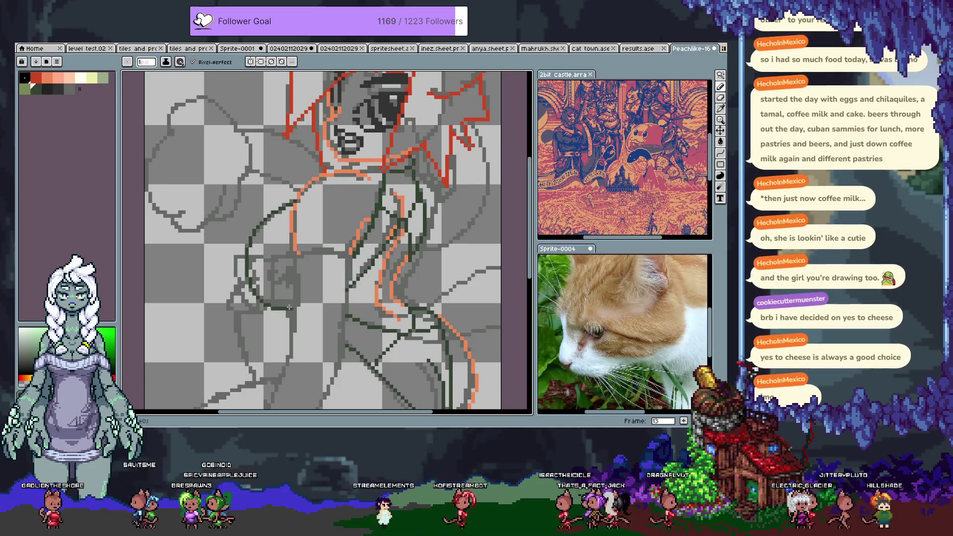
{"action": "scroll", "coordinate": [314, 251], "scroll_direction": "down", "scroll_amount": 2}
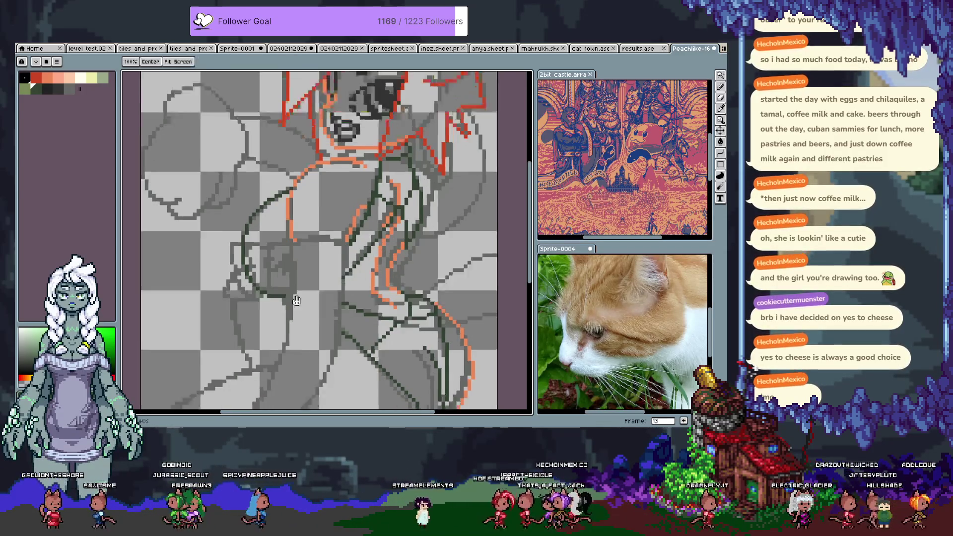
{"action": "scroll", "coordinate": [292, 234], "scroll_direction": "down", "scroll_amount": 2}
{"action": "key", "text": "Tab"}
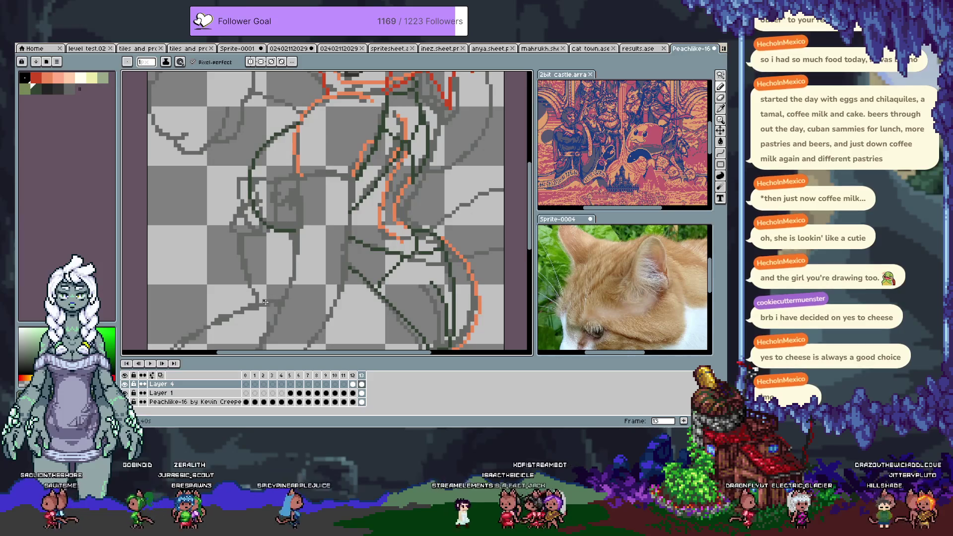
Trace dark-green strokes down across the lower body, redrawing the lower-right line further down
{"action": "left_click", "coordinate": [130, 385]}
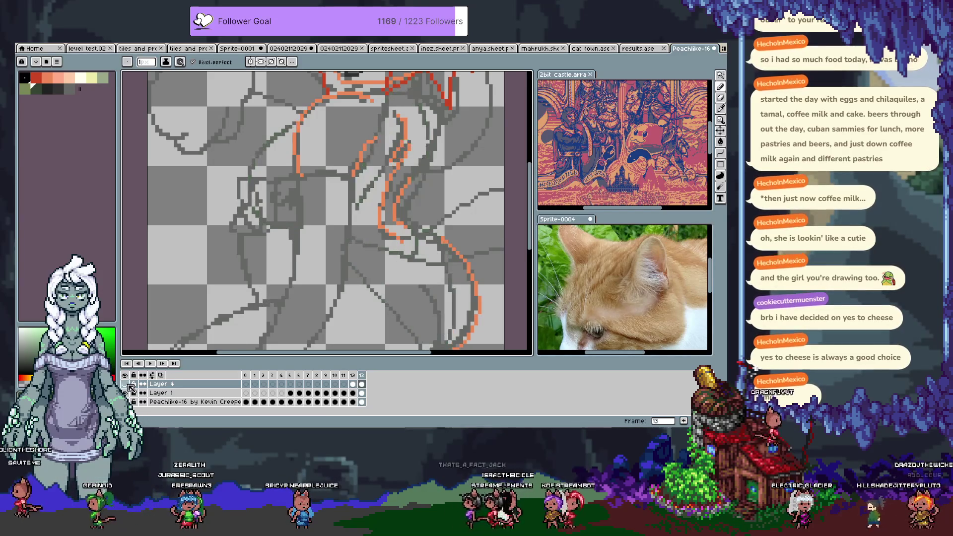
{"action": "key", "text": "Tab"}
{"action": "scroll", "coordinate": [292, 262], "scroll_direction": "down", "scroll_amount": 3}
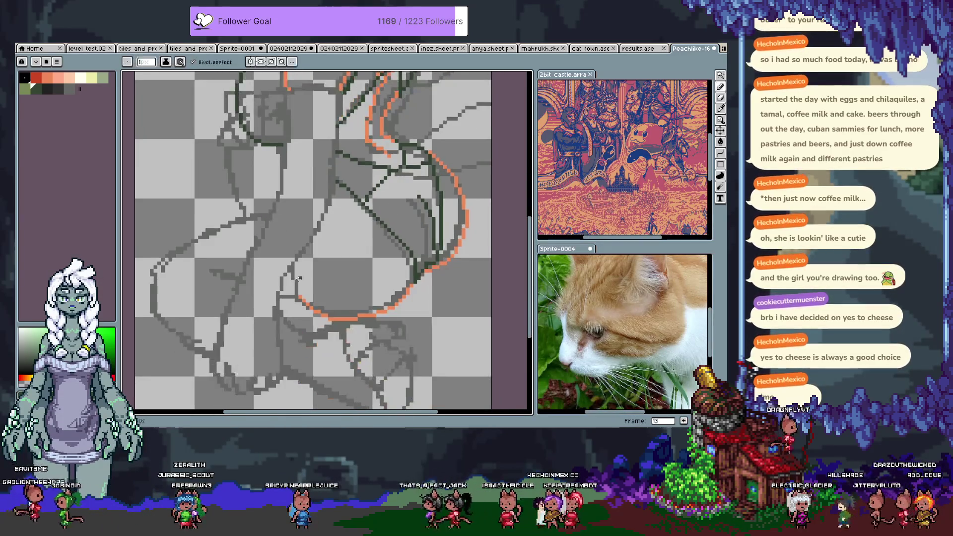
{"action": "left_click_drag", "start_coordinate": [292, 263], "coordinate": [302, 304]}
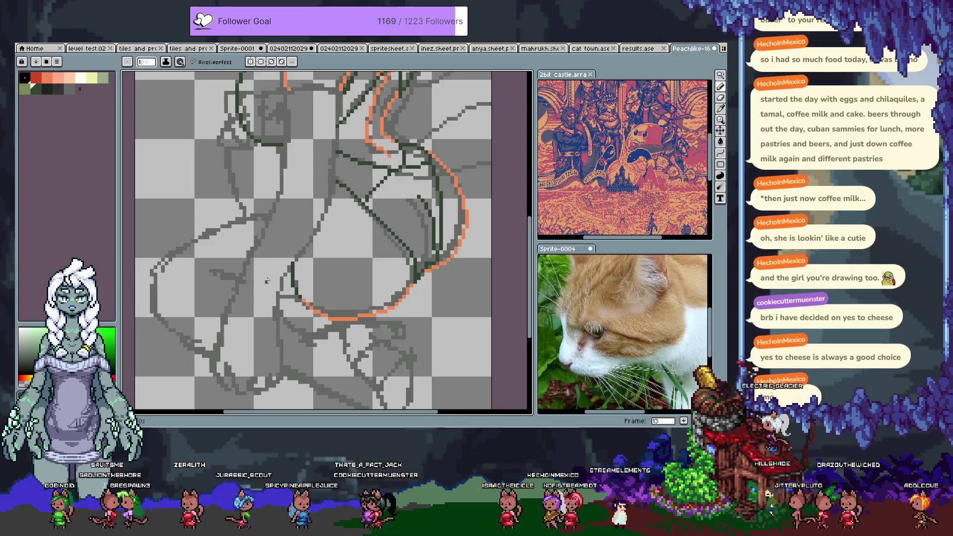
{"action": "scroll", "coordinate": [217, 228], "scroll_direction": "down", "scroll_amount": 2}
{"action": "left_click_drag", "start_coordinate": [218, 227], "coordinate": [304, 292]}
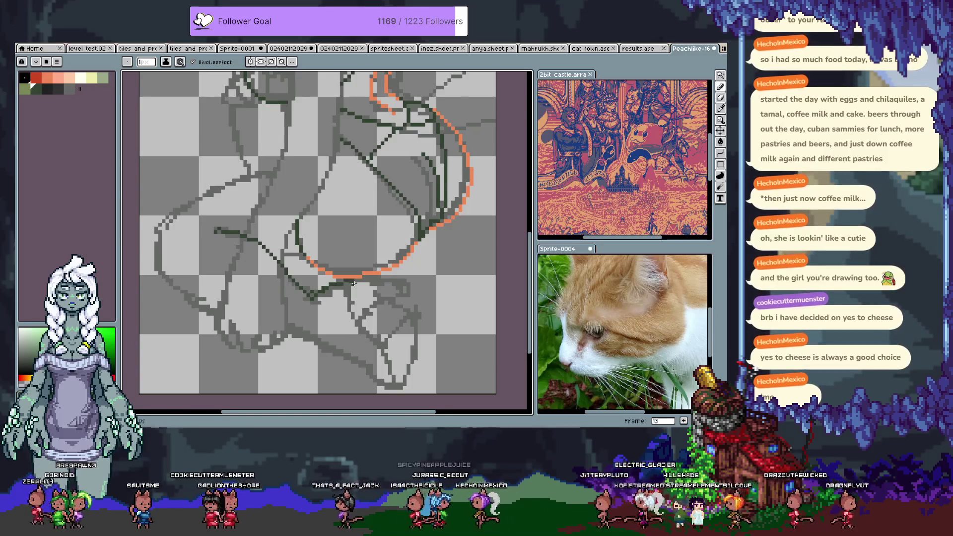
{"action": "left_click_drag", "start_coordinate": [354, 283], "coordinate": [329, 249]}
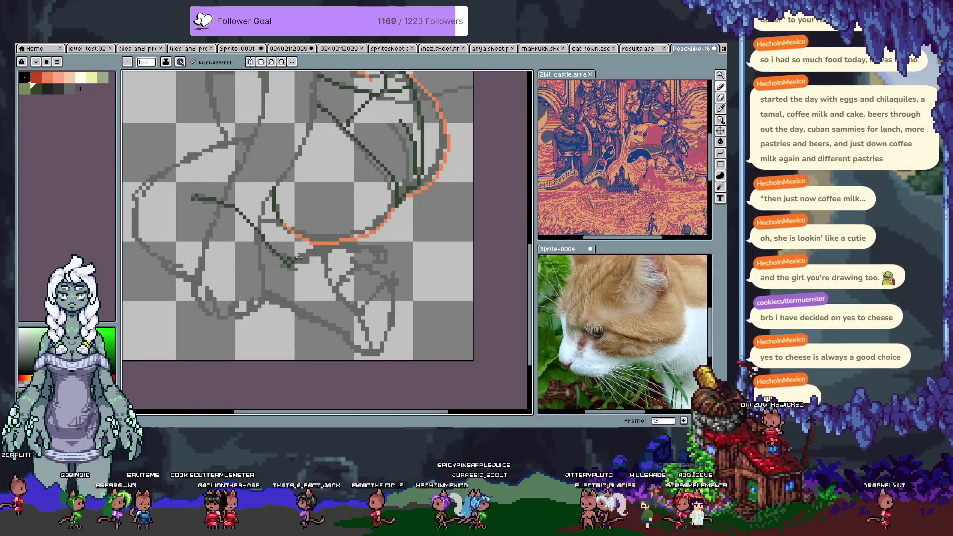
{"action": "mouse_move", "coordinate": [297, 257]}
{"action": "left_mouse_down"}
{"action": "mouse_move", "coordinate": [294, 217]}
{"action": "mouse_move", "coordinate": [365, 285]}
{"action": "left_mouse_up"}
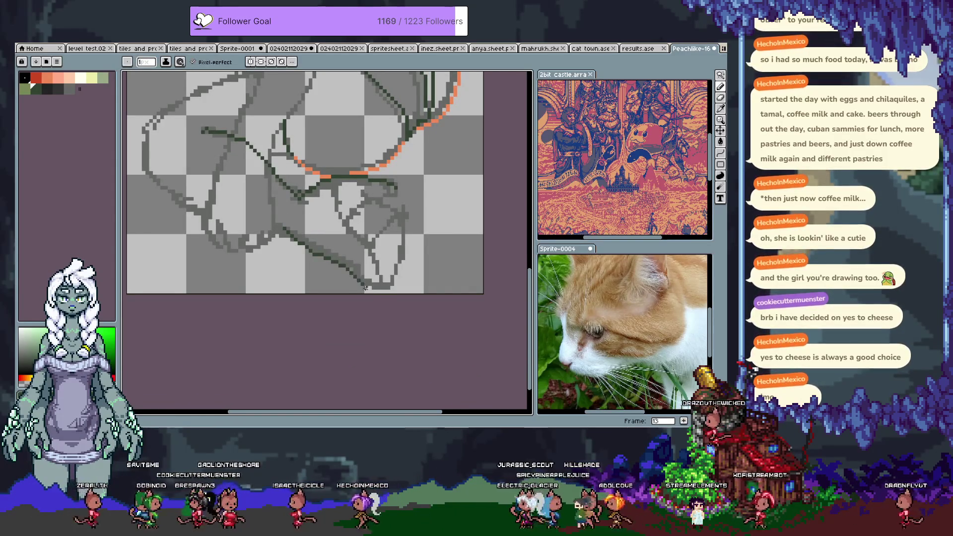
{"action": "key", "text": "ctrl+z"}
{"action": "left_click_drag", "start_coordinate": [312, 245], "coordinate": [336, 259]}
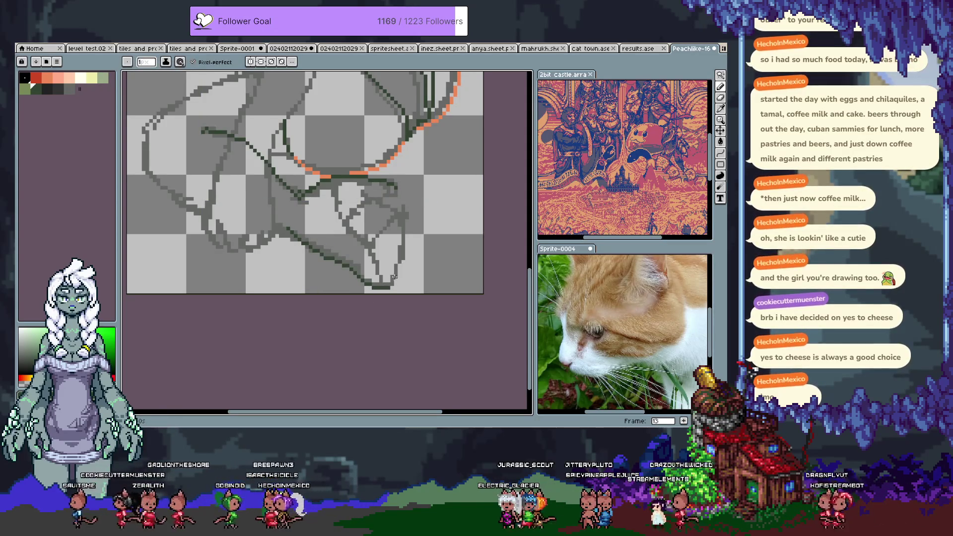
Retrace the right-hand sketch line in dark green until the lower-right lines sit correctly
{"action": "left_click_drag", "start_coordinate": [406, 253], "coordinate": [400, 215]}
{"action": "key", "text": "ctrl+z"}
{"action": "left_click_drag", "start_coordinate": [398, 223], "coordinate": [400, 253]}
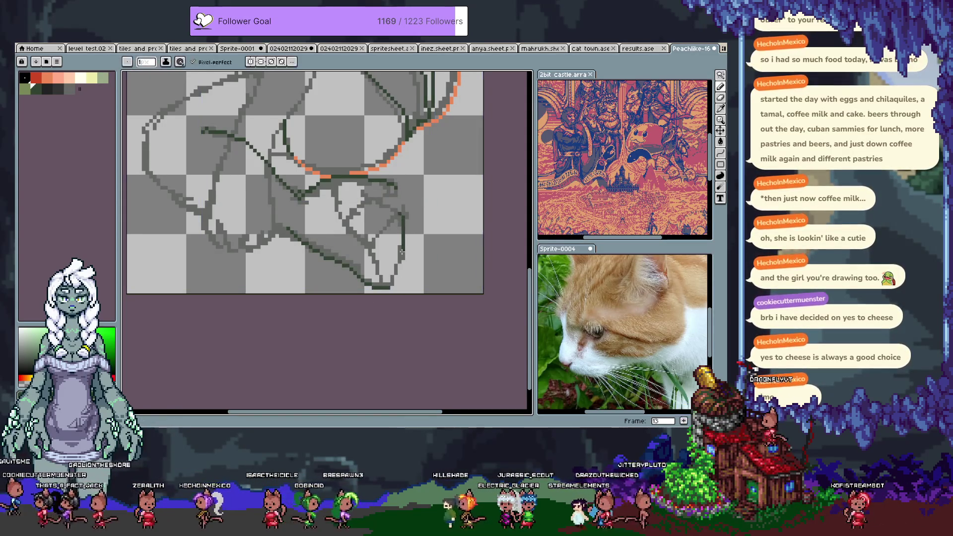
{"action": "key", "text": "ctrl+z"}
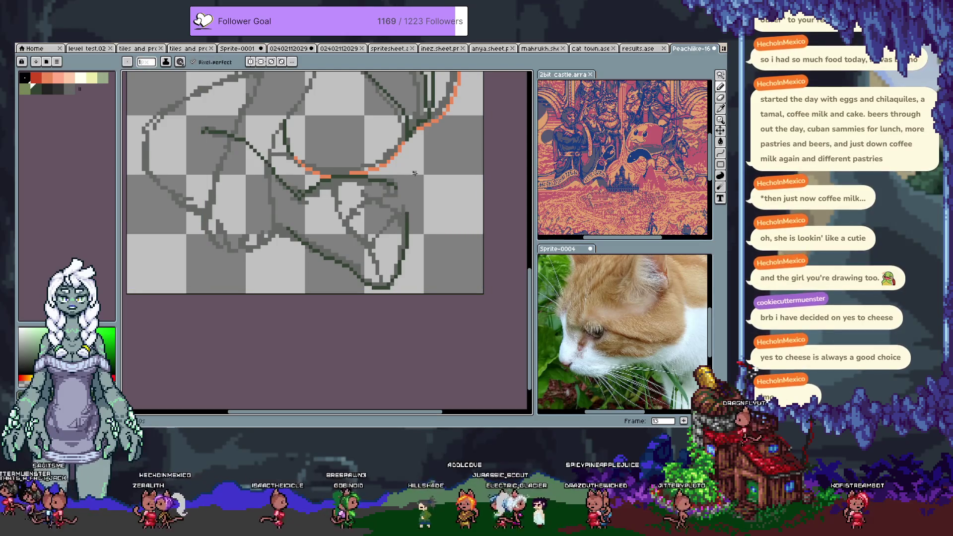
{"action": "left_click_drag", "start_coordinate": [367, 201], "coordinate": [399, 191]}
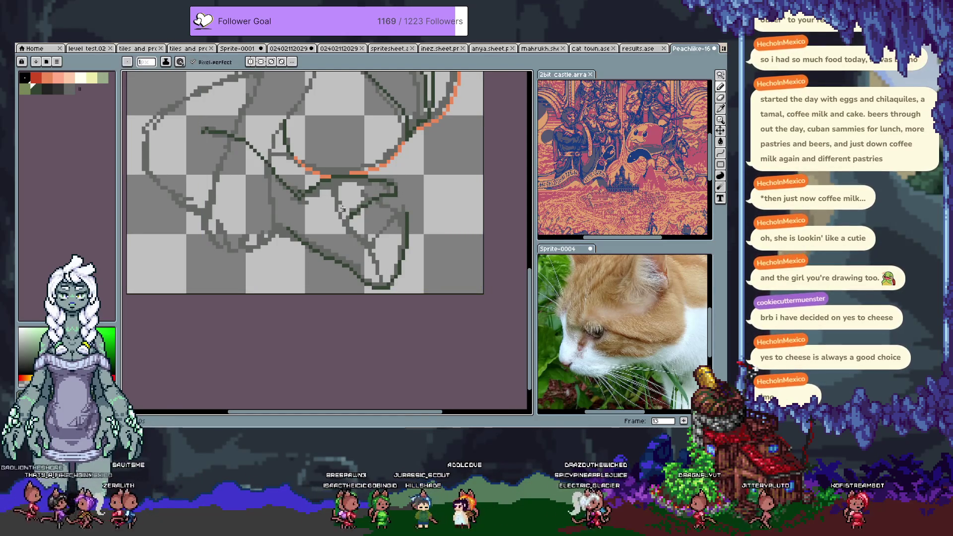
{"action": "key", "text": "ctrl+z"}
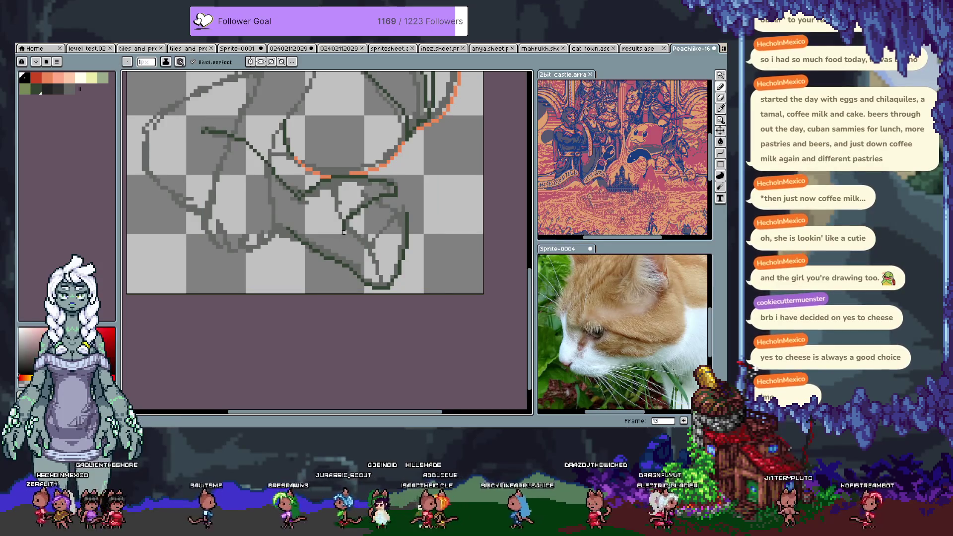
{"action": "left_click_drag", "start_coordinate": [346, 226], "coordinate": [384, 284]}
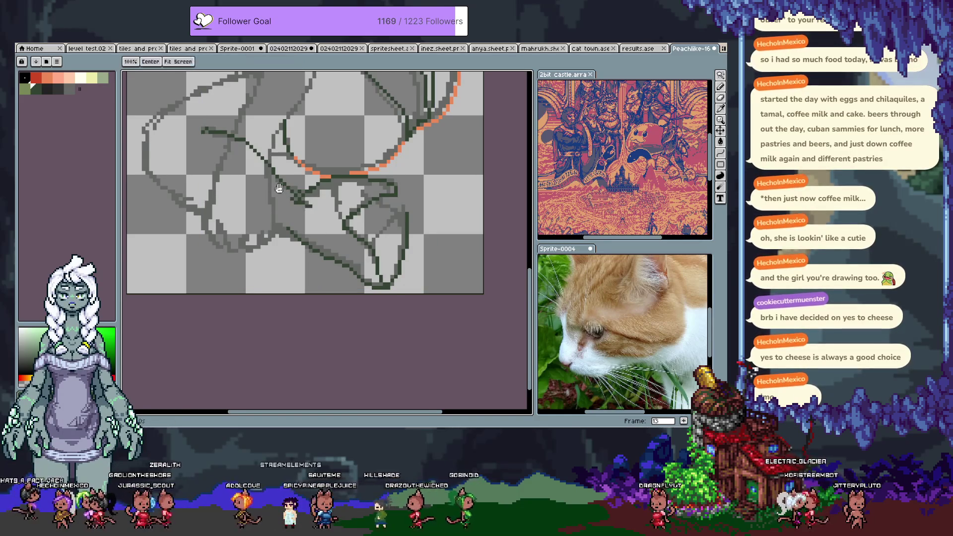
{"action": "scroll", "coordinate": [238, 183], "scroll_direction": "left", "scroll_amount": 2}
Trace the left sketch line and add a short dark line, then pan up to the upper body
{"action": "left_click_drag", "start_coordinate": [222, 176], "coordinate": [435, 281]}
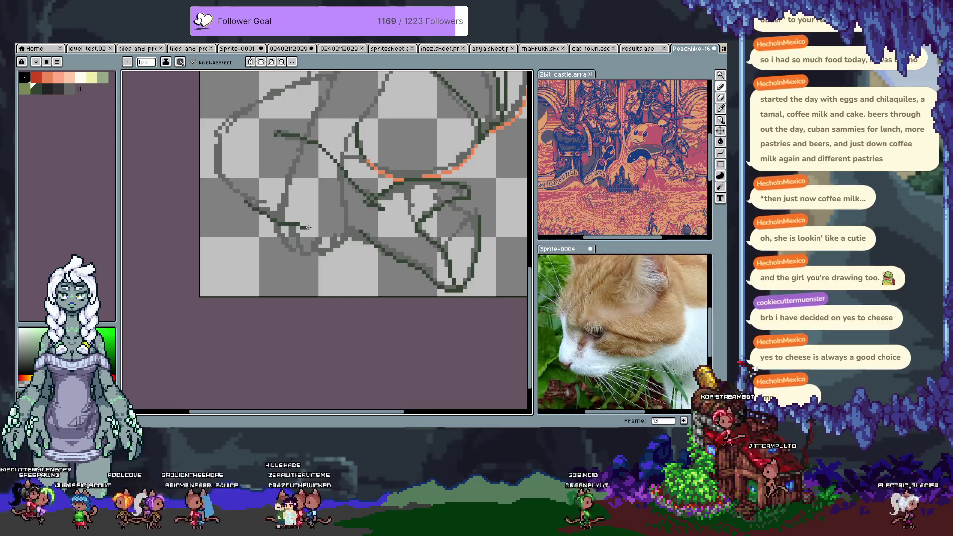
{"action": "key", "text": "ctrl+z"}
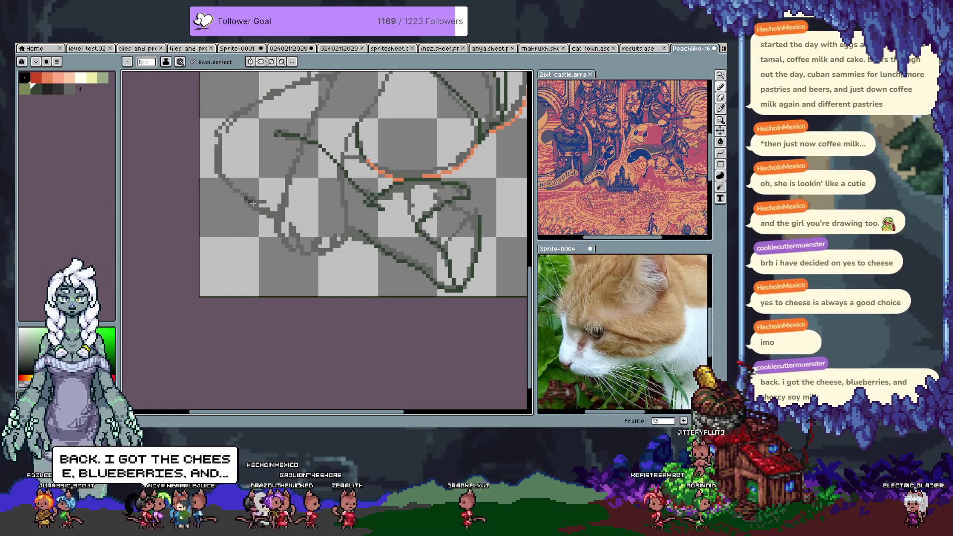
{"action": "key", "text": "ctrl+z"}
{"action": "mouse_move", "coordinate": [290, 231]}
{"action": "left_mouse_down"}
{"action": "mouse_move", "coordinate": [250, 198]}
{"action": "mouse_move", "coordinate": [327, 228]}
{"action": "left_mouse_up"}
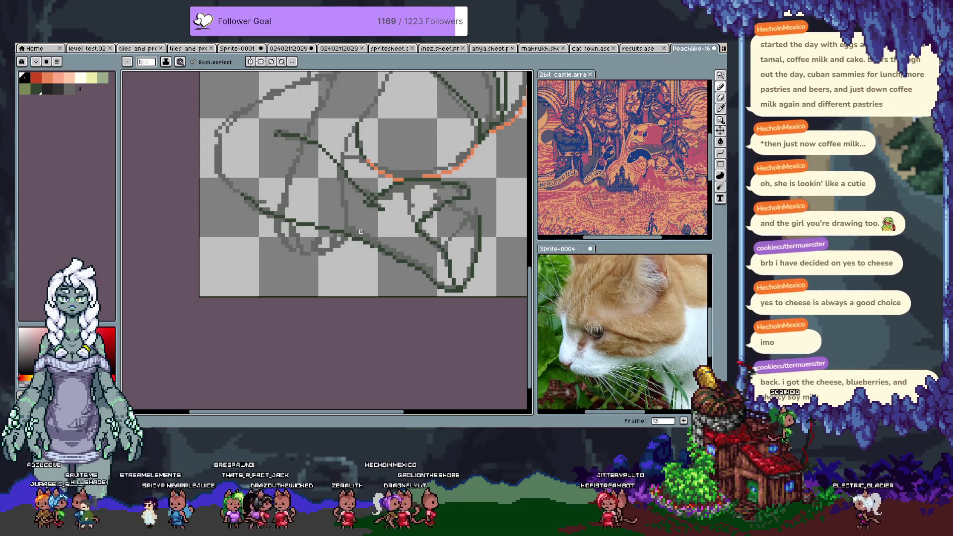
{"action": "left_click_drag", "start_coordinate": [304, 190], "coordinate": [361, 257]}
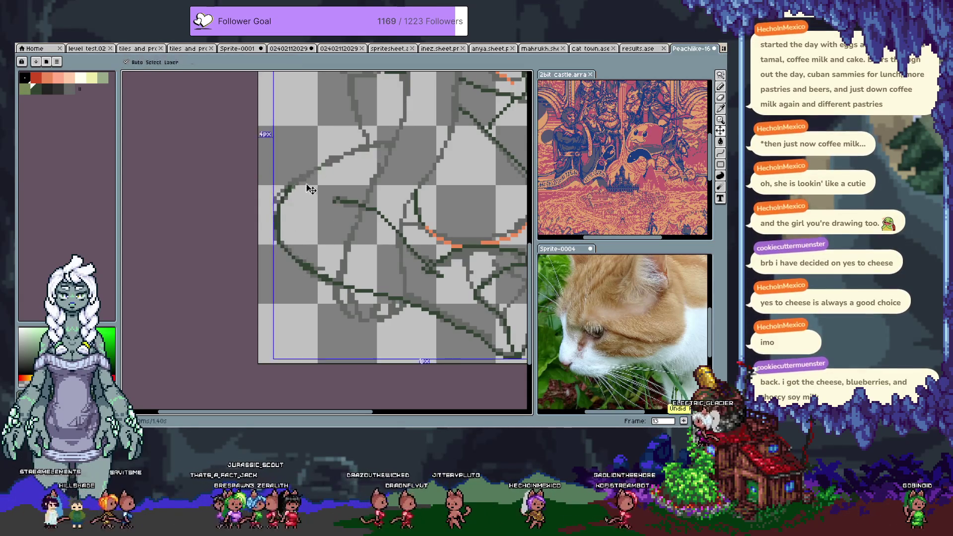
{"action": "left_click_drag", "start_coordinate": [302, 179], "coordinate": [384, 137]}
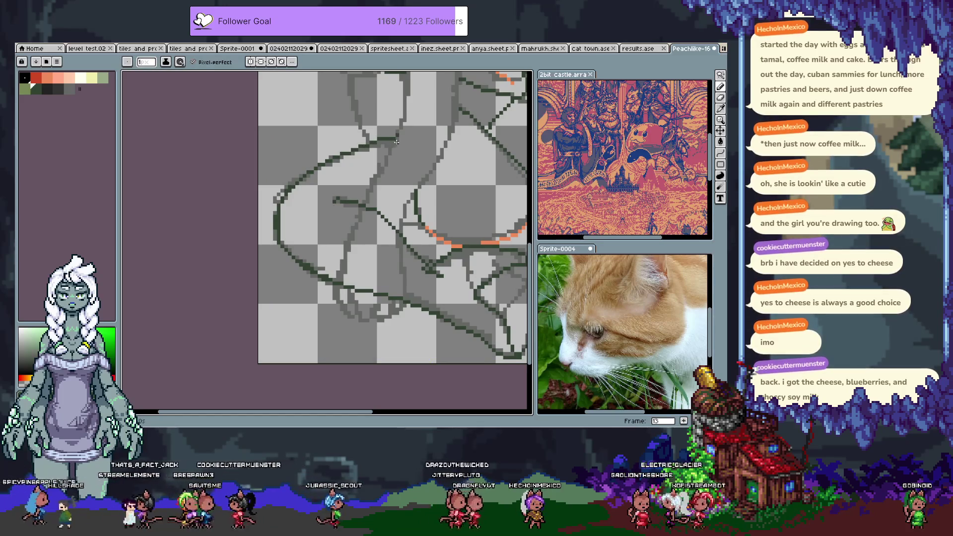
{"action": "key", "text": "x"}
{"action": "key", "text": "x"}
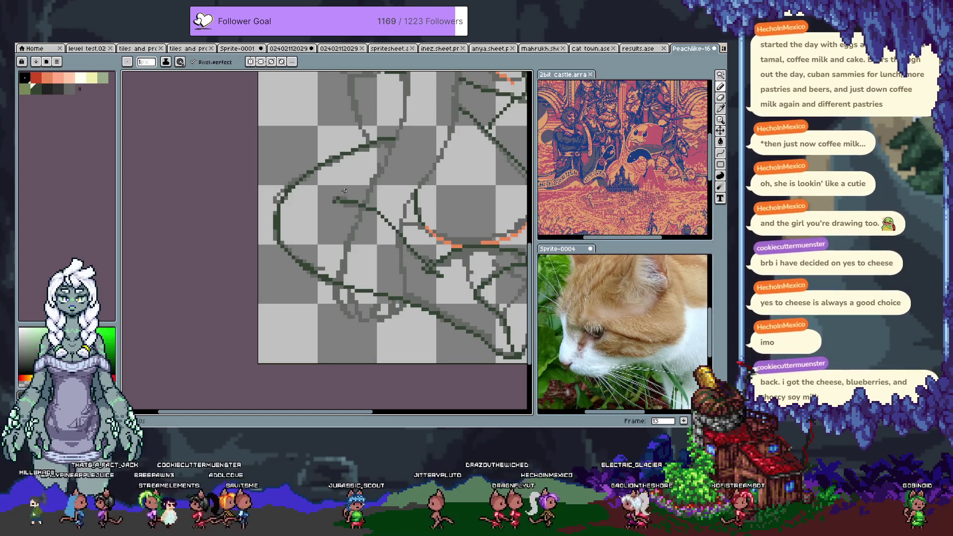
{"action": "key", "text": "ctrl+z"}
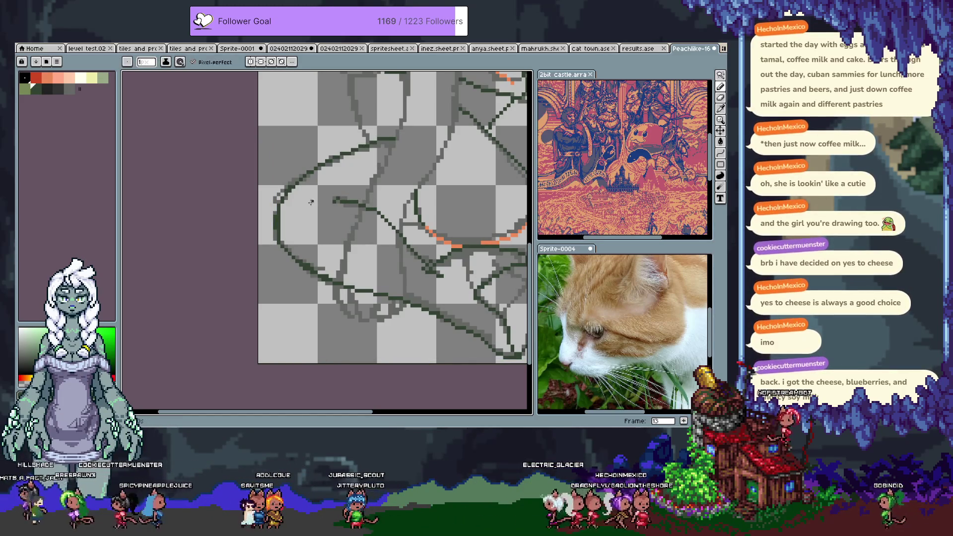
{"action": "mouse_move", "coordinate": [307, 209]}
{"action": "left_mouse_down"}
{"action": "mouse_move", "coordinate": [317, 208]}
{"action": "mouse_move", "coordinate": [275, 280]}
{"action": "left_mouse_up"}
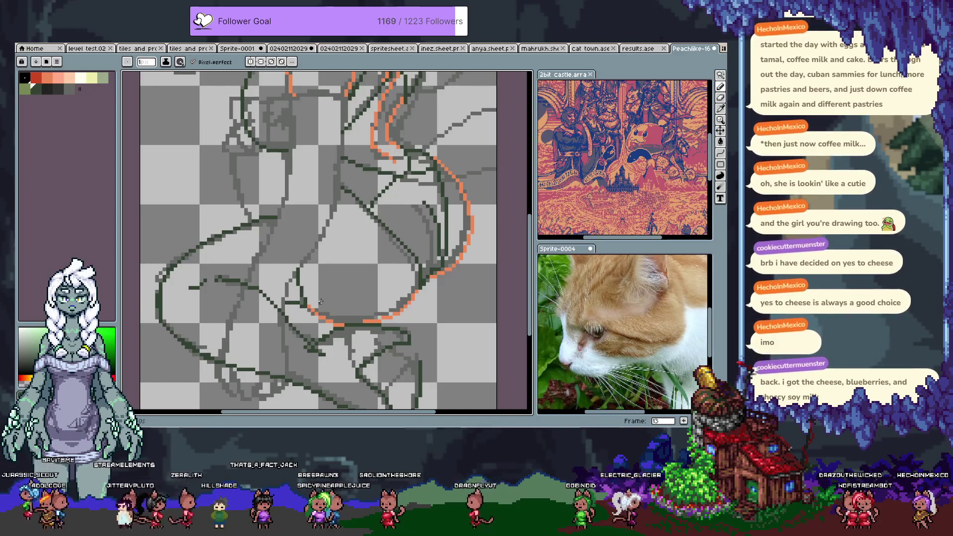
{"action": "left_click_drag", "start_coordinate": [320, 302], "coordinate": [379, 201]}
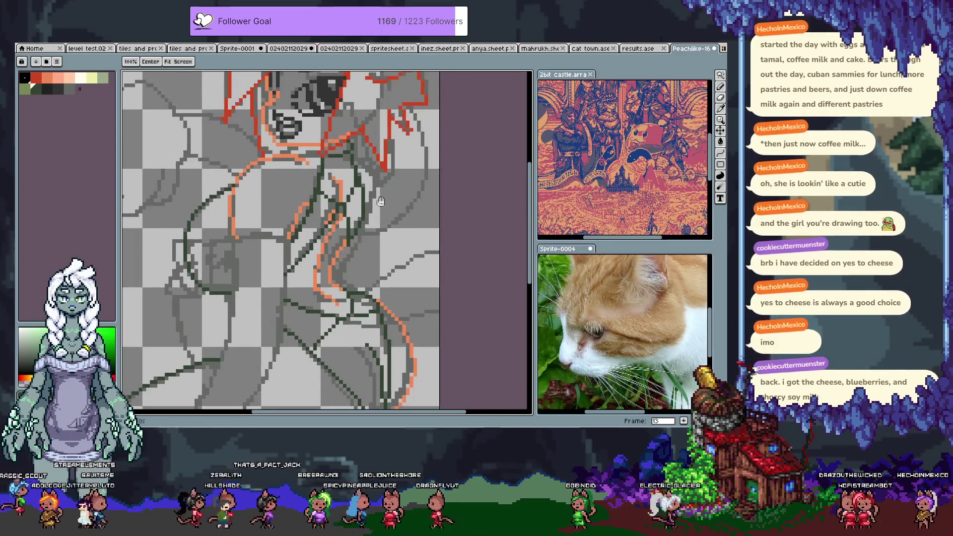
{"action": "scroll", "coordinate": [263, 278], "scroll_direction": "up", "scroll_amount": 1}
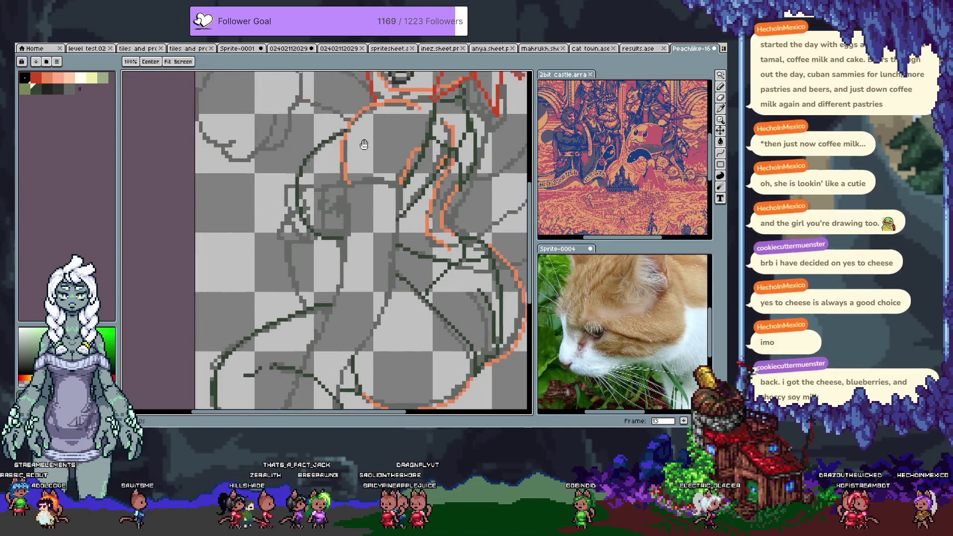
Pan to the head with the pencil active, sample a colour, undo it and bring the torso into view
{"action": "left_click_drag", "start_coordinate": [362, 144], "coordinate": [311, 237]}
{"action": "key", "text": "b"}
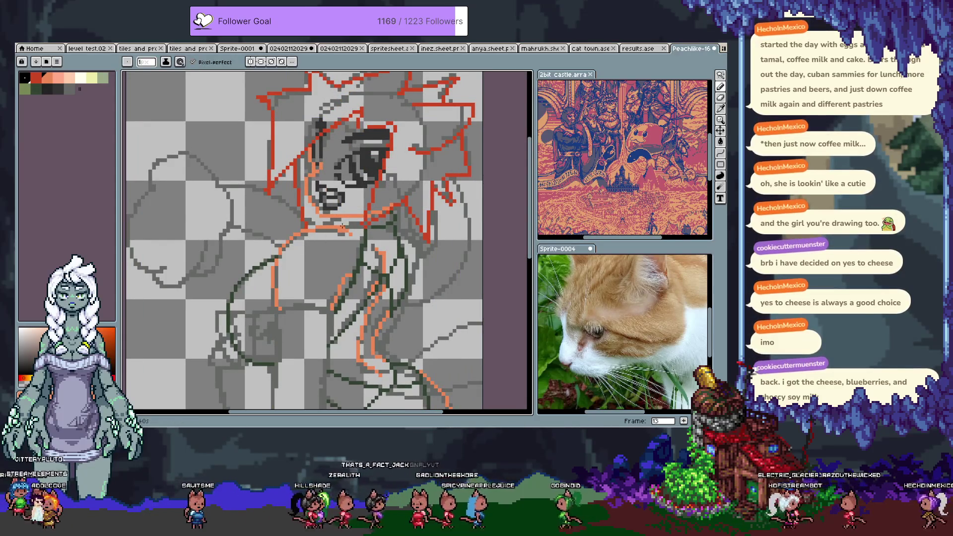
{"action": "key", "text": "v"}
{"action": "key", "text": "b"}
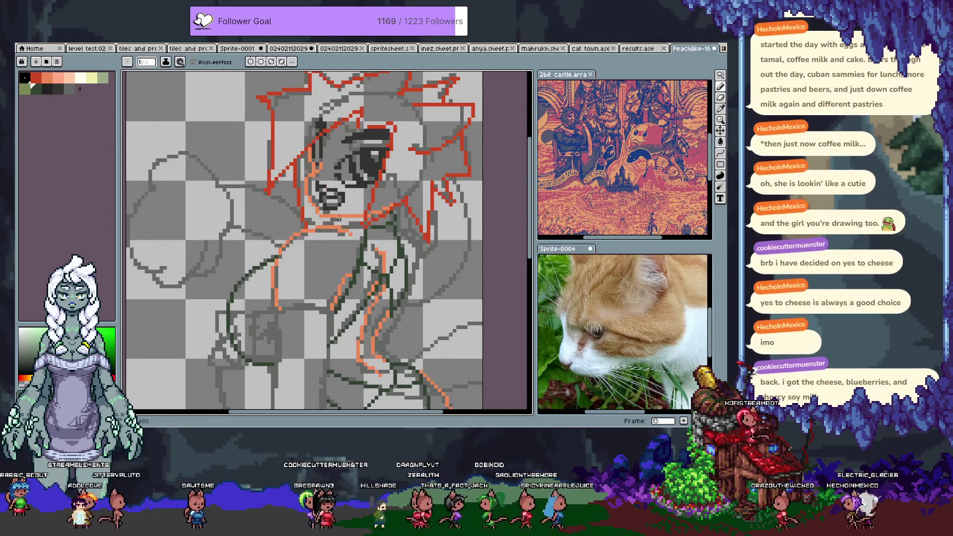
{"action": "key", "text": "v"}
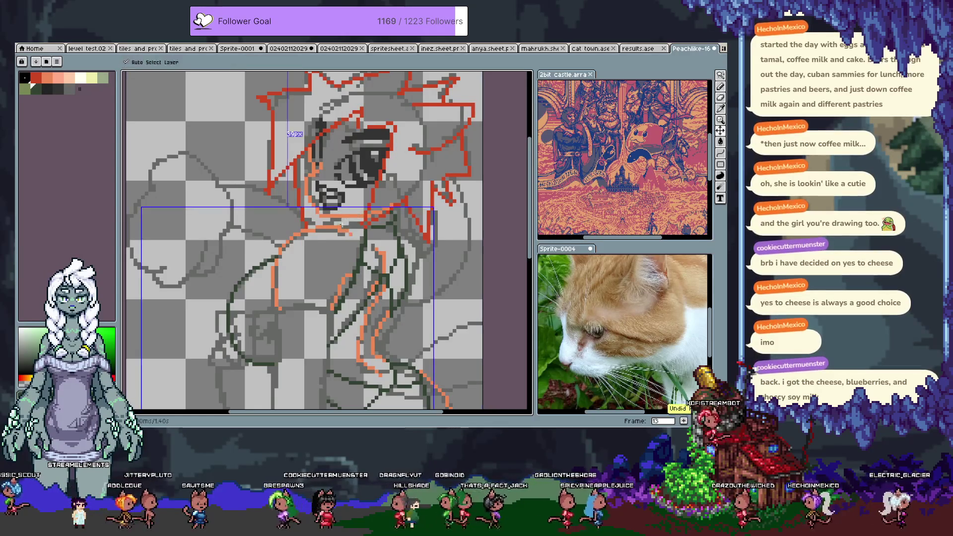
{"action": "key", "text": "b"}
{"action": "key", "text": "v"}
{"action": "key", "text": "b"}
{"action": "key", "text": "v"}
{"action": "key", "text": "b"}
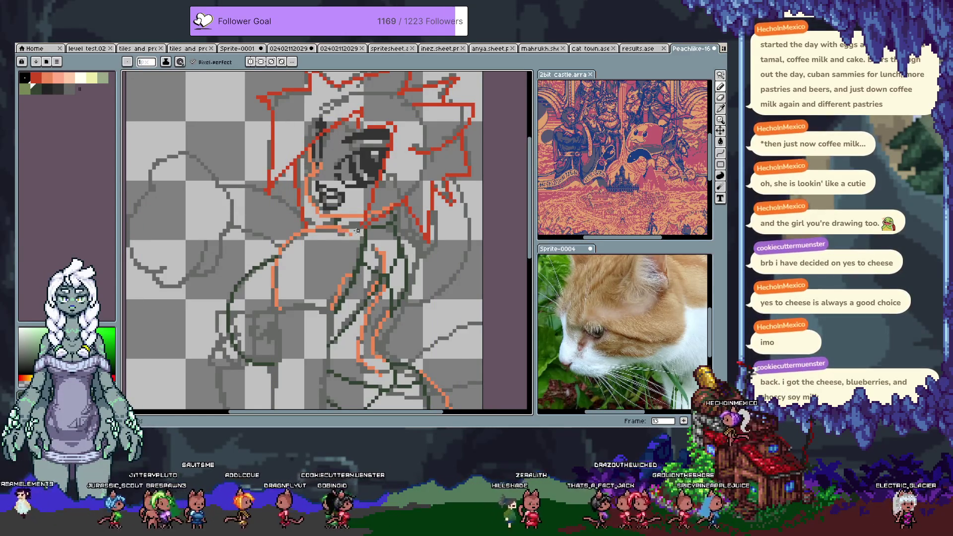
{"action": "key", "text": "v"}
{"action": "key", "text": "b"}
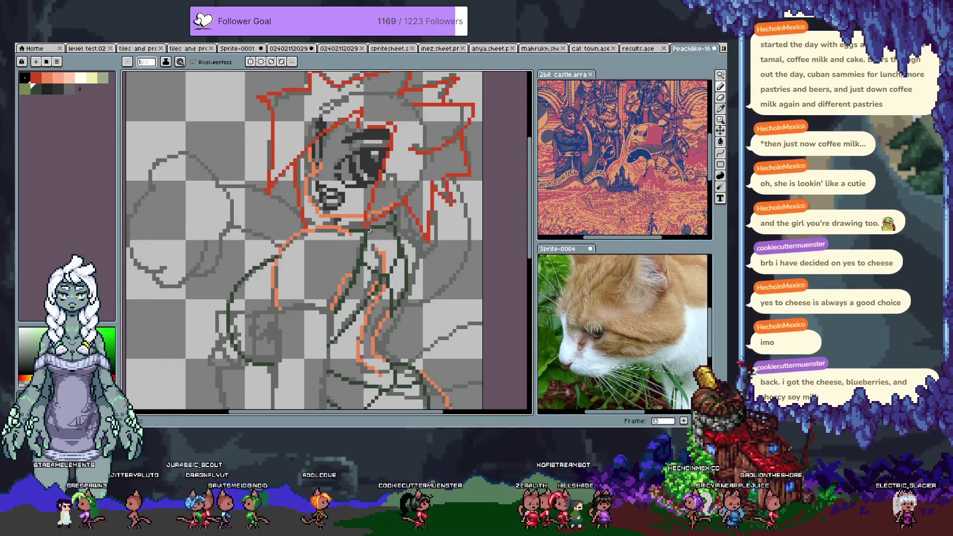
{"action": "left_click", "coordinate": [372, 226], "text": "alt"}
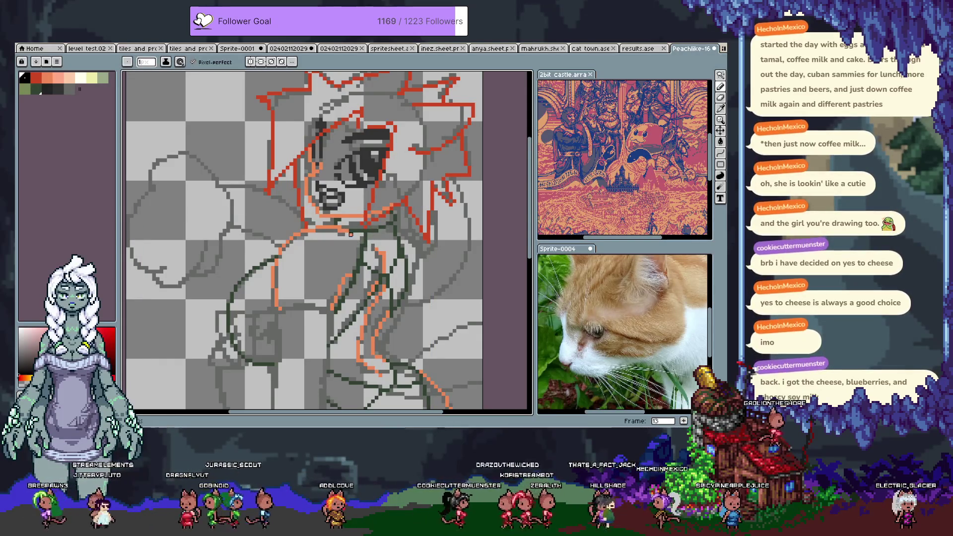
{"action": "key", "text": "ctrl+z"}
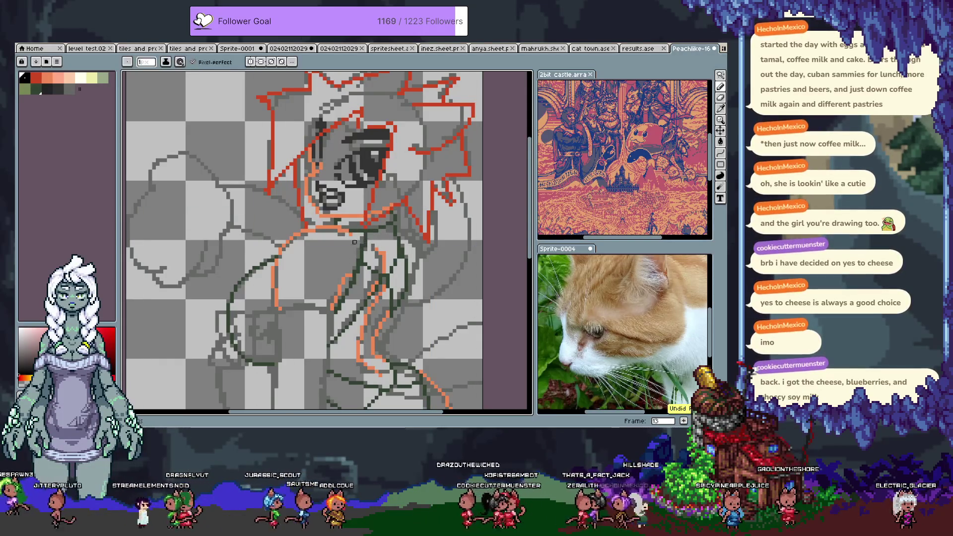
{"action": "left_click_drag", "start_coordinate": [297, 318], "coordinate": [282, 207]}
On frame 14, draw short dark-green lines across the torso and one along the lower torso
{"action": "key", "text": "Tab"}
{"action": "key", "text": "Tab"}
{"action": "key", "text": "Right"}
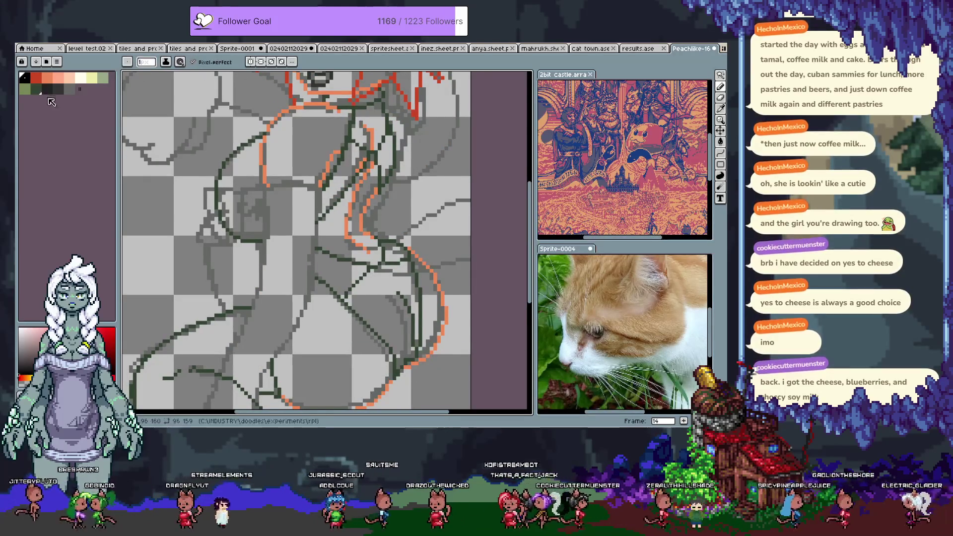
{"action": "left_click", "coordinate": [46, 89]}
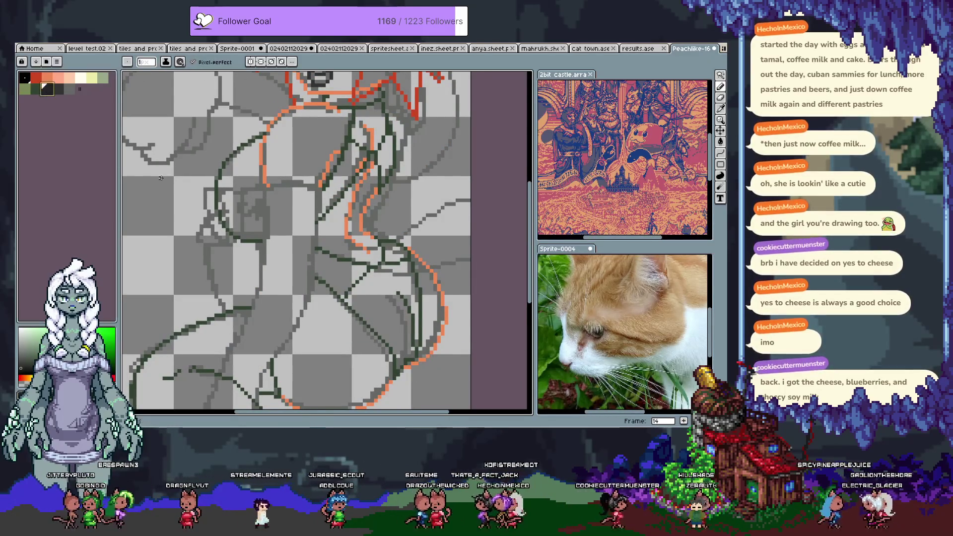
{"action": "left_click_drag", "start_coordinate": [263, 185], "coordinate": [298, 185]}
{"action": "key", "text": "ctrl+z"}
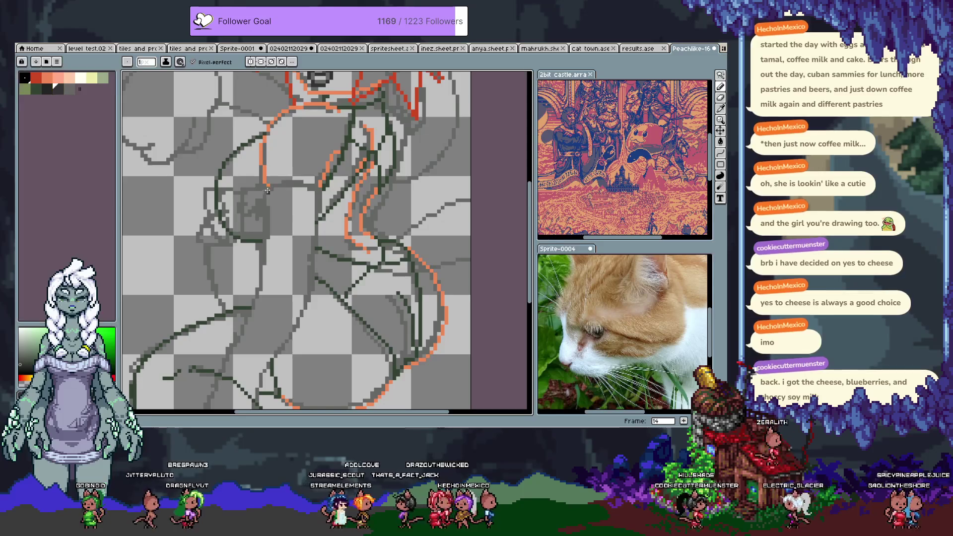
{"action": "left_click_drag", "start_coordinate": [266, 188], "coordinate": [316, 192]}
{"action": "key", "text": "ctrl+z"}
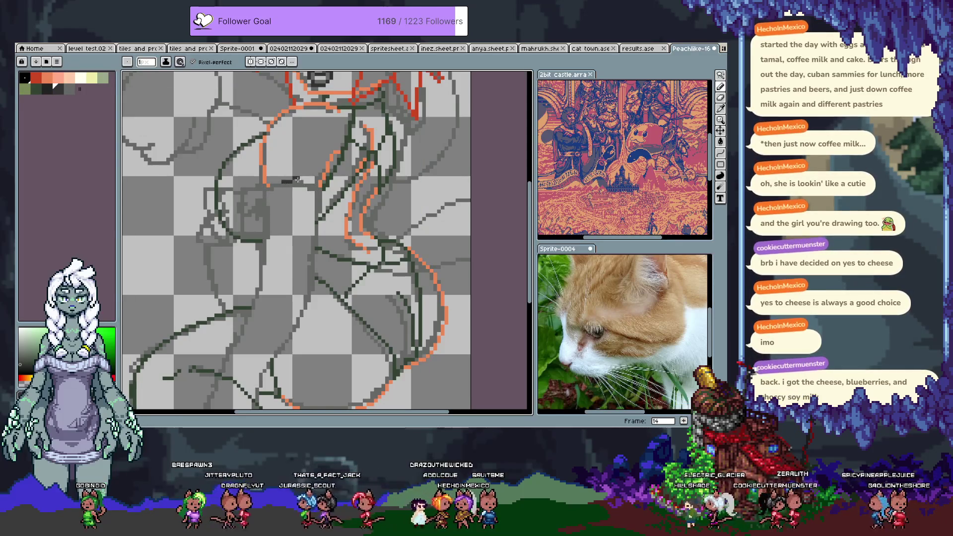
{"action": "left_click_drag", "start_coordinate": [285, 182], "coordinate": [298, 181]}
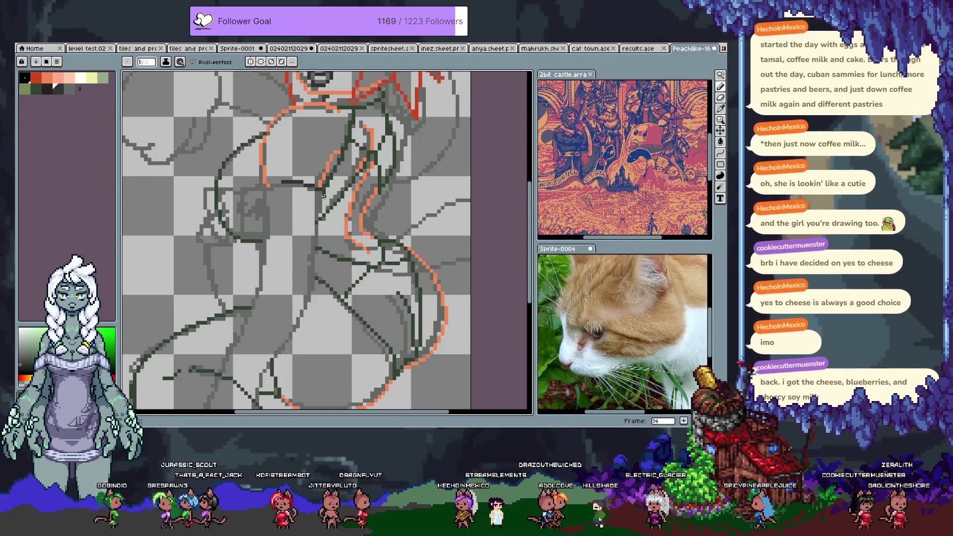
{"action": "key", "text": "v"}
{"action": "key", "text": "b"}
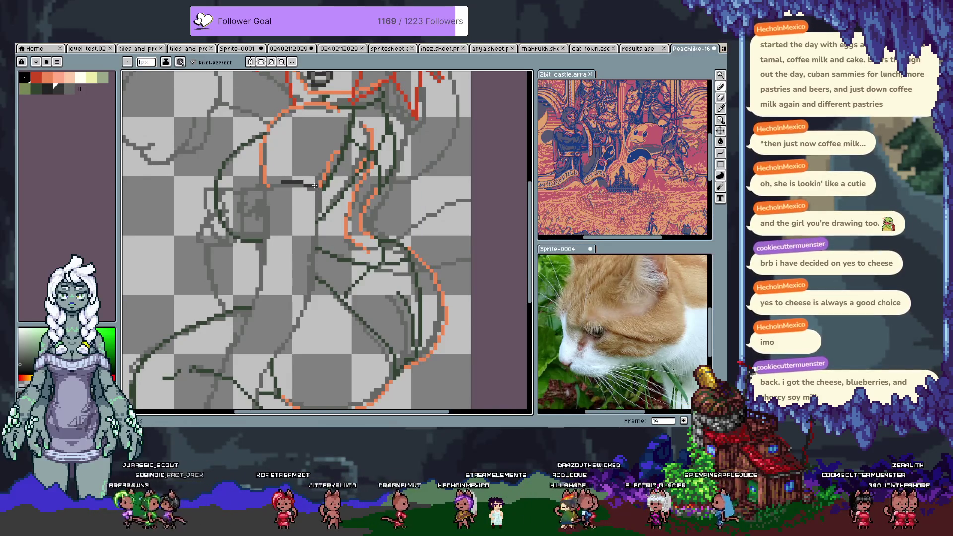
{"action": "scroll", "coordinate": [320, 197], "scroll_direction": "down", "scroll_amount": 1}
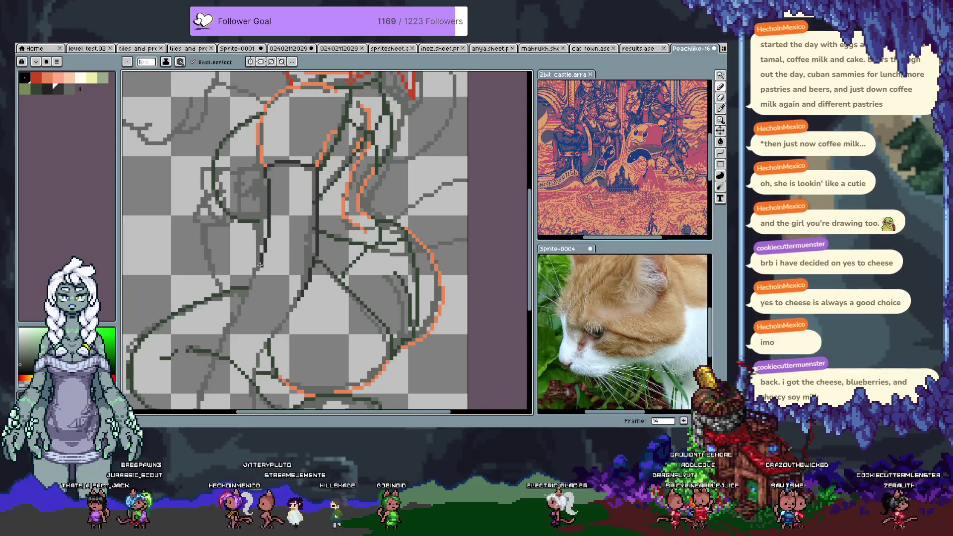
{"action": "mouse_move", "coordinate": [232, 219]}
{"action": "left_mouse_down"}
{"action": "mouse_move", "coordinate": [257, 259]}
{"action": "mouse_move", "coordinate": [265, 258]}
{"action": "left_mouse_up"}
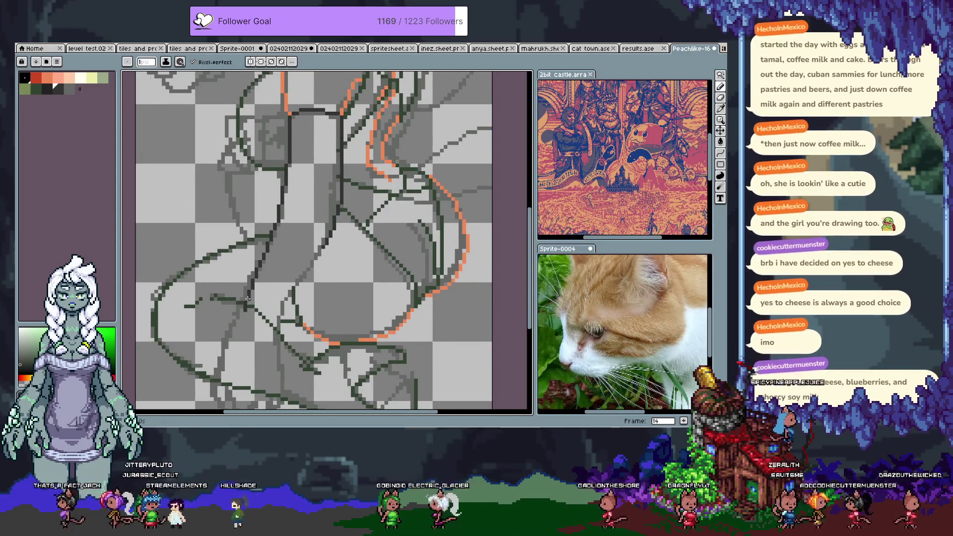
Undo the last stroke while the torso and face come back into view
{"action": "key", "text": "ctrl+z"}
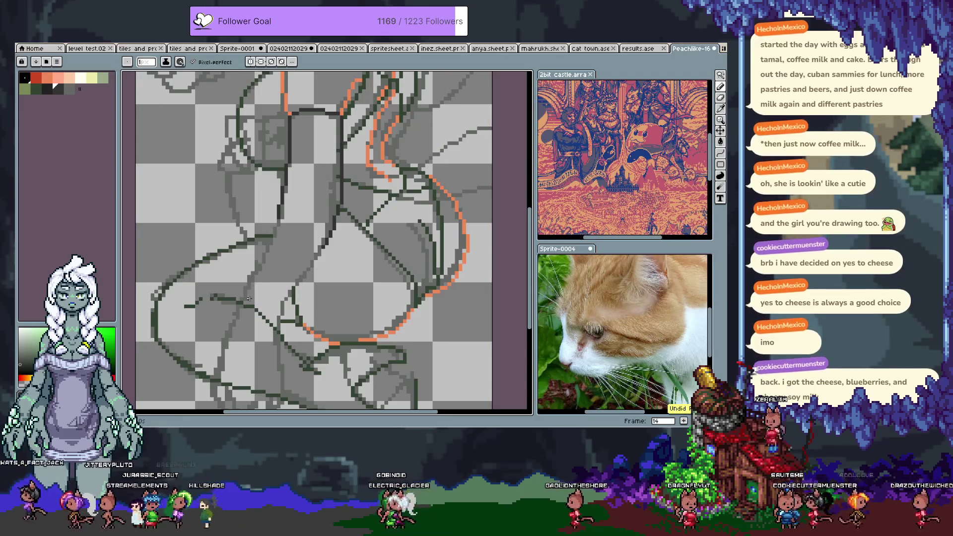
{"action": "scroll", "coordinate": [284, 297], "scroll_direction": "down", "scroll_amount": 2}
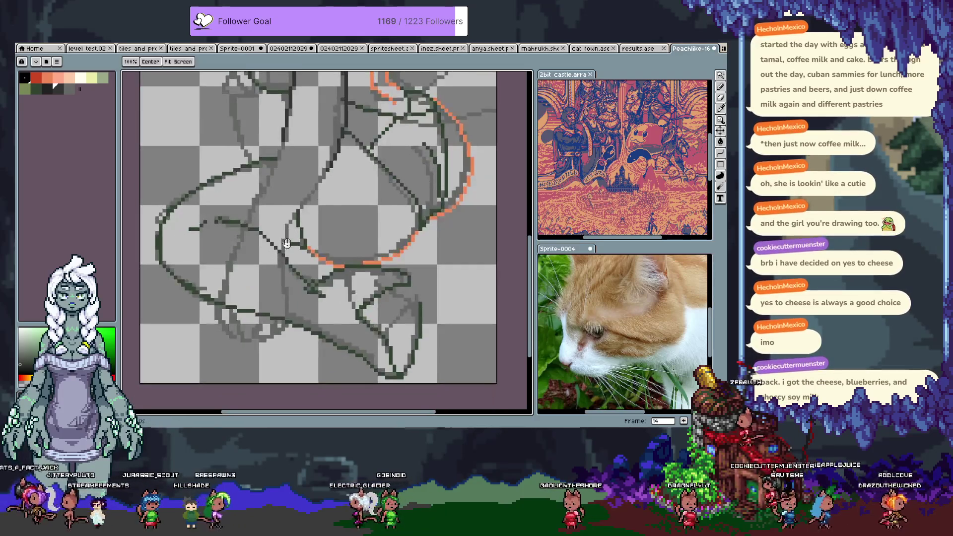
{"action": "scroll", "coordinate": [298, 223], "scroll_direction": "right", "scroll_amount": 1}
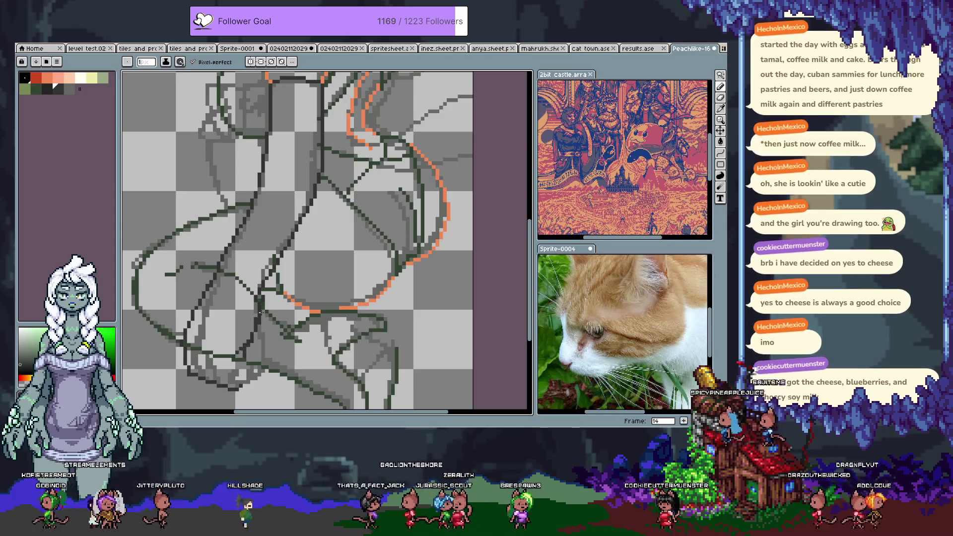
{"action": "scroll", "coordinate": [293, 286], "scroll_direction": "down", "scroll_amount": 1}
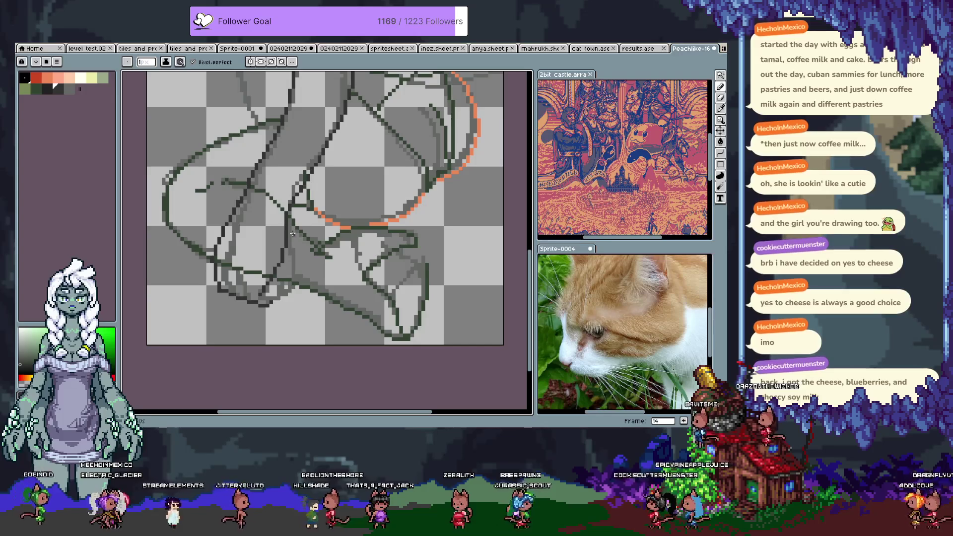
{"action": "scroll", "coordinate": [274, 281], "scroll_direction": "up", "scroll_amount": 1}
{"action": "scroll", "coordinate": [284, 265], "scroll_direction": "up", "scroll_amount": 1}
{"action": "scroll", "coordinate": [294, 246], "scroll_direction": "up", "scroll_amount": 1}
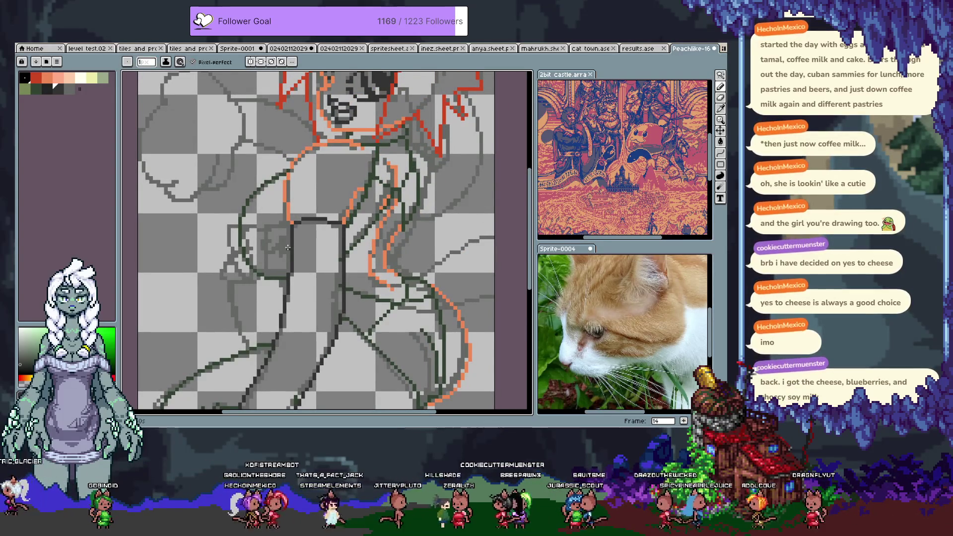
{"action": "scroll", "coordinate": [264, 197], "scroll_direction": "up", "scroll_amount": 1}
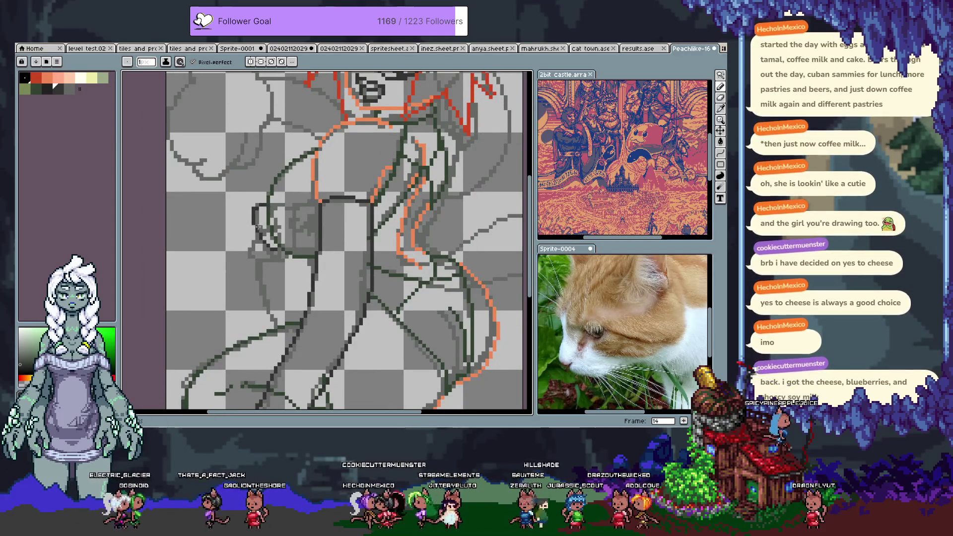
Undo the recent torso strokes and orange-outline change while panning around the torso
{"action": "key", "text": "ctrl+z"}
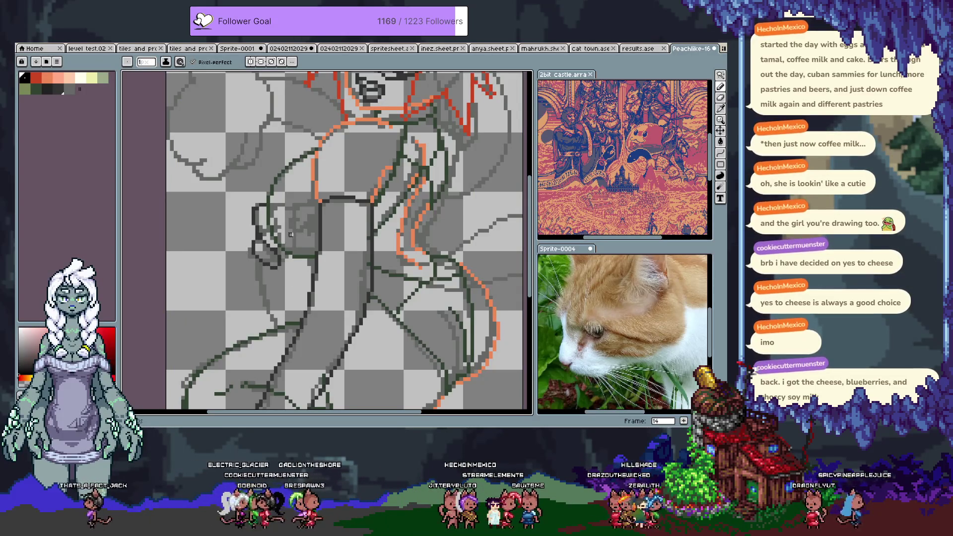
{"action": "left_click_drag", "start_coordinate": [263, 279], "coordinate": [270, 205]}
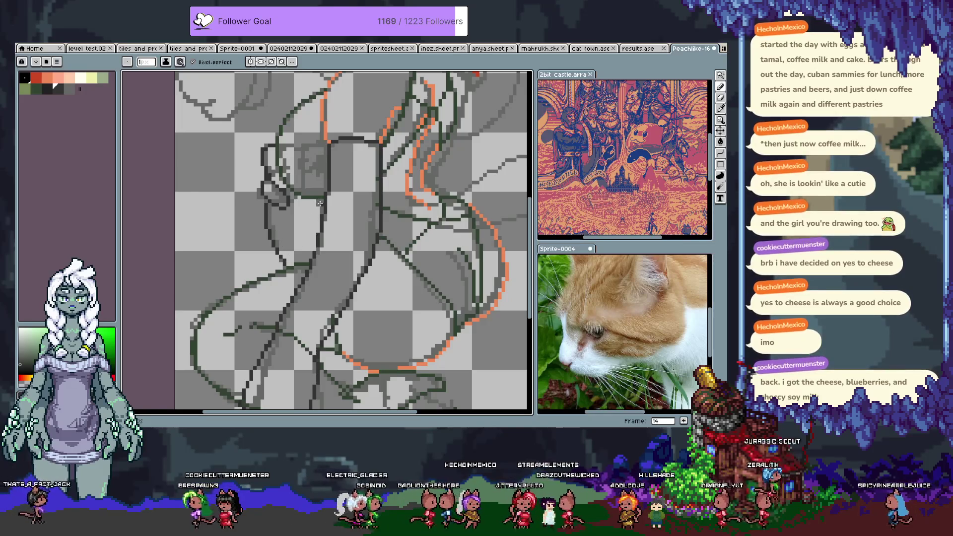
{"action": "key", "text": "ctrl+z"}
{"action": "left_click_drag", "start_coordinate": [421, 174], "coordinate": [366, 283]}
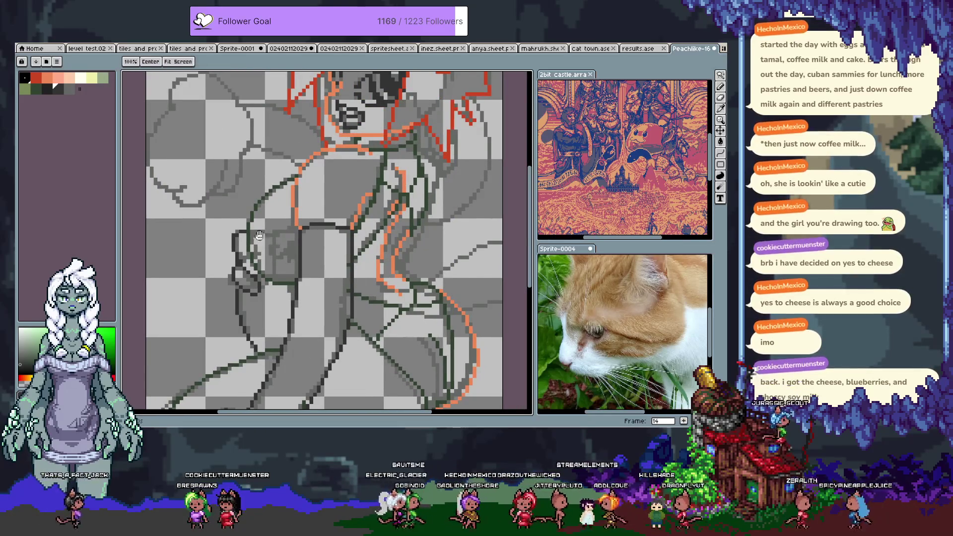
{"action": "left_click_drag", "start_coordinate": [461, 173], "coordinate": [356, 196]}
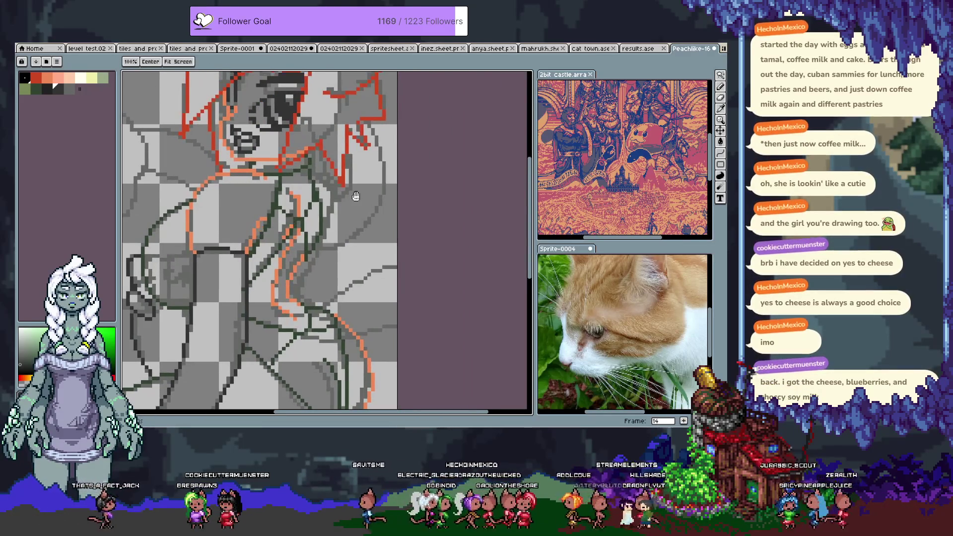
{"action": "left_click_drag", "start_coordinate": [334, 242], "coordinate": [349, 201]}
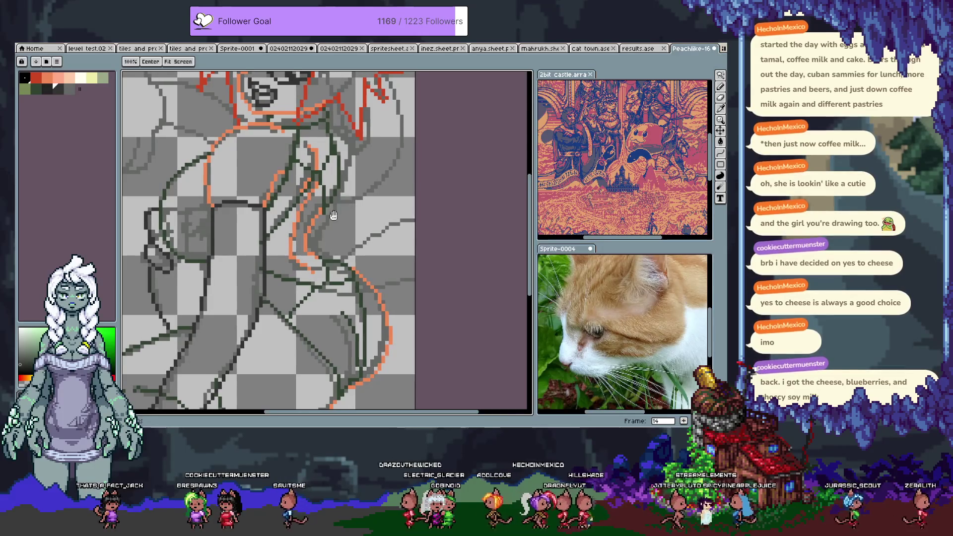
{"action": "key", "text": "space"}
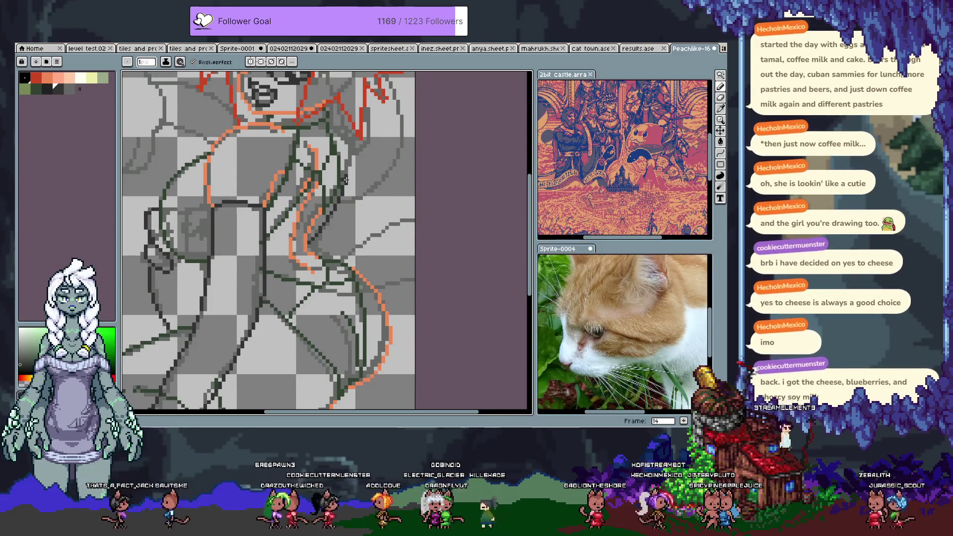
{"action": "left_click_drag", "start_coordinate": [271, 198], "coordinate": [253, 234]}
{"action": "key", "text": "alt"}
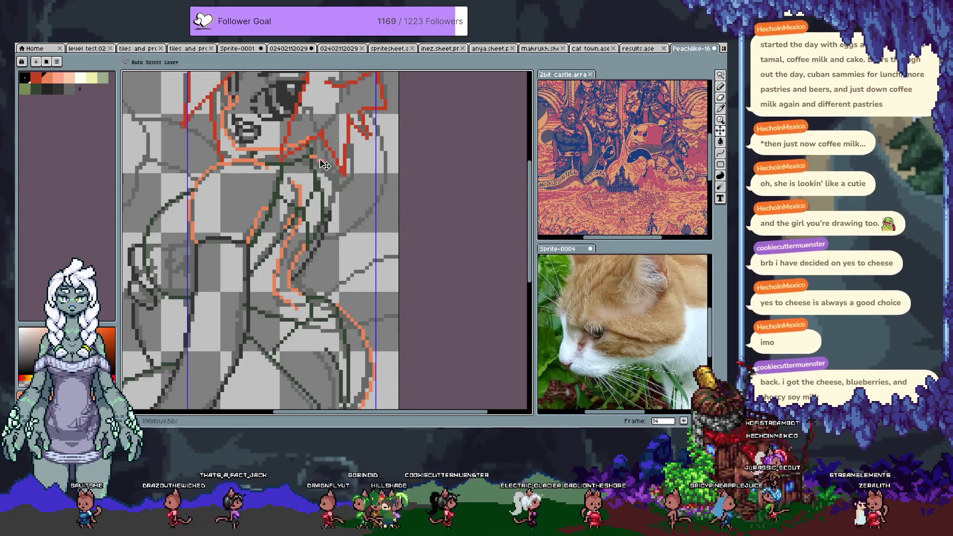
{"action": "key", "text": "ctrl+z"}
Flip through neighbouring animation frames to compare the drawing, returning to frame 14
{"action": "key", "text": "Left"}
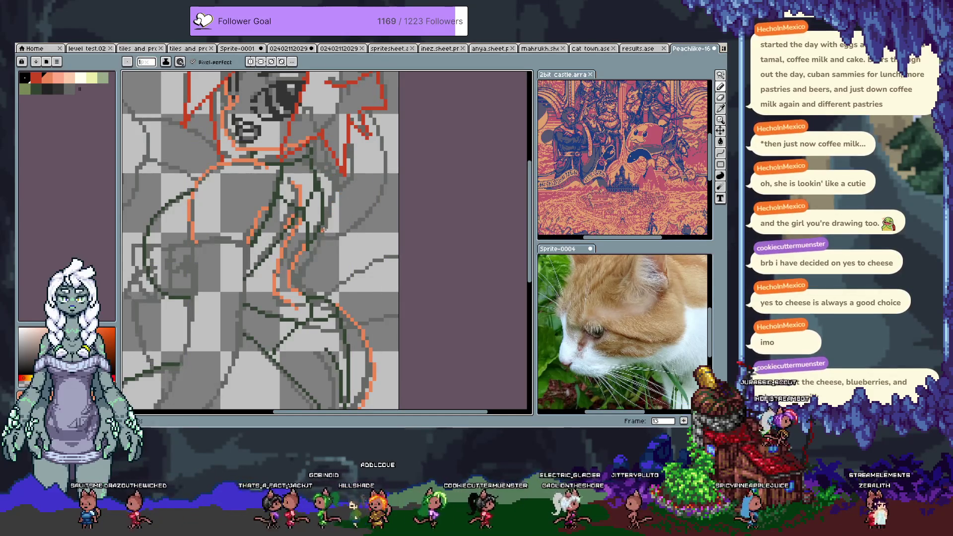
{"action": "key", "text": "Left"}
{"action": "key", "text": "Left"}
{"action": "key", "text": "Left"}
{"action": "key", "text": "Left"}
{"action": "key", "text": "Left"}
{"action": "key", "text": "Left"}
{"action": "key", "text": "Left"}
{"action": "key", "text": "Left"}
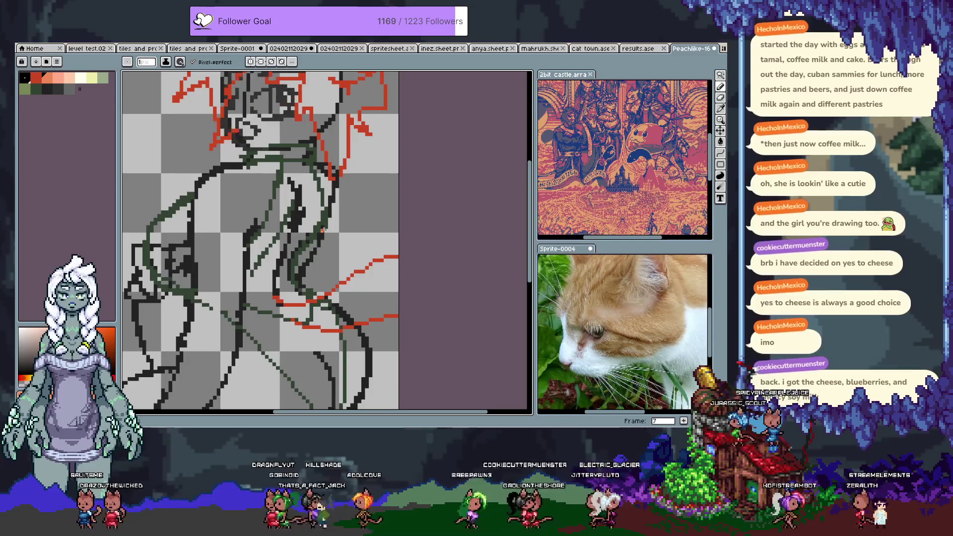
{"action": "key", "text": "Right"}
{"action": "key", "text": "Right"}
{"action": "key", "text": "Right"}
{"action": "key", "text": "Right"}
{"action": "key", "text": "Right"}
{"action": "key", "text": "Right"}
{"action": "key", "text": "Right"}
{"action": "key", "text": "Left"}
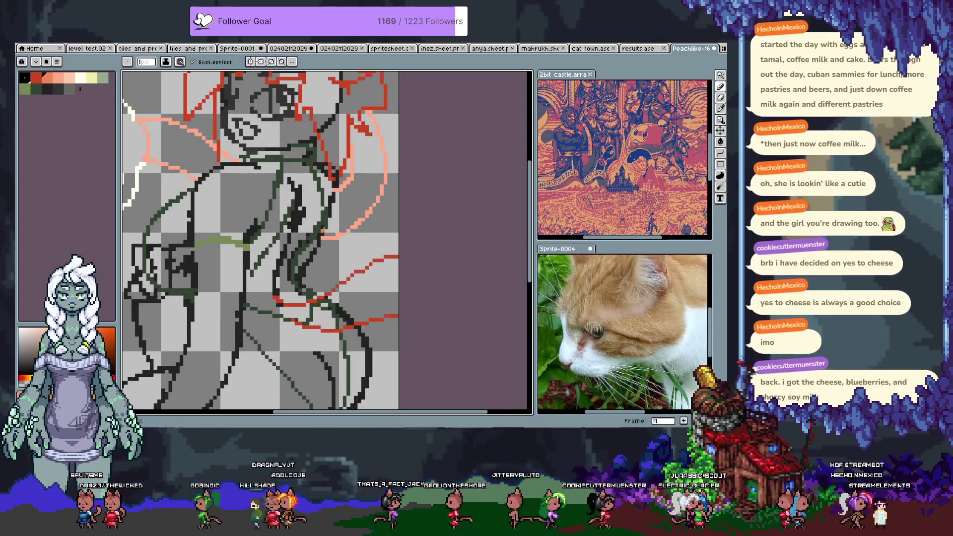
{"action": "key", "text": "Right"}
{"action": "key", "text": "Right"}
{"action": "key", "text": "Right"}
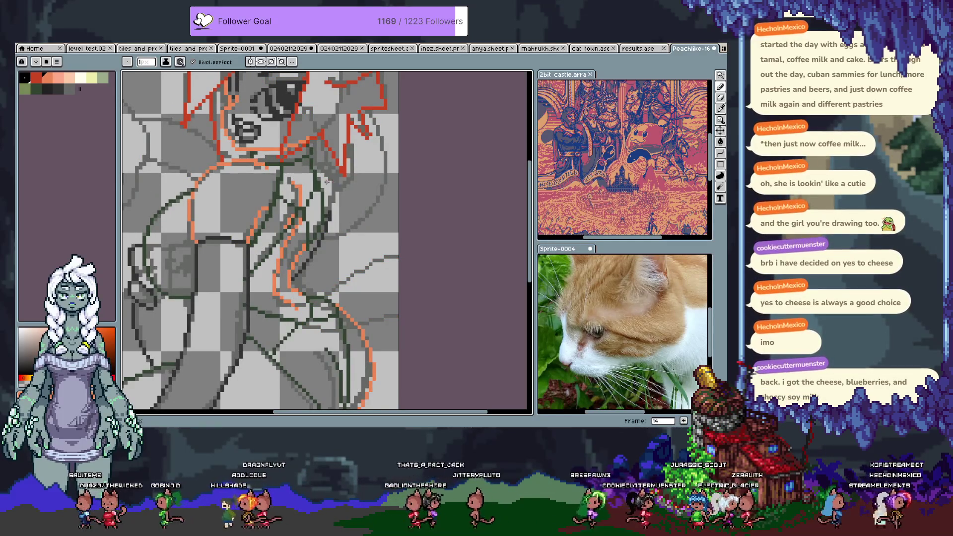
{"action": "key", "text": "Left"}
{"action": "key", "text": "Right"}
{"action": "key", "text": "b"}
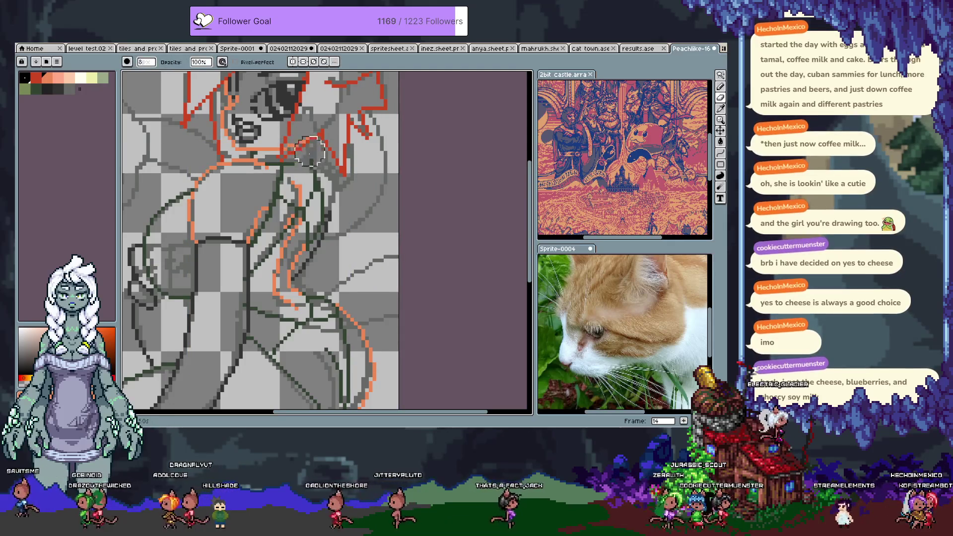
Sample the dark-green line colour as the drawing colour, undo the last edit and show the timeline
{"action": "key", "text": "i"}
{"action": "left_click", "coordinate": [292, 160]}
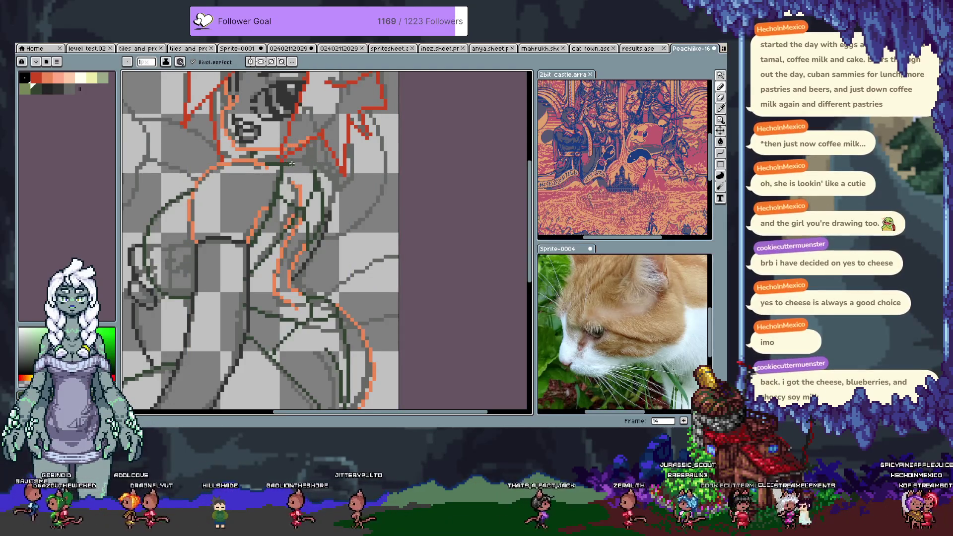
{"action": "scroll", "coordinate": [315, 138], "scroll_direction": "up", "scroll_amount": 1}
{"action": "scroll", "coordinate": [292, 188], "scroll_direction": "up", "scroll_amount": 1}
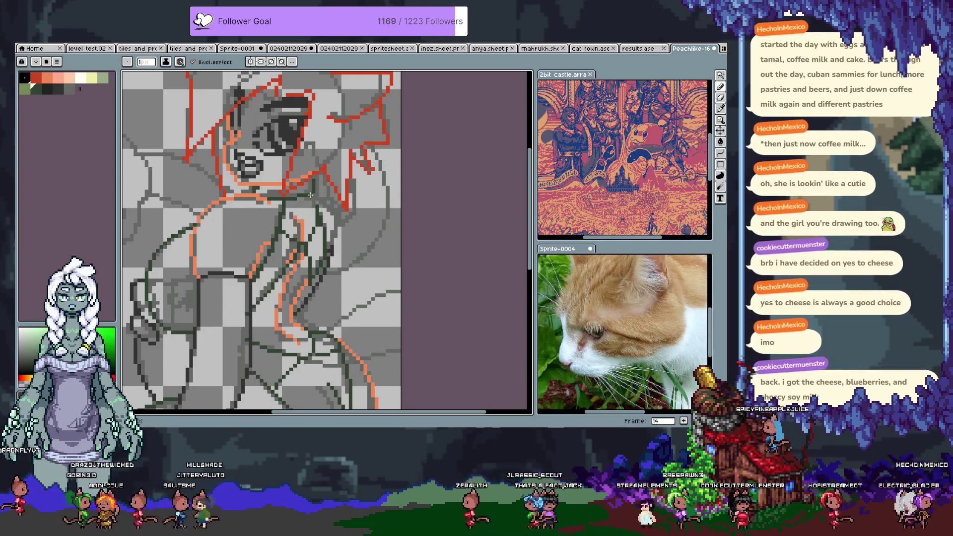
{"action": "left_click", "coordinate": [310, 179], "text": "alt"}
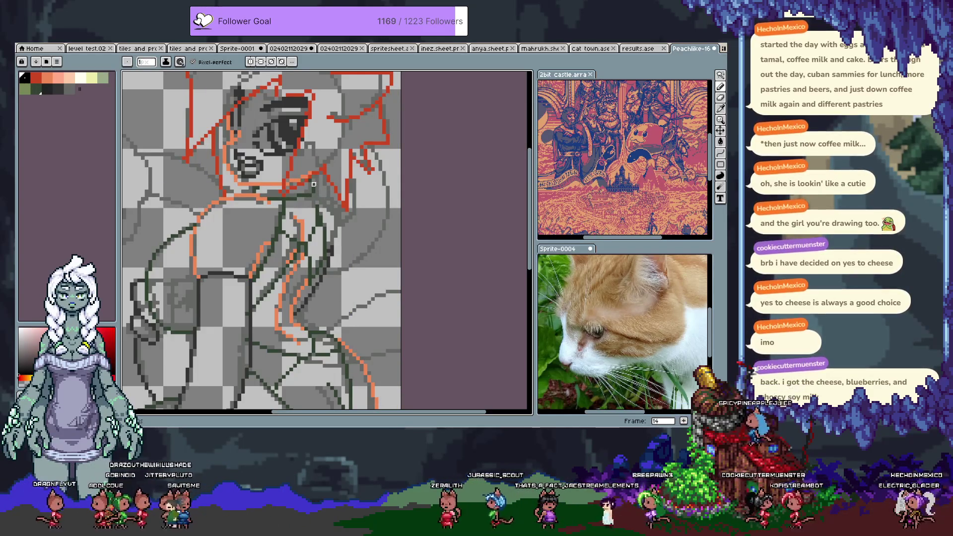
{"action": "left_click", "coordinate": [313, 190], "text": "alt"}
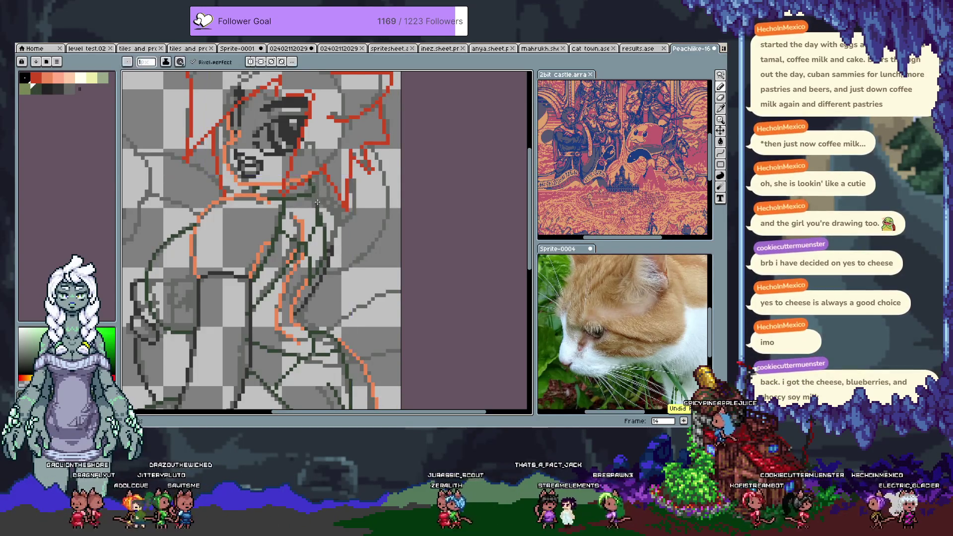
{"action": "key", "text": "v"}
{"action": "key", "text": "b"}
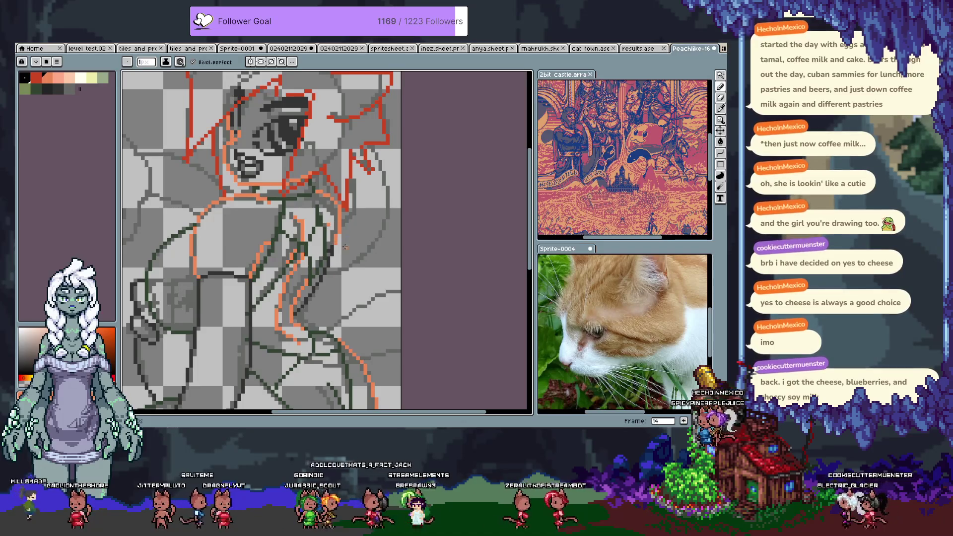
{"action": "scroll", "coordinate": [344, 247], "scroll_direction": "up", "scroll_amount": 1}
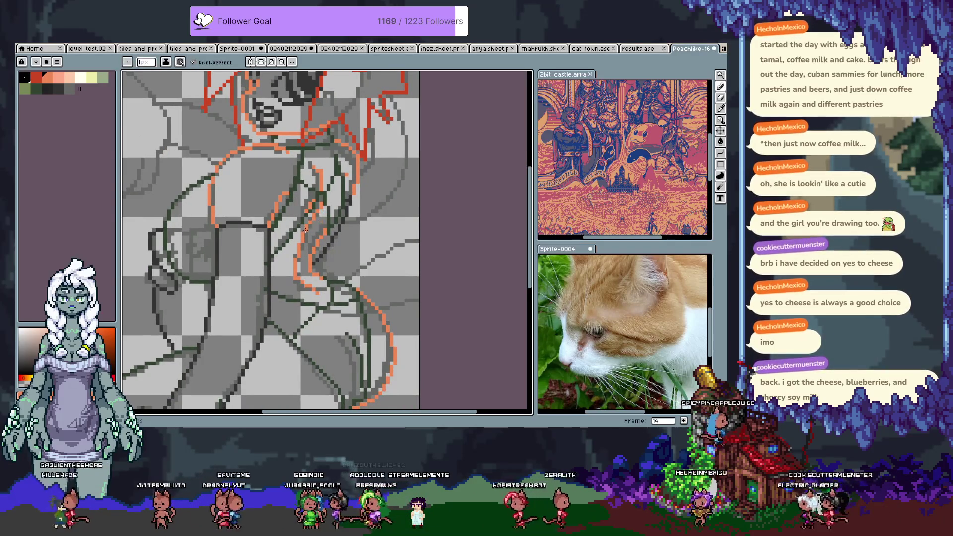
{"action": "key", "text": "ctrl+z"}
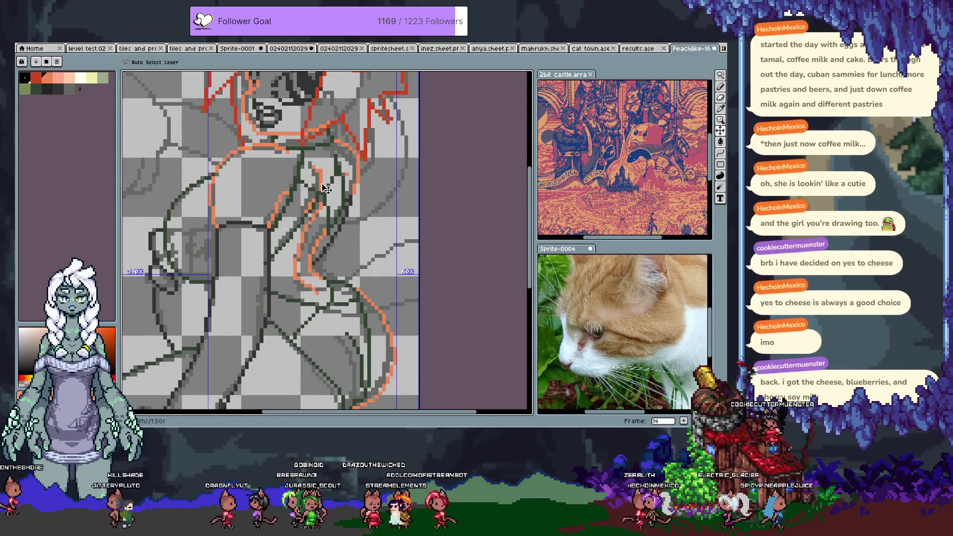
{"action": "key", "text": "Tab"}
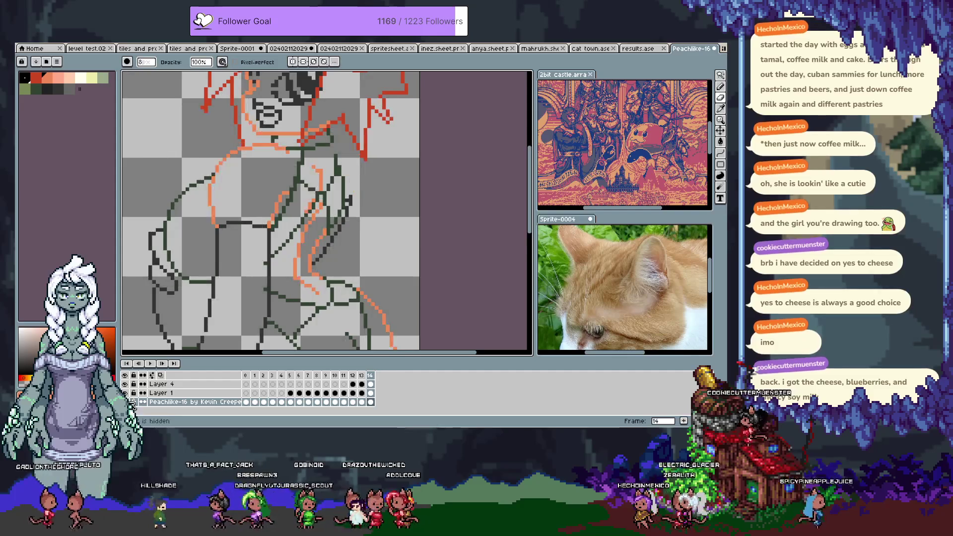
Draw a fresh stroke along the torso's right side on Layer 1 and erase its excess pixels
{"action": "key", "text": "w"}
{"action": "left_click", "coordinate": [336, 185]}
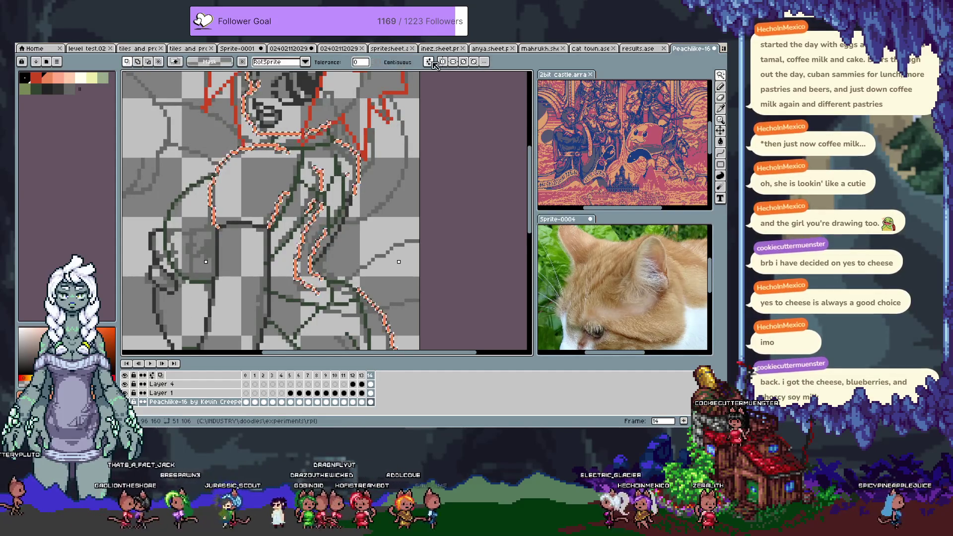
{"action": "key", "text": "ctrl+d"}
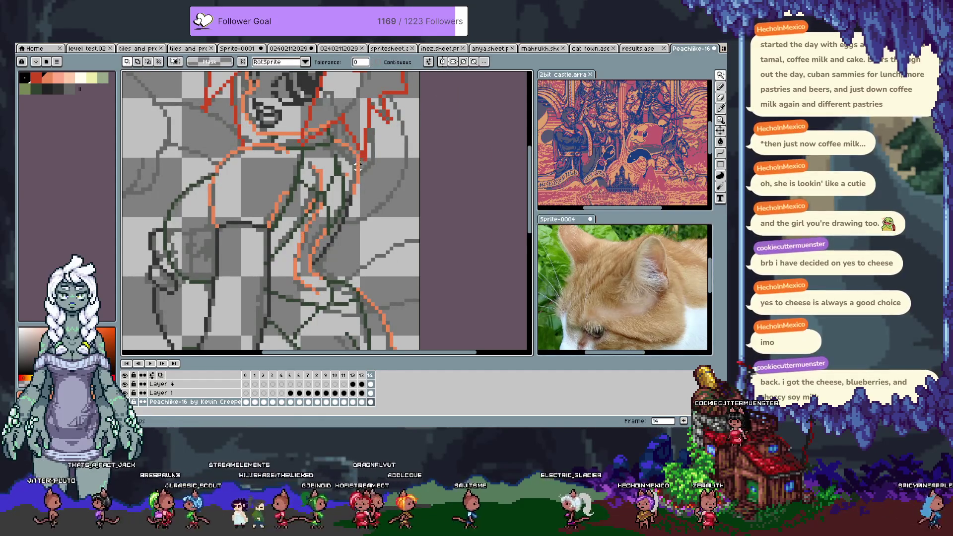
{"action": "key", "text": "b"}
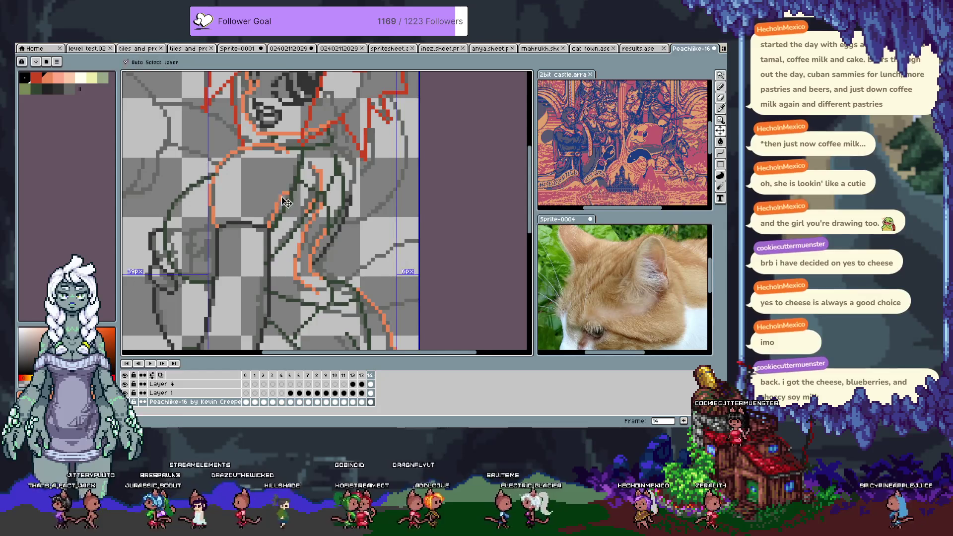
{"action": "key", "text": "Up"}
{"action": "left_click_drag", "start_coordinate": [304, 245], "coordinate": [353, 192]}
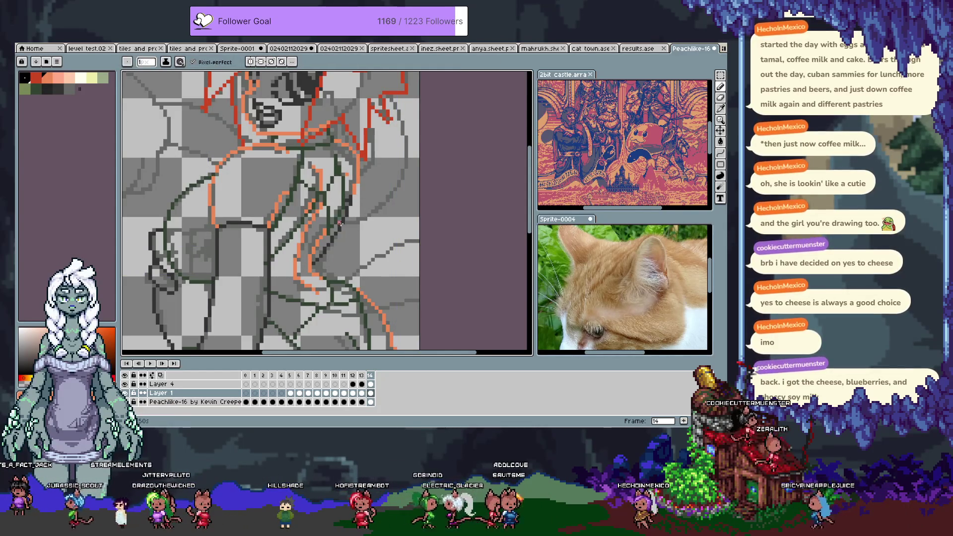
{"action": "key", "text": "e"}
{"action": "left_click_drag", "start_coordinate": [316, 175], "coordinate": [309, 234]}
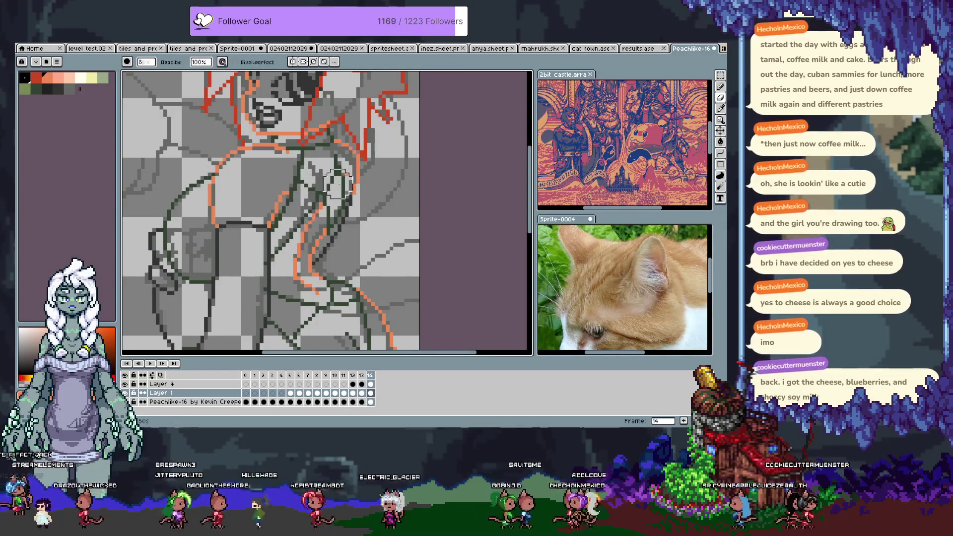
{"action": "left_click_drag", "start_coordinate": [282, 198], "coordinate": [311, 201]}
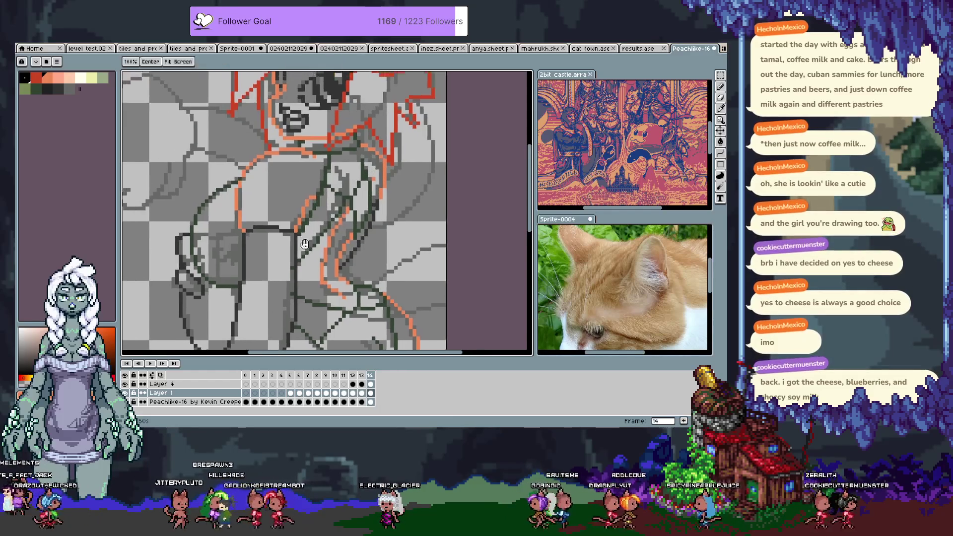
Erase the stray dark-green pixels near the hip on the lineart layer, then return the view to the torso
{"action": "left_click_drag", "start_coordinate": [254, 245], "coordinate": [225, 146]}
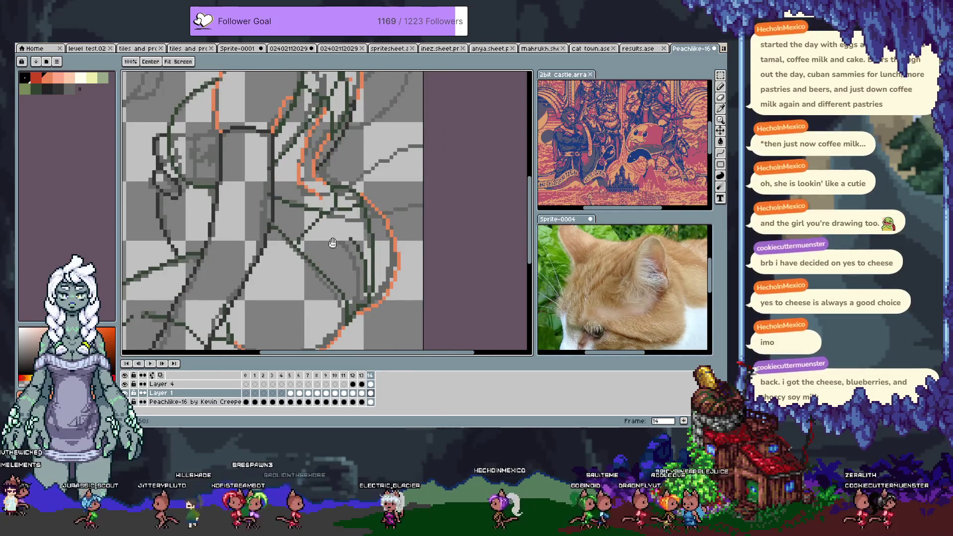
{"action": "mouse_move", "coordinate": [317, 276]}
{"action": "left_mouse_down"}
{"action": "mouse_move", "coordinate": [351, 276]}
{"action": "mouse_move", "coordinate": [287, 230]}
{"action": "mouse_move", "coordinate": [364, 197]}
{"action": "mouse_move", "coordinate": [372, 207]}
{"action": "mouse_move", "coordinate": [351, 172]}
{"action": "left_mouse_up"}
{"action": "key", "text": "alt+n"}
{"action": "key", "text": "Up"}
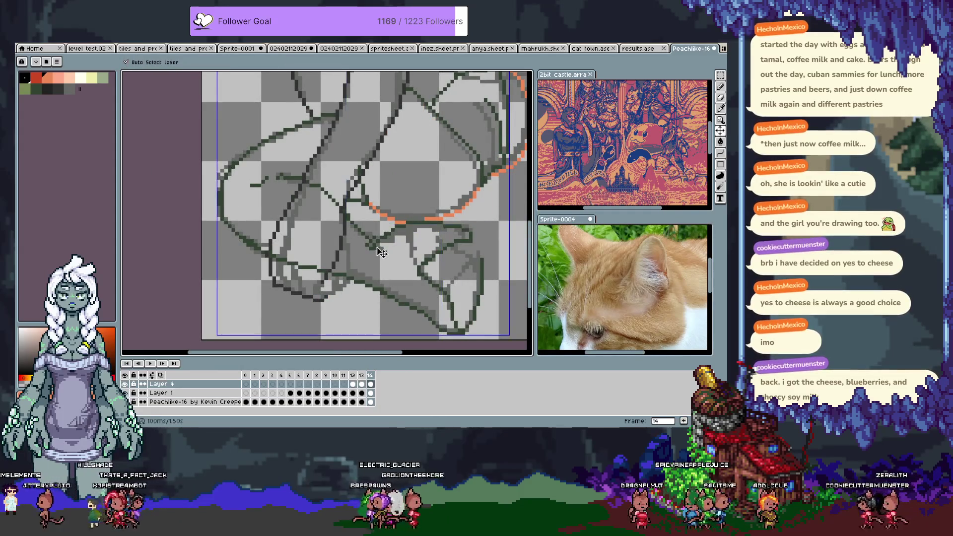
{"action": "key", "text": "i"}
{"action": "key", "text": "Tab"}
{"action": "key", "text": "e"}
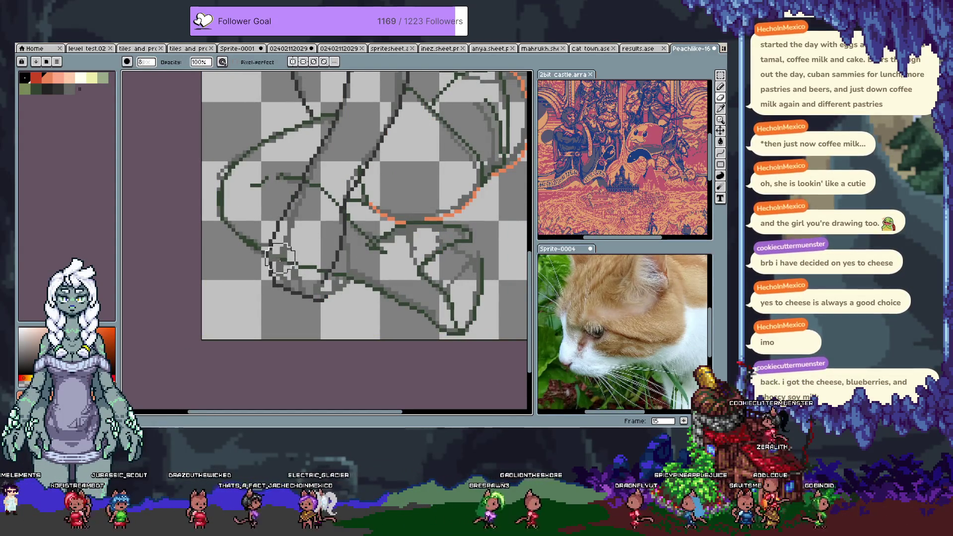
{"action": "left_click_drag", "start_coordinate": [279, 256], "coordinate": [305, 297]}
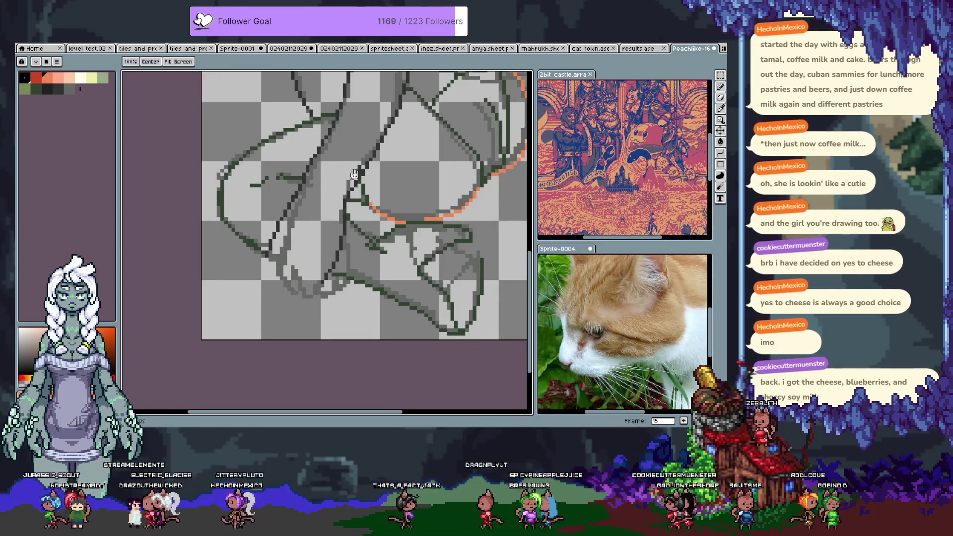
{"action": "left_click_drag", "start_coordinate": [355, 141], "coordinate": [347, 282]}
{"action": "left_click_drag", "start_coordinate": [349, 174], "coordinate": [334, 265]}
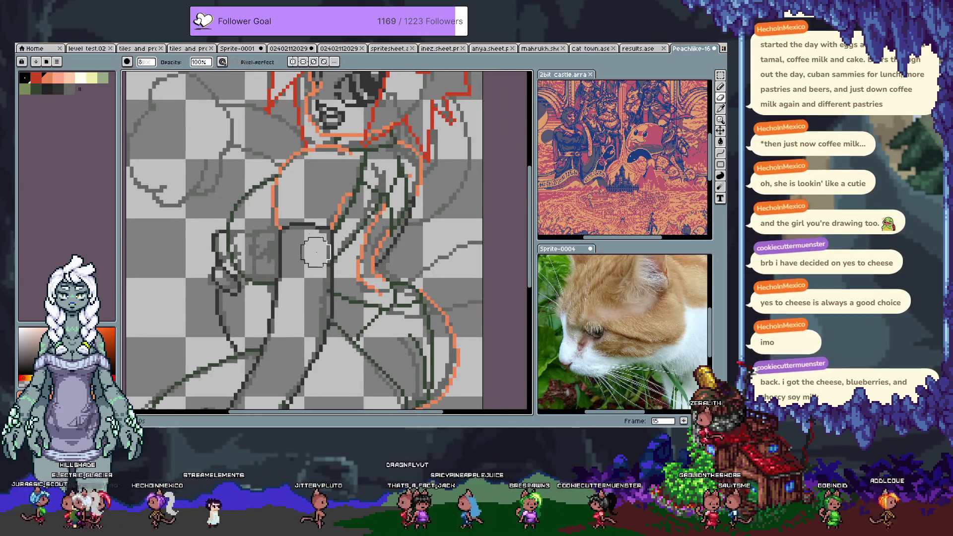
Sample the red working colour and toggle the lineart layer against the sketch layer to compare
{"action": "key", "text": "e"}
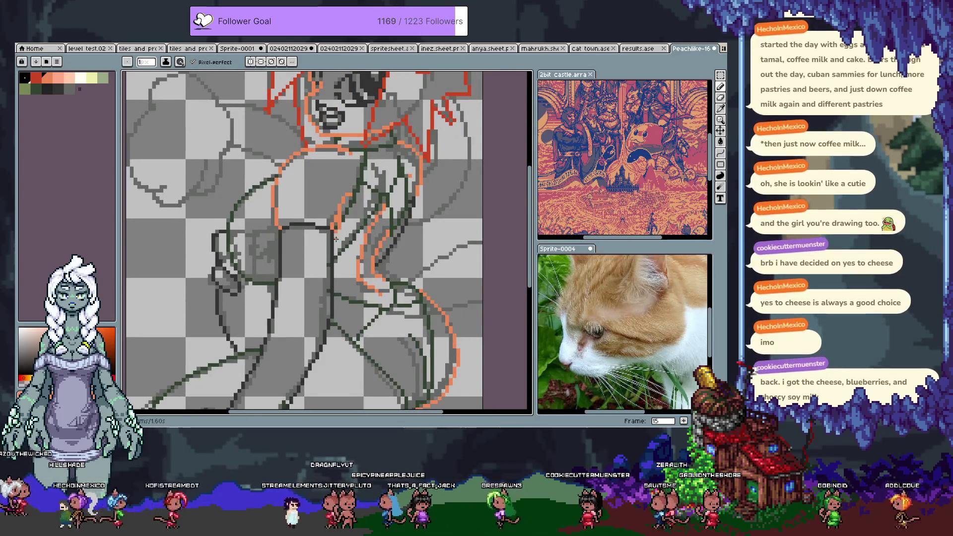
{"action": "key", "text": "i"}
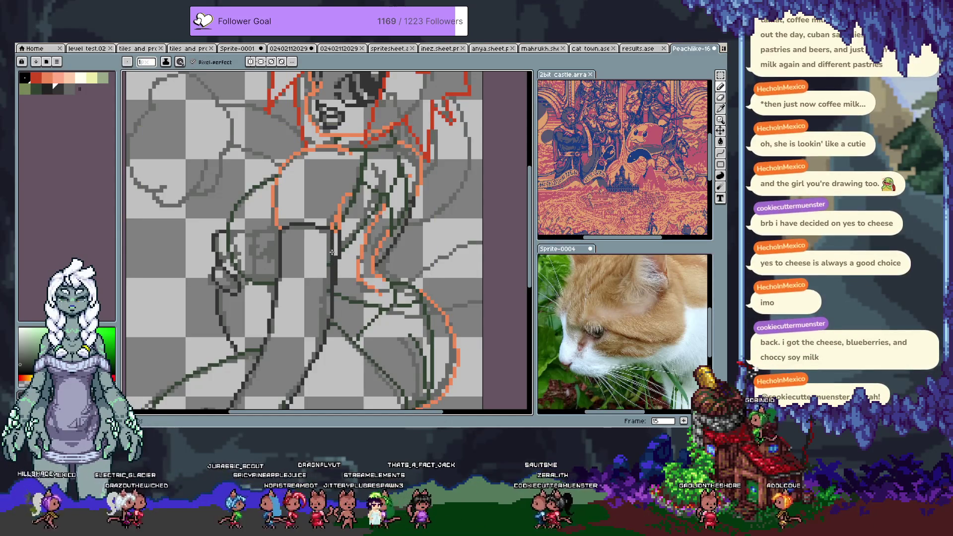
{"action": "left_click", "coordinate": [327, 238], "text": "alt"}
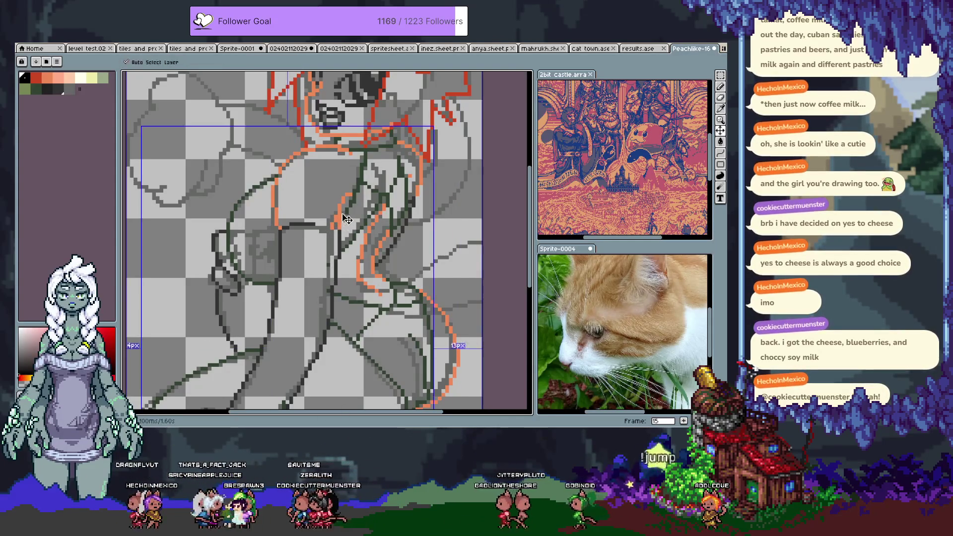
{"action": "key", "text": "Tab"}
{"action": "key", "text": "Tab"}
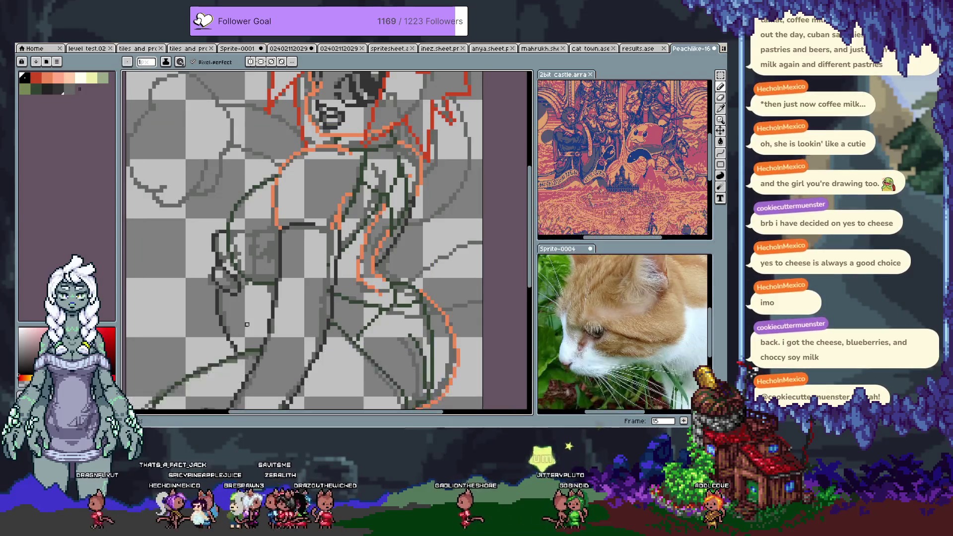
{"action": "key", "text": "v"}
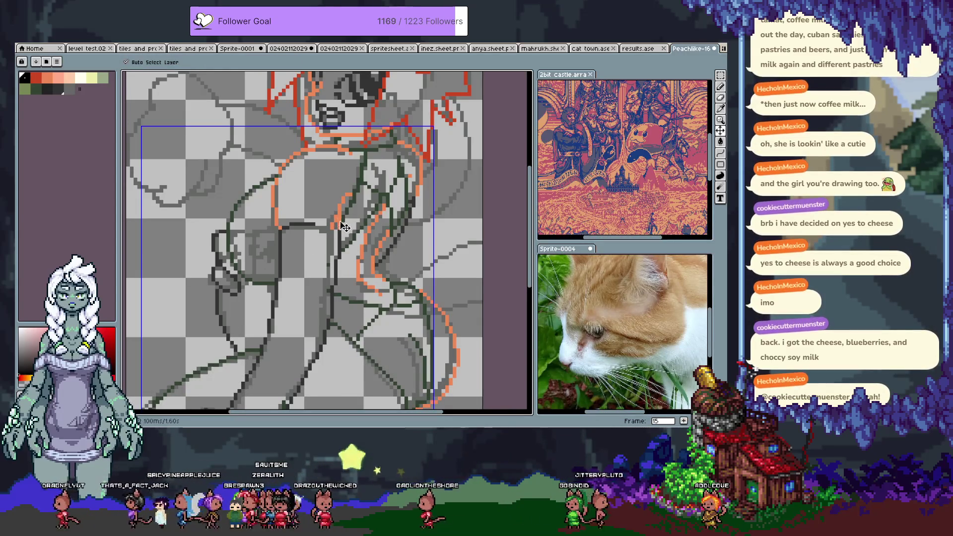
{"action": "key", "text": "Tab"}
{"action": "left_click", "coordinate": [125, 392]}
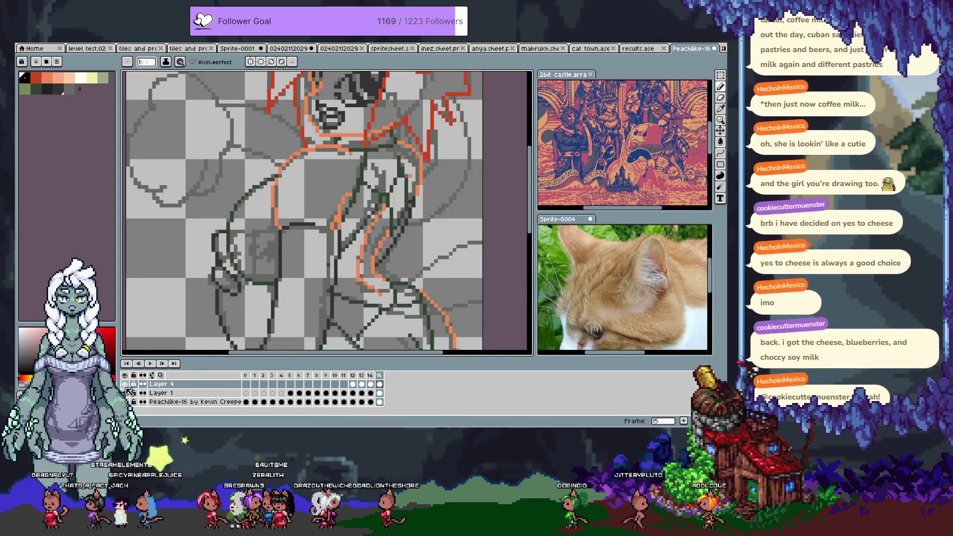
{"action": "key", "text": "alt+Down"}
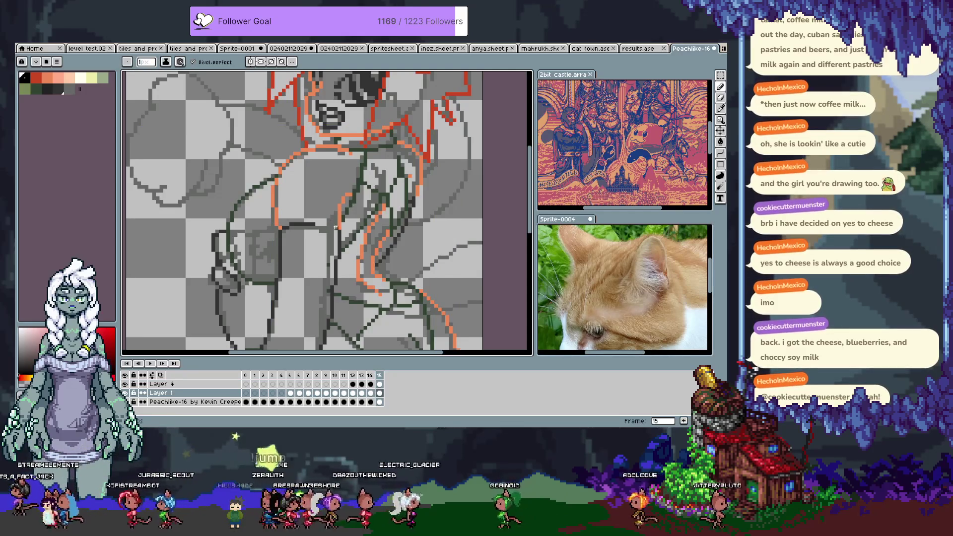
{"action": "key", "text": "alt+Up"}
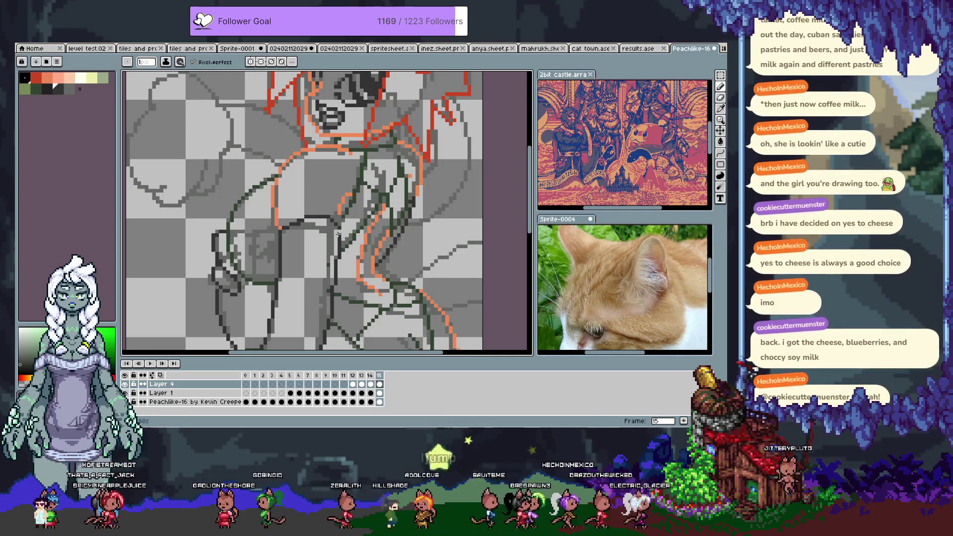
Undo the arm-chest lineart changes, then solo the orange sketch layer with the lineart hidden
{"action": "key", "text": "ctrl+z"}
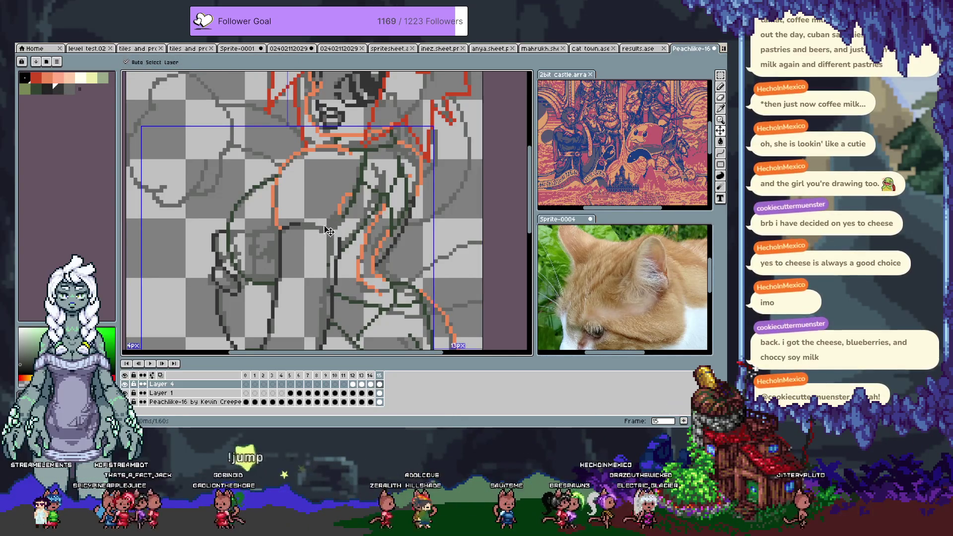
{"action": "key", "text": "ctrl"}
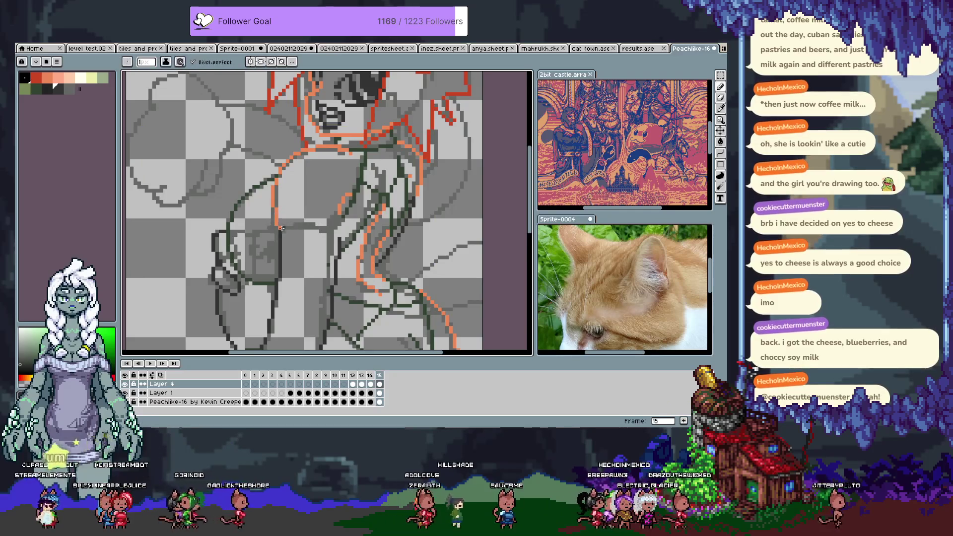
{"action": "key", "text": "ctrl"}
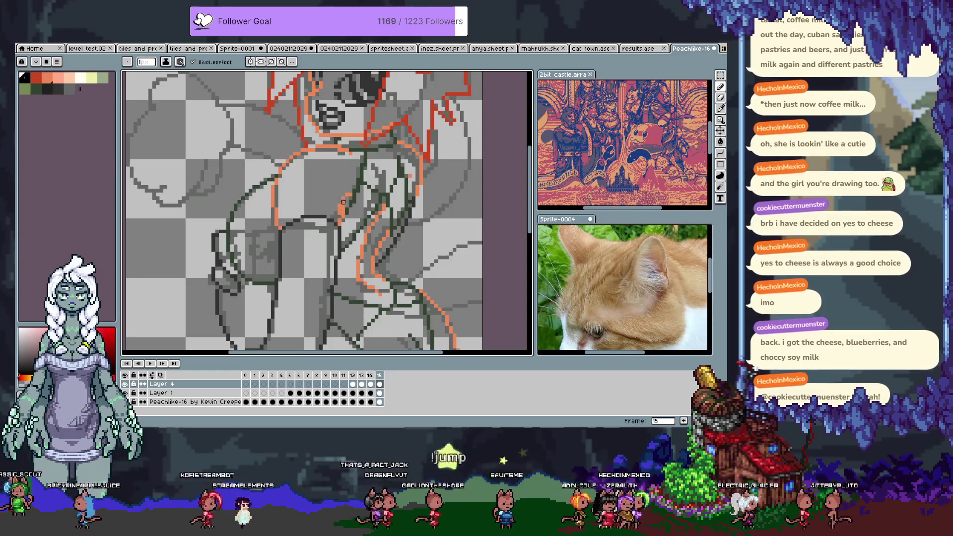
{"action": "key", "text": "b"}
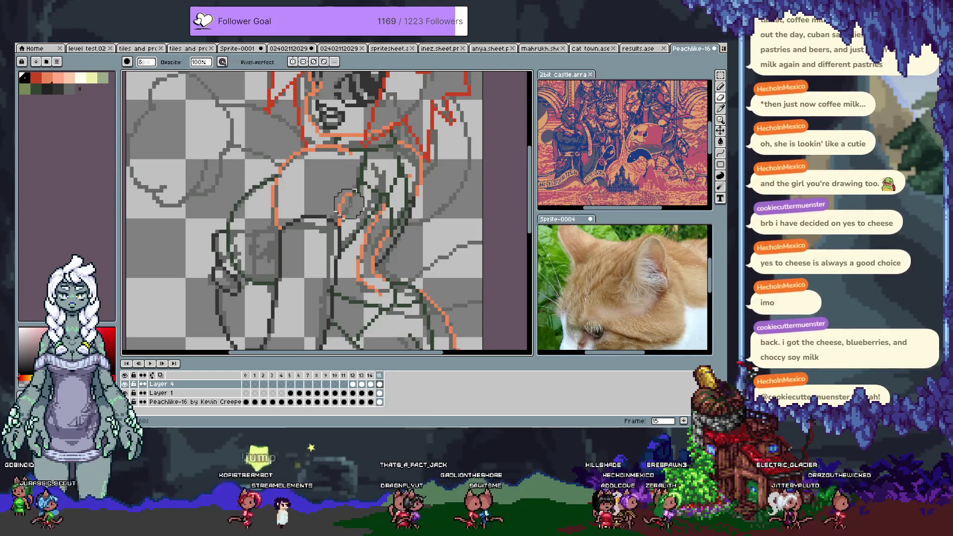
{"action": "left_click", "coordinate": [134, 384], "text": "alt"}
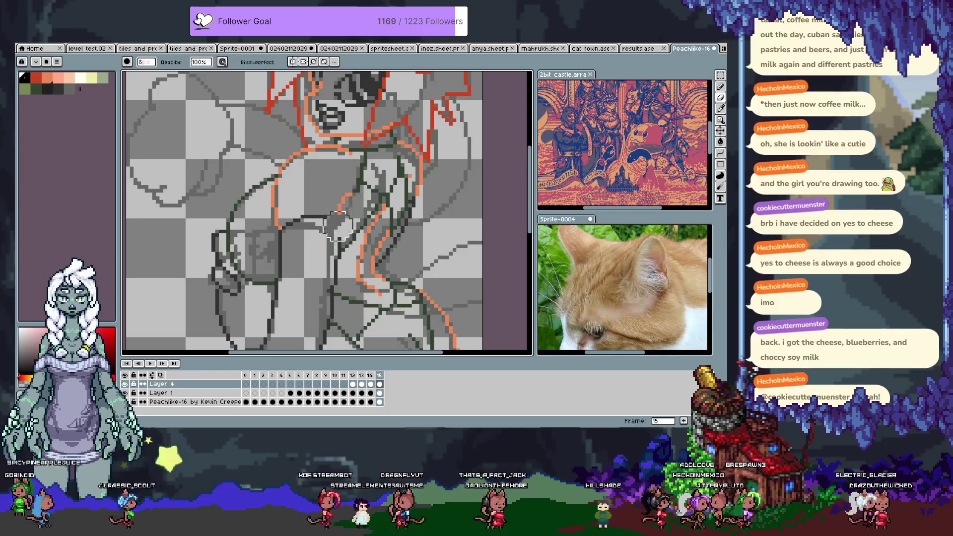
{"action": "key", "text": "ctrl+z"}
{"action": "key", "text": "b"}
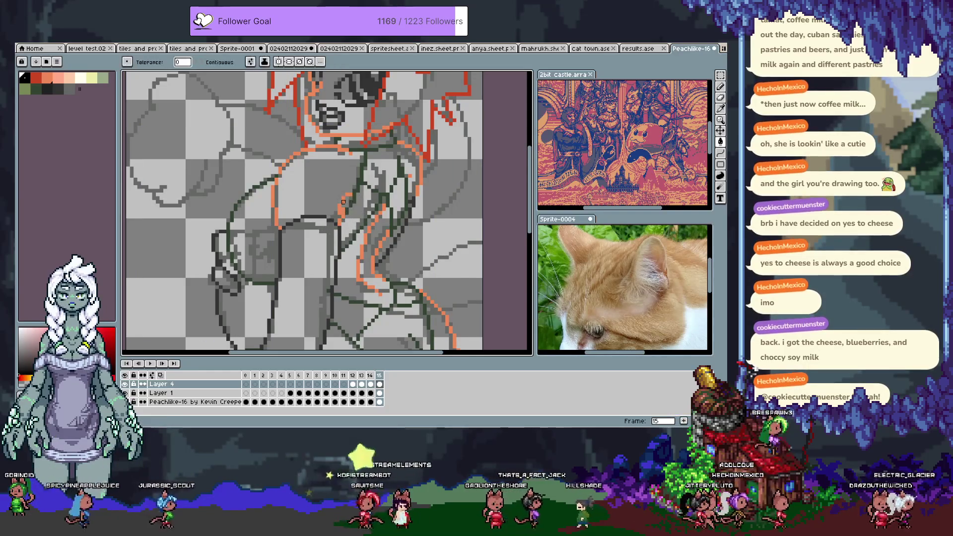
{"action": "left_click", "coordinate": [159, 392]}
{"action": "left_click", "coordinate": [130, 392], "text": "alt"}
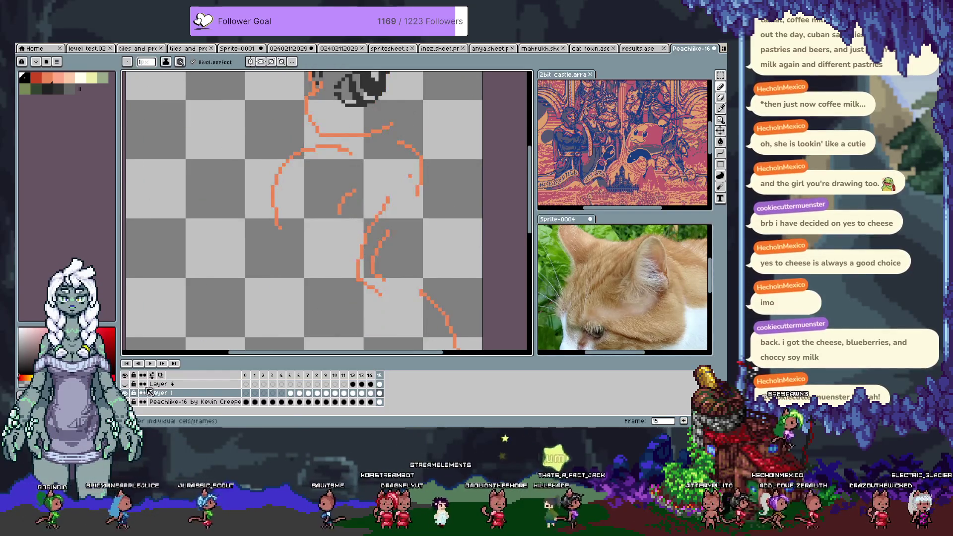
Show all layers again, briefly wand-select sketch pixels, and settle on drawing on the sketch layer
{"action": "left_click", "coordinate": [130, 392], "text": "alt"}
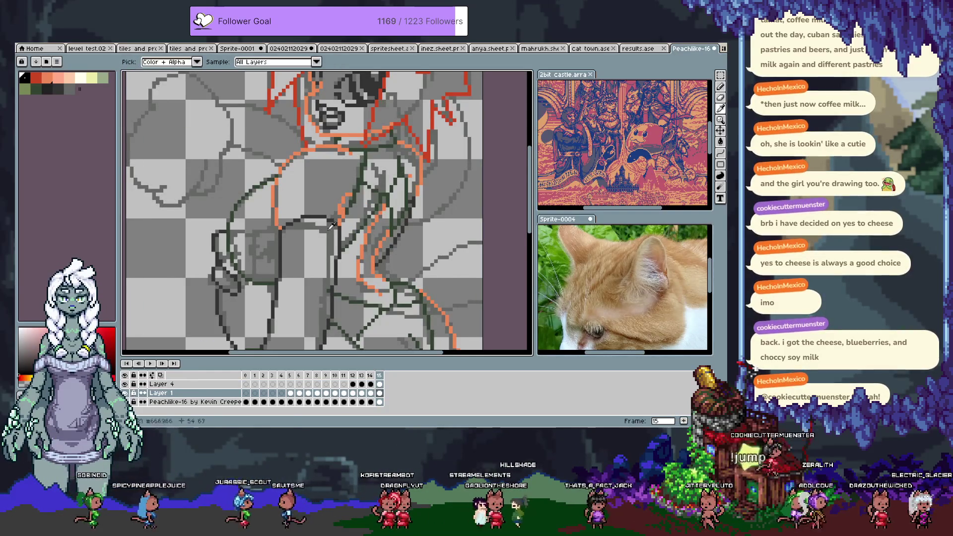
{"action": "key", "text": "v"}
{"action": "left_click", "coordinate": [344, 223]}
{"action": "key", "text": "w"}
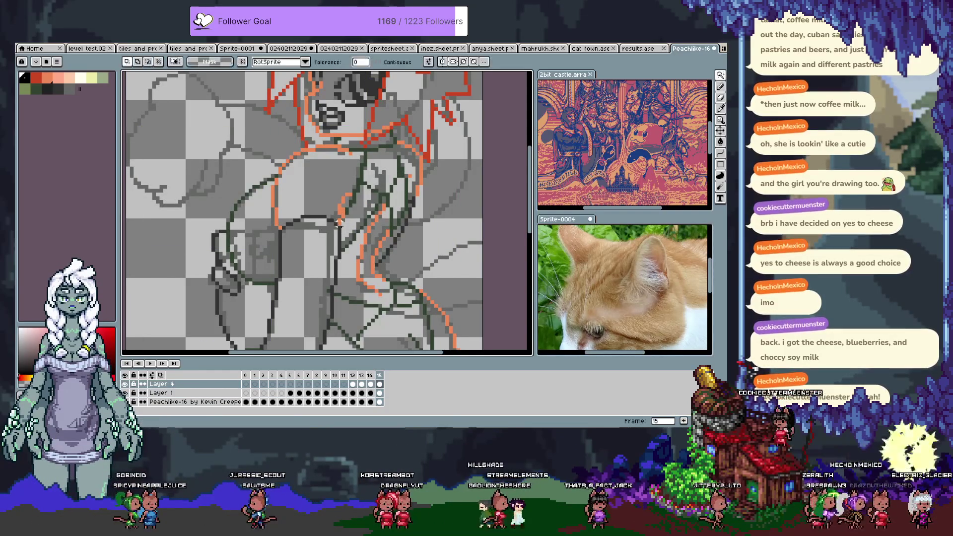
{"action": "left_click", "coordinate": [344, 212], "text": "ctrl"}
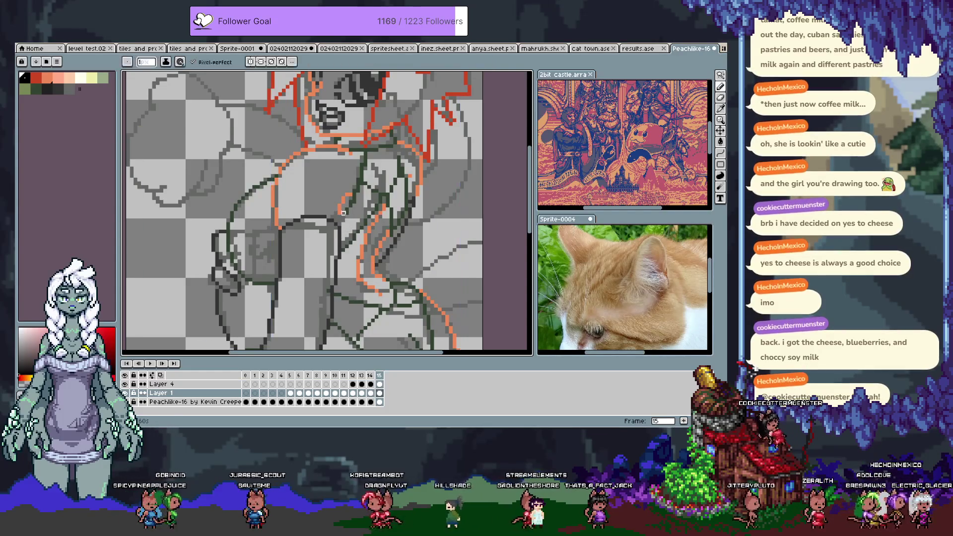
{"action": "left_click", "coordinate": [341, 214]}
{"action": "key", "text": "ctrl+d"}
{"action": "key", "text": "b"}
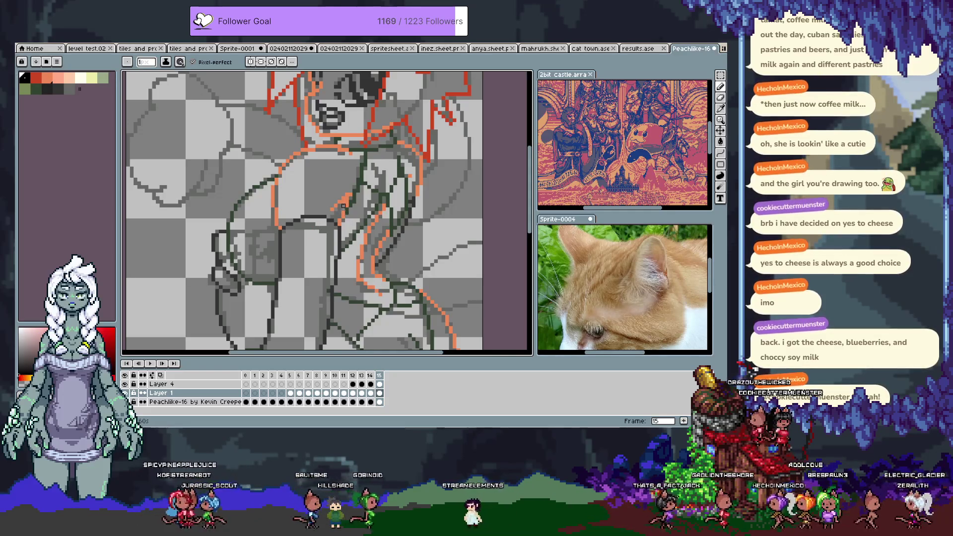
{"action": "key", "text": "Up"}
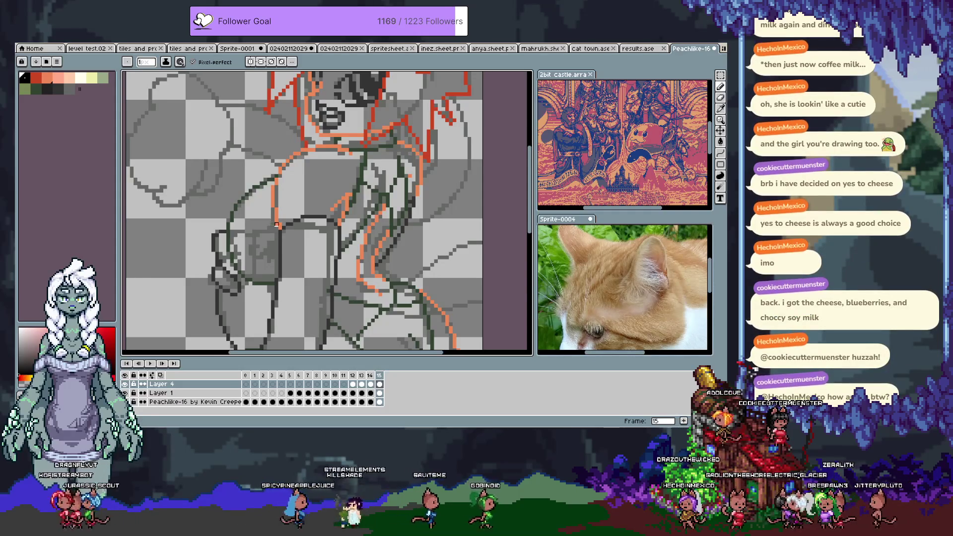
{"action": "key", "text": "v"}
{"action": "key", "text": "Down"}
{"action": "key", "text": "b"}
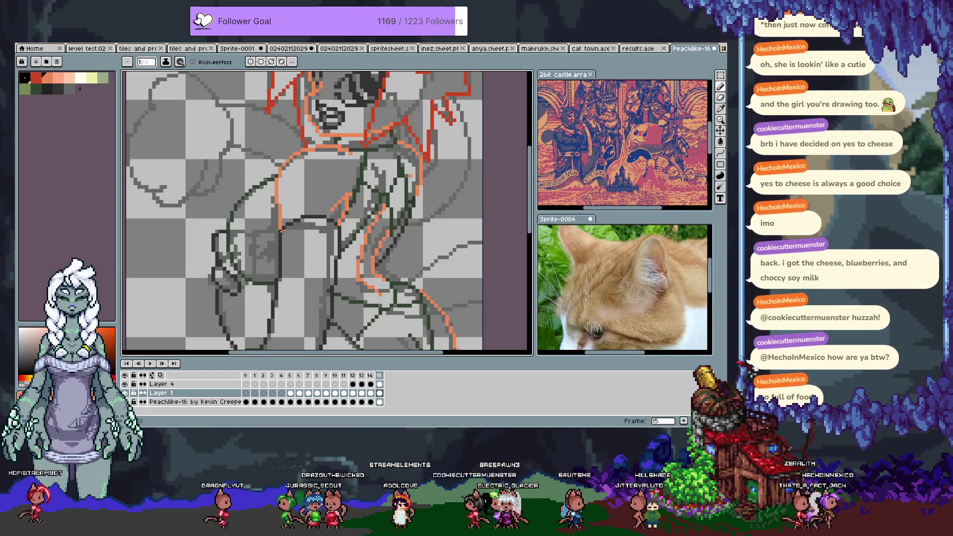
Pick up the sketch line's red-orange colour as the drawing colour on the sketch layer
{"action": "left_click", "coordinate": [284, 243], "text": "ctrl"}
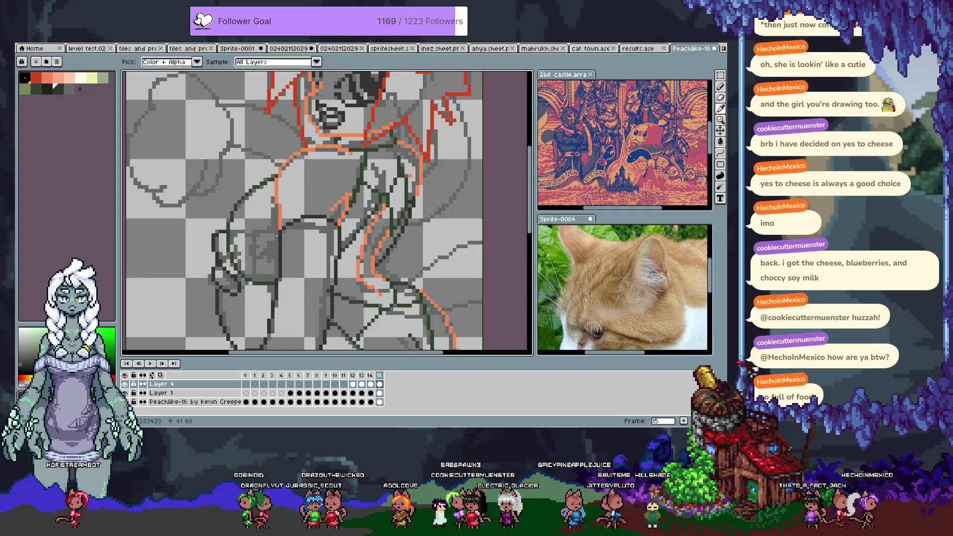
{"action": "left_click", "coordinate": [54, 87]}
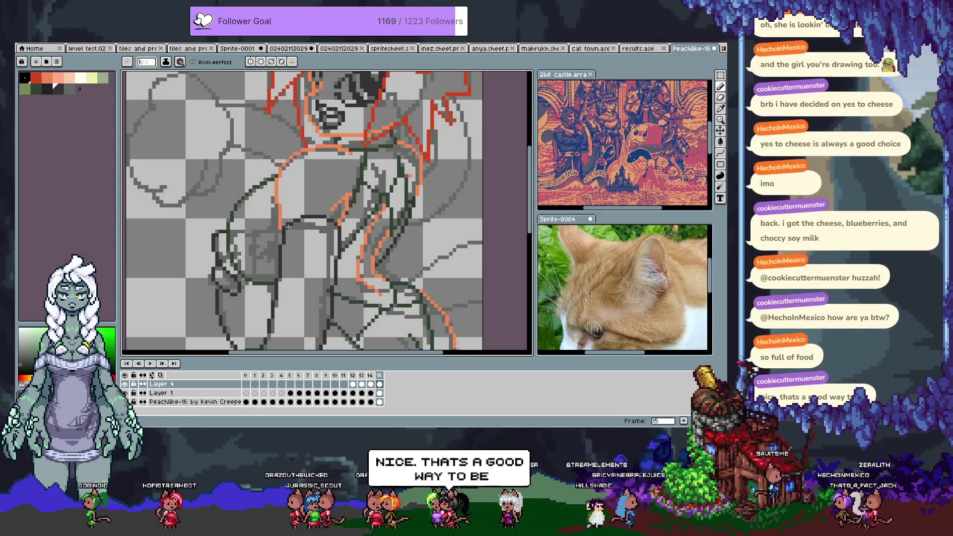
{"action": "left_click", "coordinate": [64, 91]}
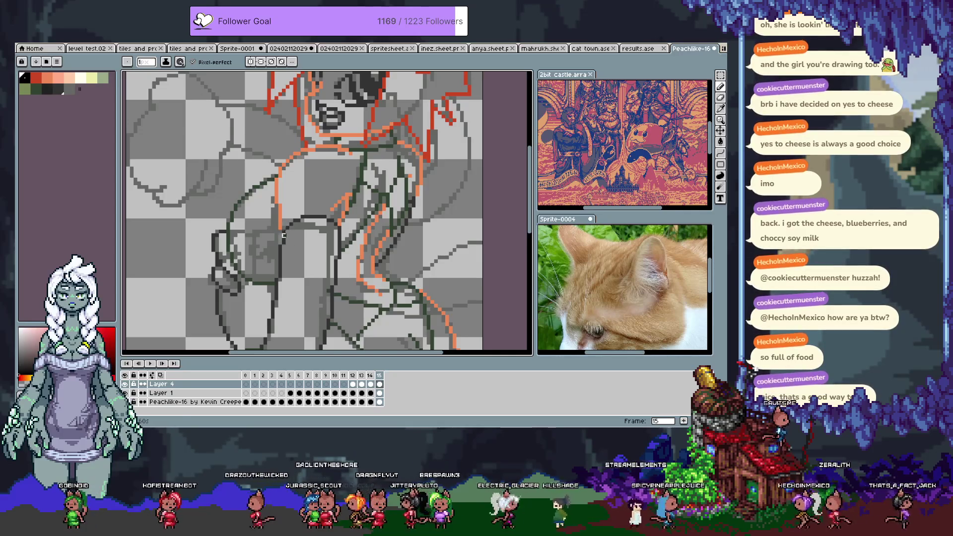
{"action": "left_click", "coordinate": [282, 231], "text": "alt"}
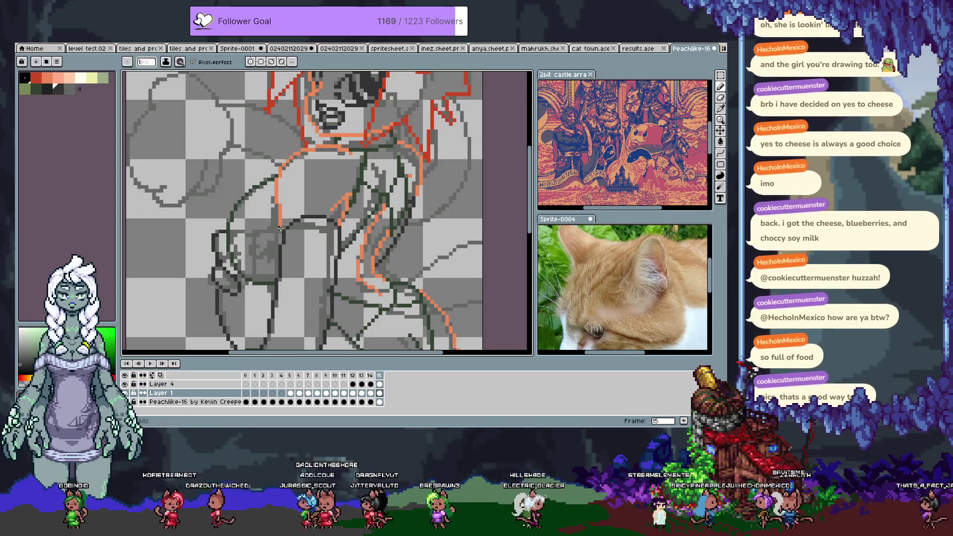
{"action": "left_click", "coordinate": [281, 222], "text": "alt"}
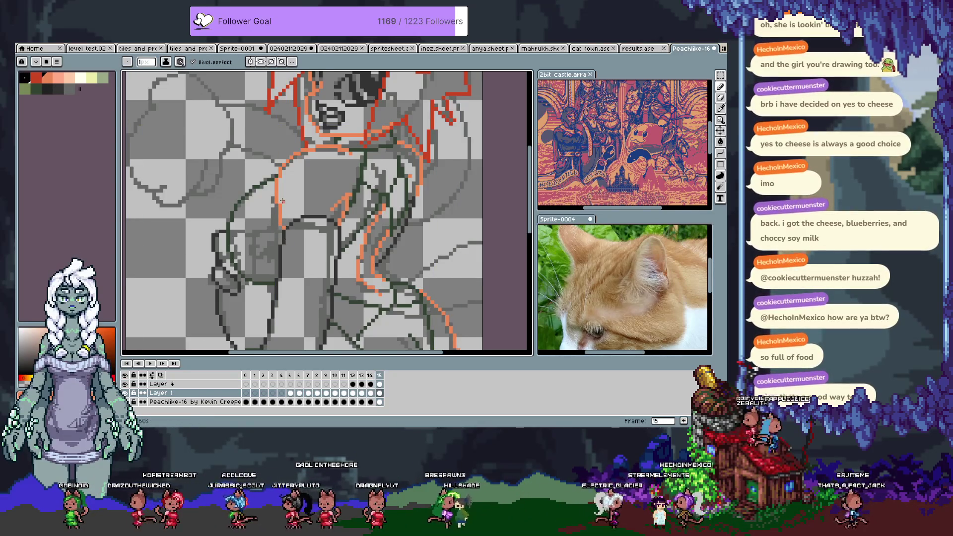
{"action": "scroll", "coordinate": [276, 211], "scroll_direction": "up", "scroll_amount": 1}
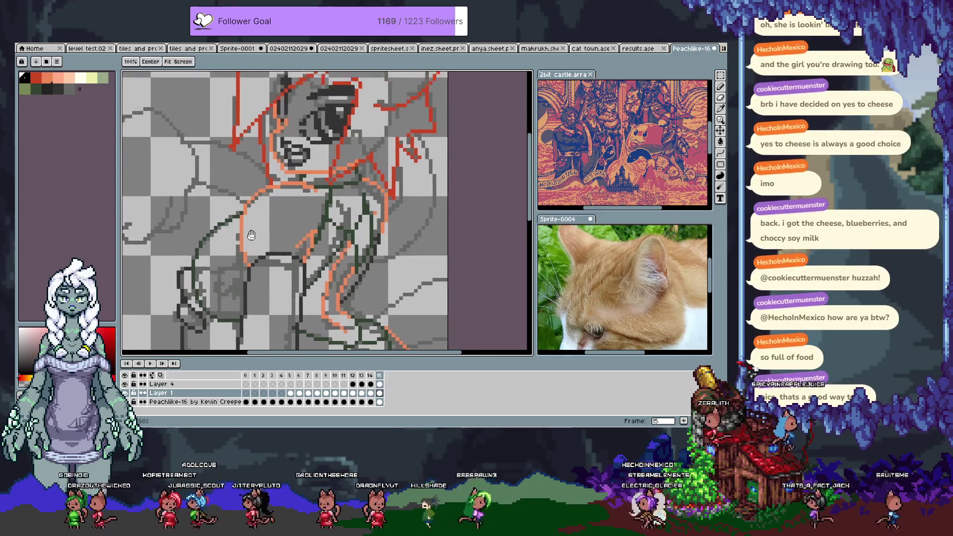
Sample the green lineart colour from the lower right of the figure and return to Layer 1
{"action": "mouse_move", "coordinate": [300, 269]}
{"action": "left_mouse_down"}
{"action": "mouse_move", "coordinate": [333, 245]}
{"action": "mouse_move", "coordinate": [358, 125]}
{"action": "left_mouse_up"}
{"action": "key", "text": "alt"}
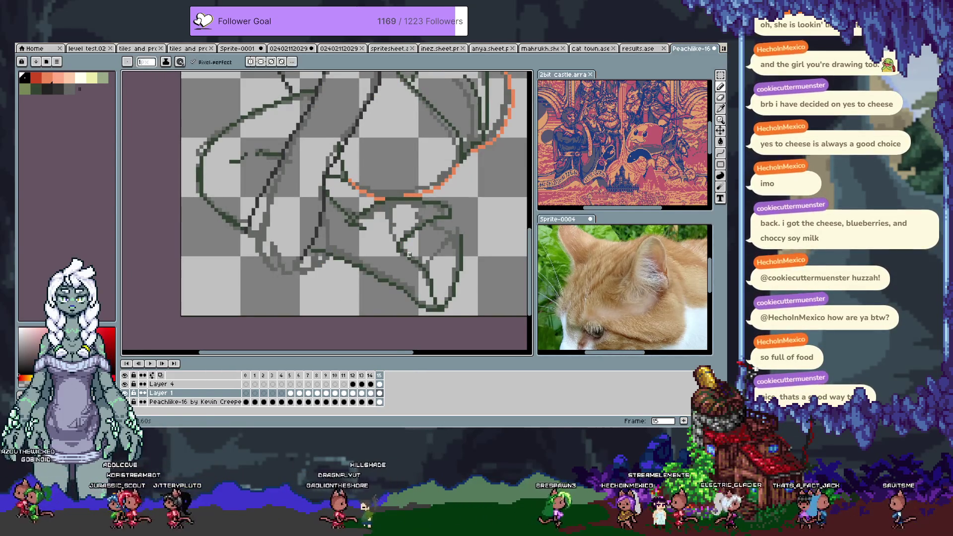
{"action": "left_click", "coordinate": [429, 265], "text": "alt"}
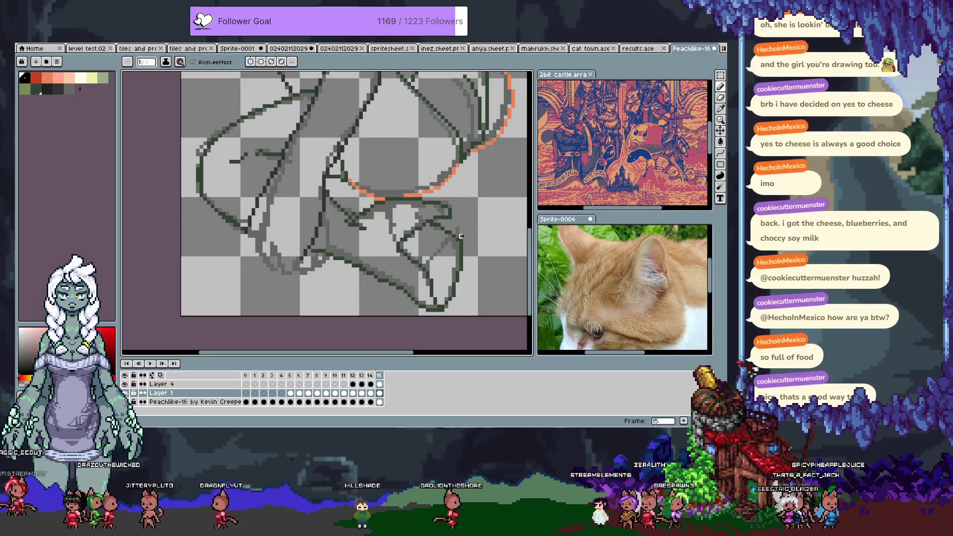
{"action": "key", "text": "alt+Up"}
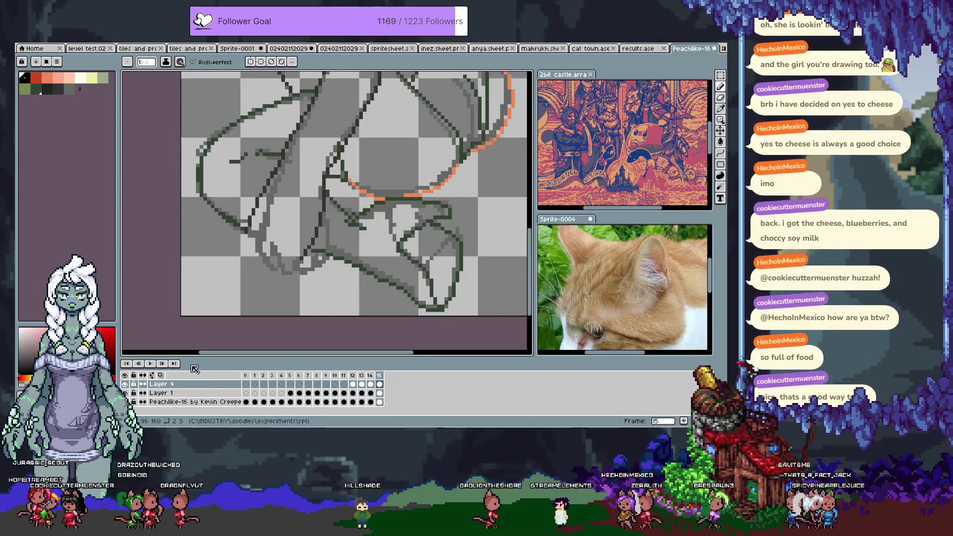
{"action": "key", "text": "ctrl+z"}
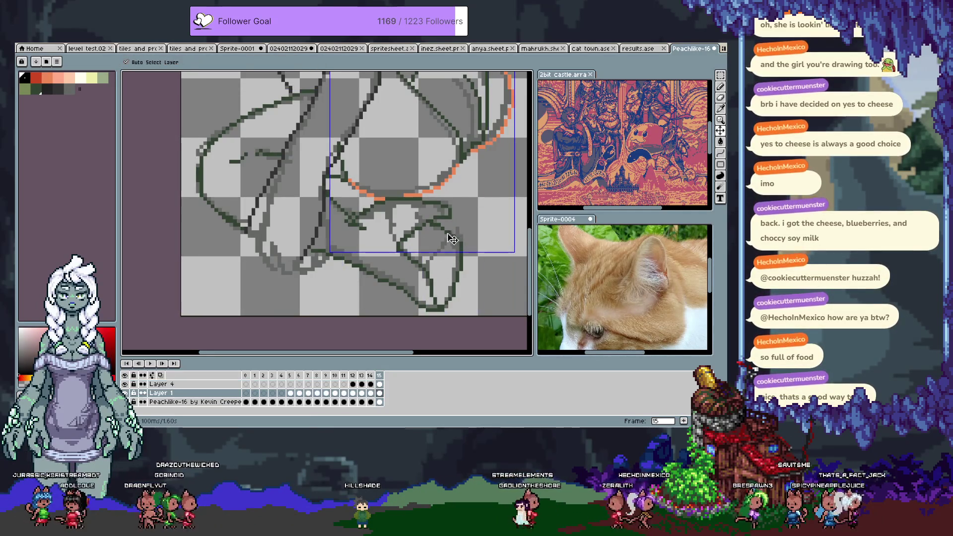
{"action": "key", "text": "ctrl+y"}
Hide the green lineart layer, undo accidental changes and lasso the stray green stroke
{"action": "left_click", "coordinate": [124, 401]}
{"action": "key", "text": "m"}
{"action": "key", "text": "ctrl+y"}
{"action": "key", "text": "ctrl+z"}
{"action": "left_click_drag", "start_coordinate": [430, 221], "coordinate": [469, 257]}
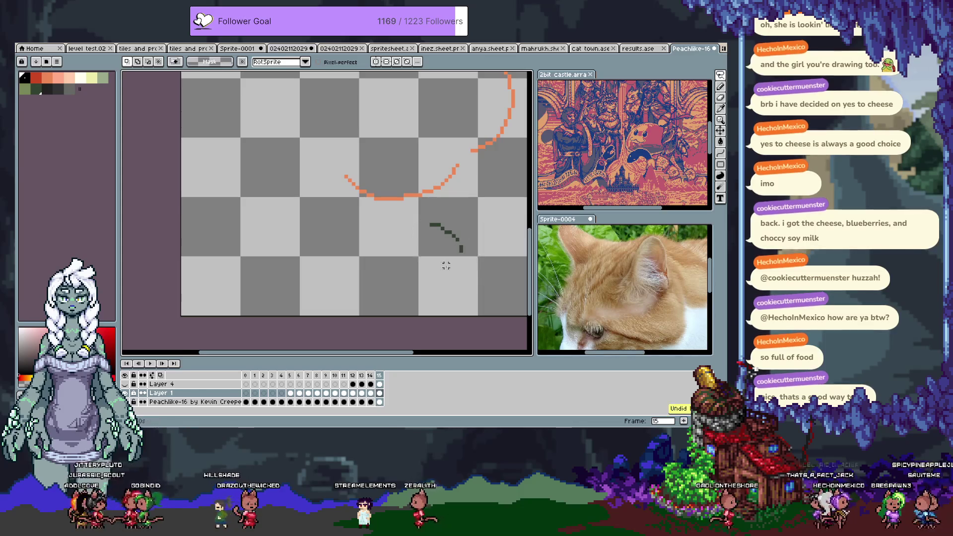
Remove the stray green stroke from the orange sketch layer and unhide Layer 4's lineart
{"action": "left_click", "coordinate": [134, 384]}
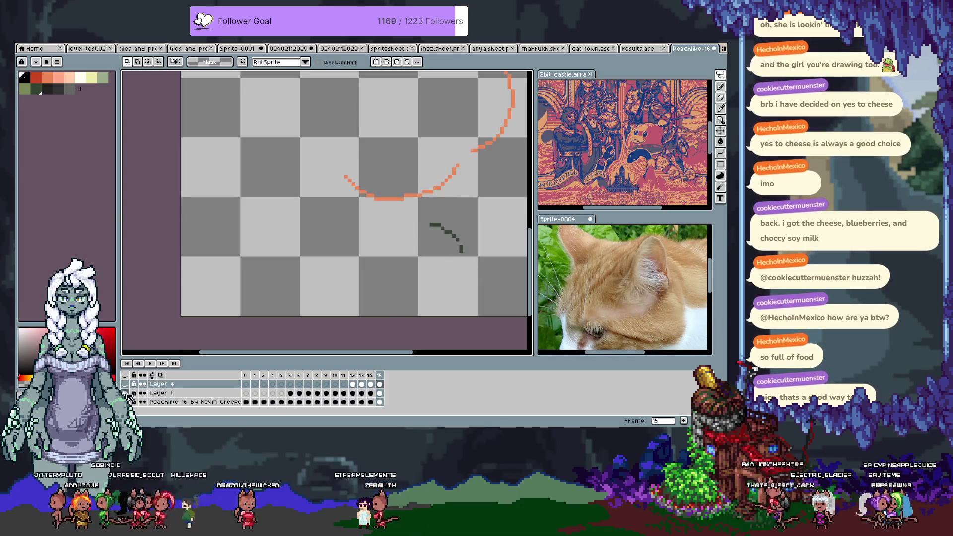
{"action": "left_click", "coordinate": [379, 392]}
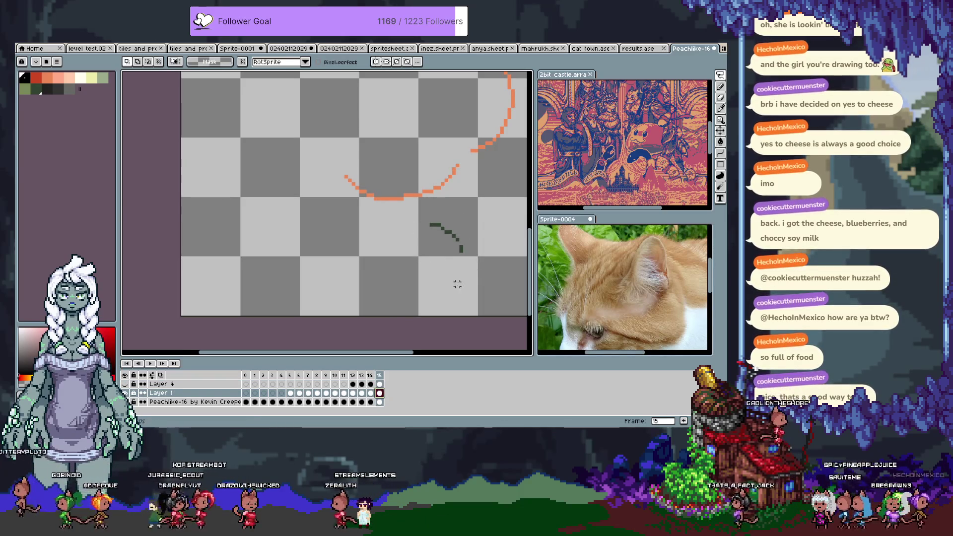
{"action": "left_click_drag", "start_coordinate": [397, 253], "coordinate": [395, 250]}
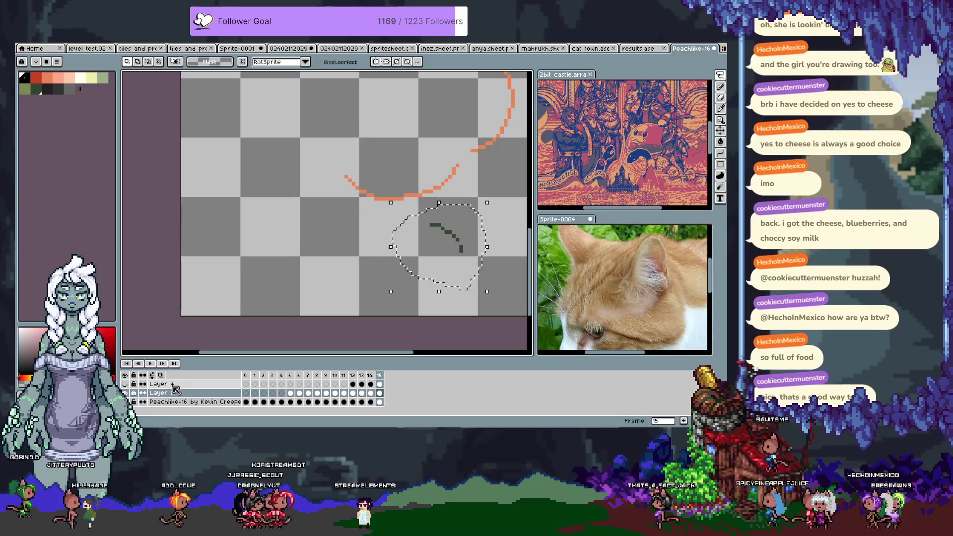
{"action": "left_click_drag", "start_coordinate": [448, 251], "coordinate": [389, 277]}
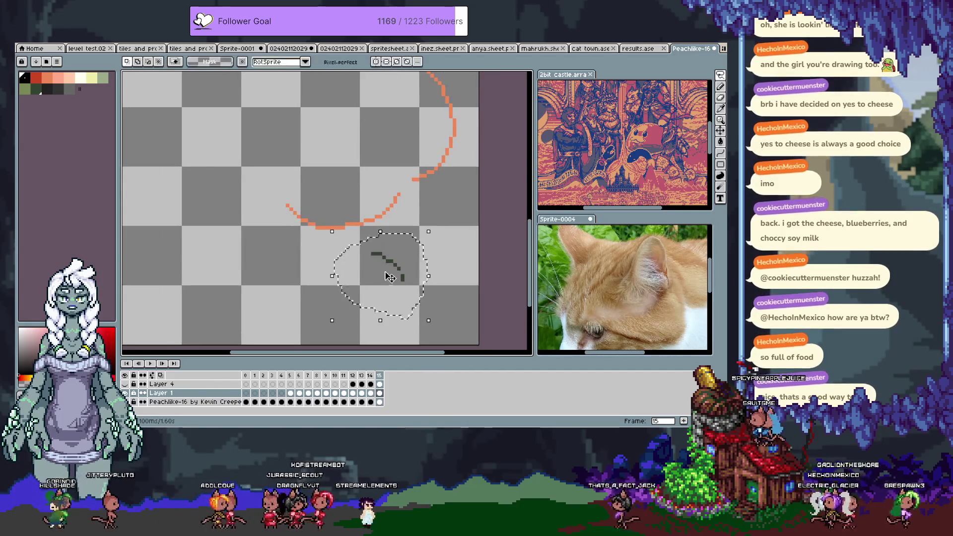
{"action": "key", "text": "ctrl+d"}
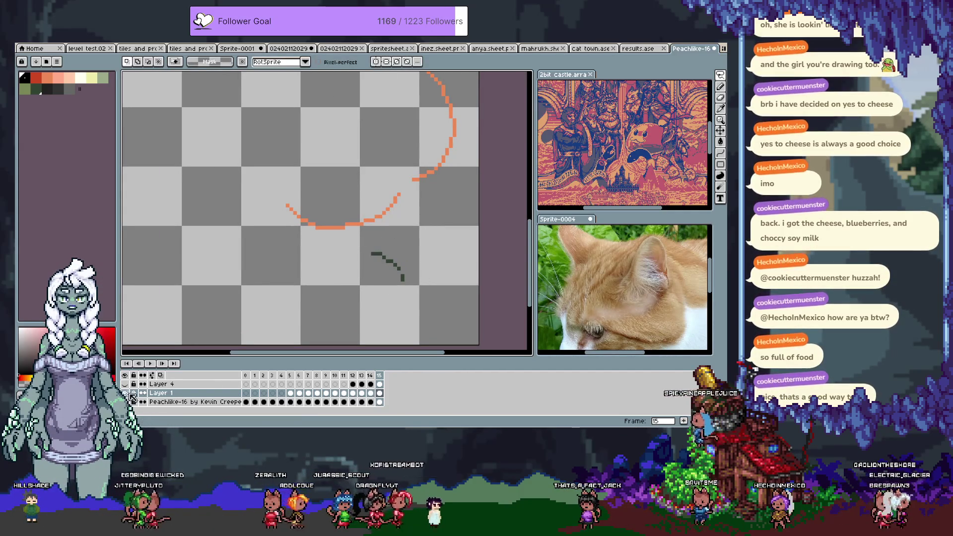
{"action": "key", "text": "ctrl+z"}
{"action": "key", "text": "ctrl+z"}
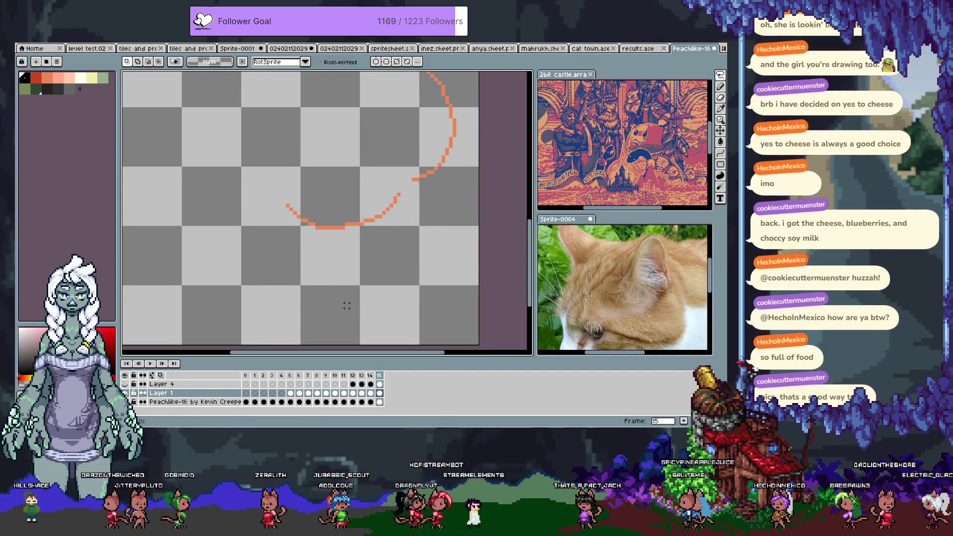
{"action": "left_click", "coordinate": [143, 392]}
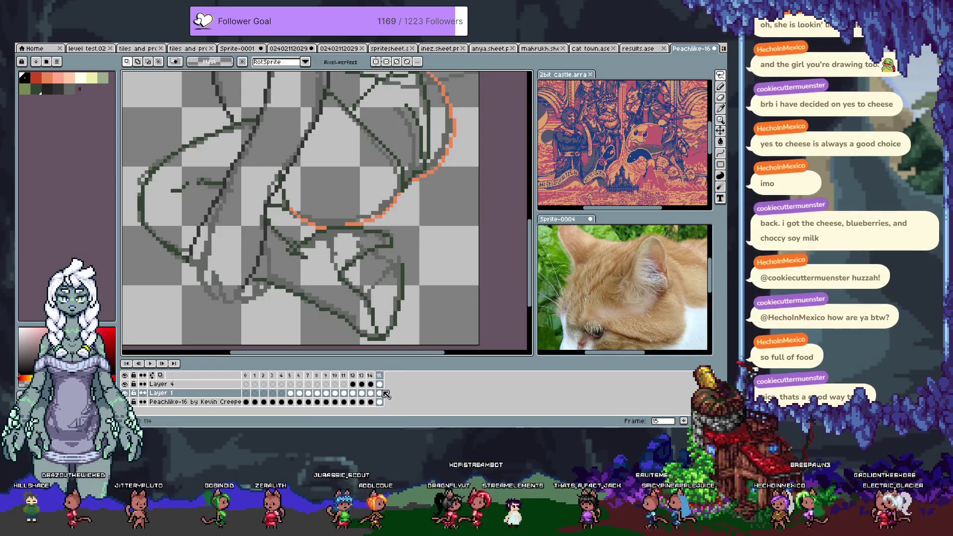
On the lineart layer, draw the dark-green curl below the orange curve in the lineart green
{"action": "left_click", "coordinate": [394, 260], "text": "ctrl"}
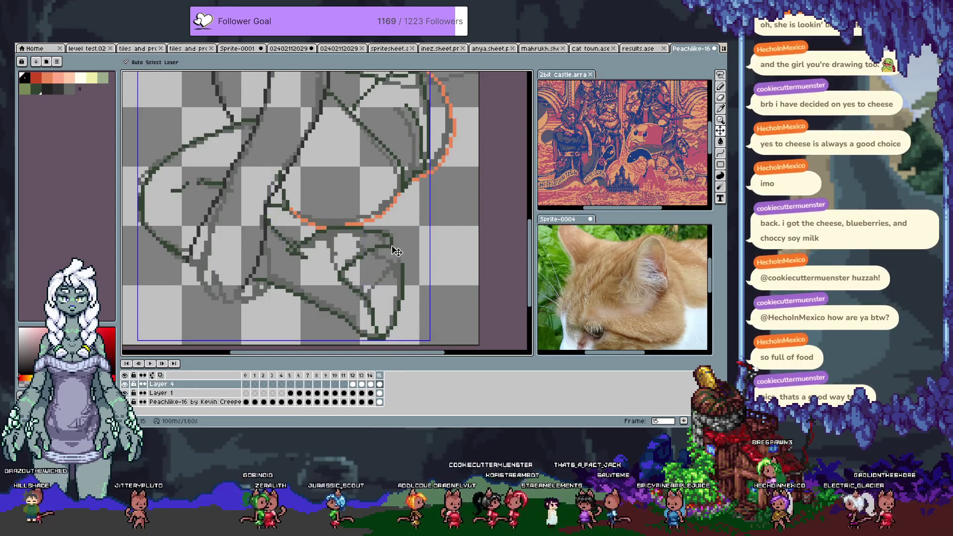
{"action": "key", "text": "d"}
{"action": "mouse_move", "coordinate": [400, 281]}
{"action": "left_mouse_down"}
{"action": "mouse_move", "coordinate": [404, 263]}
{"action": "mouse_move", "coordinate": [387, 246]}
{"action": "left_mouse_up"}
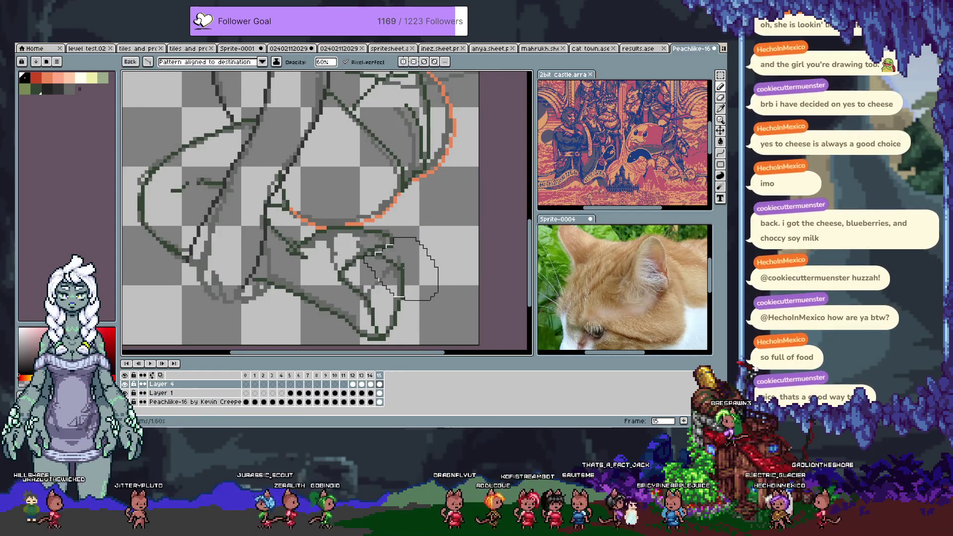
{"action": "key", "text": "ctrl+d"}
{"action": "key", "text": "b"}
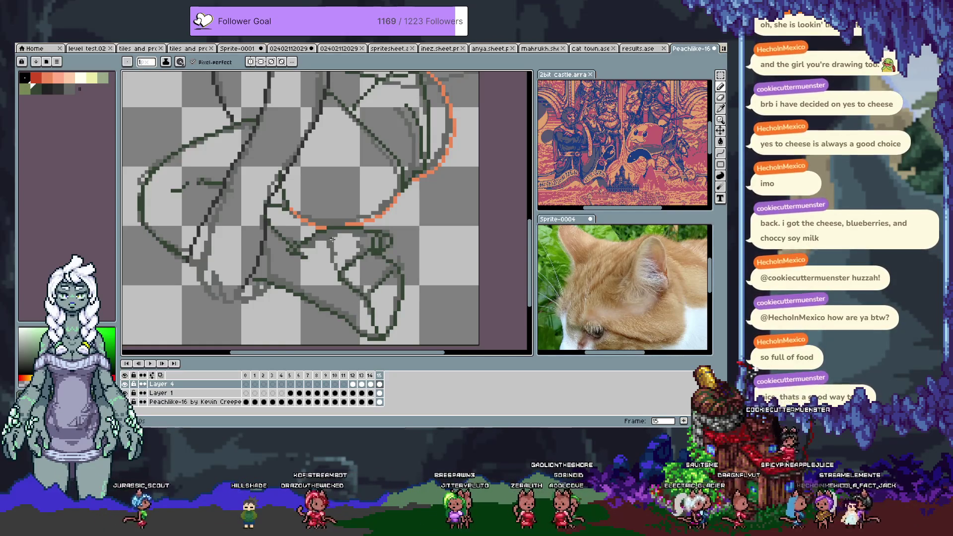
{"action": "key", "text": "ctrl+z"}
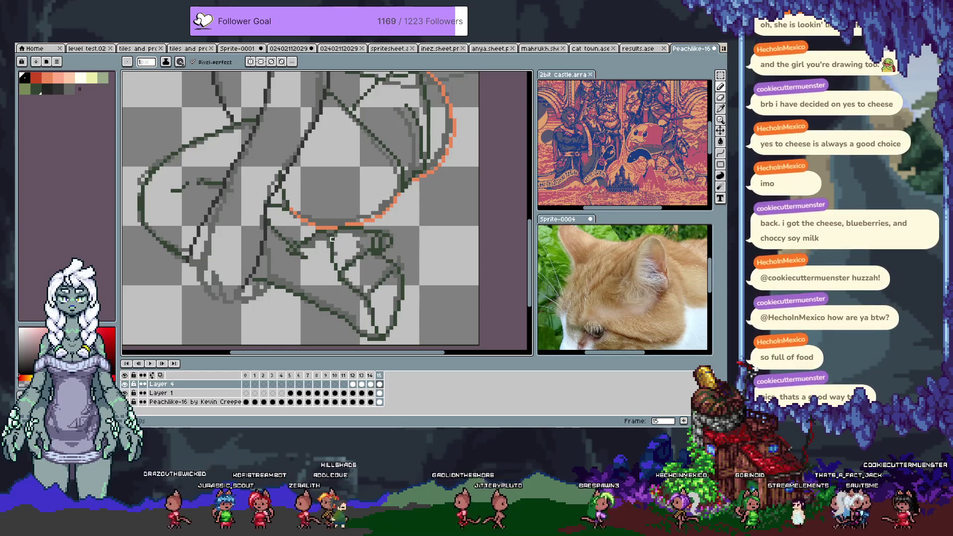
{"action": "left_click", "coordinate": [339, 251], "text": "alt"}
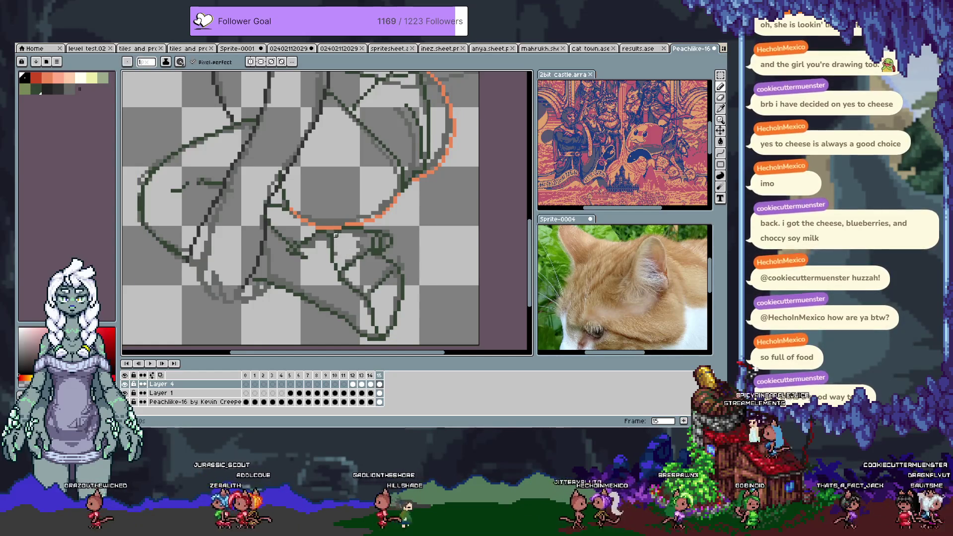
{"action": "key", "text": "ctrl"}
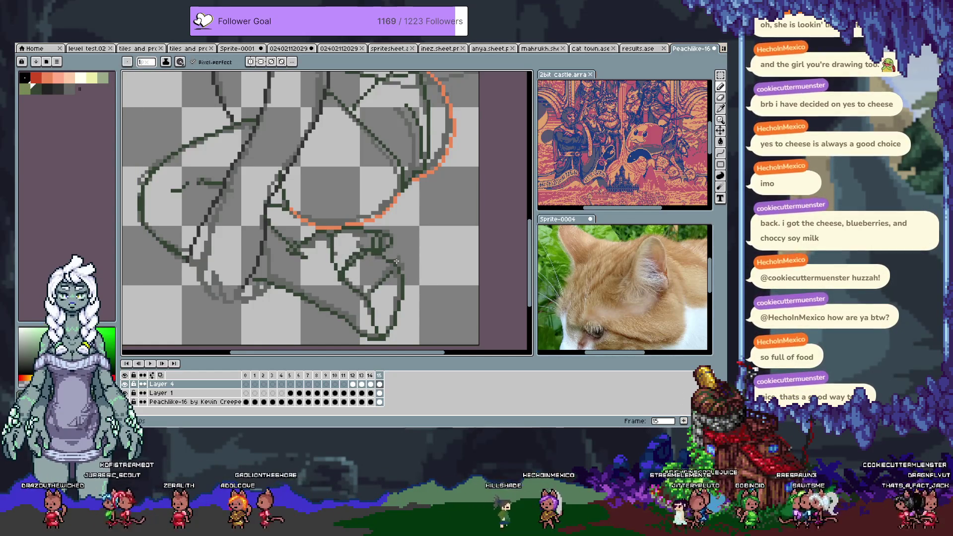
{"action": "scroll", "coordinate": [372, 254], "scroll_direction": "down", "scroll_amount": 2}
{"action": "scroll", "coordinate": [343, 246], "scroll_direction": "left", "scroll_amount": 3}
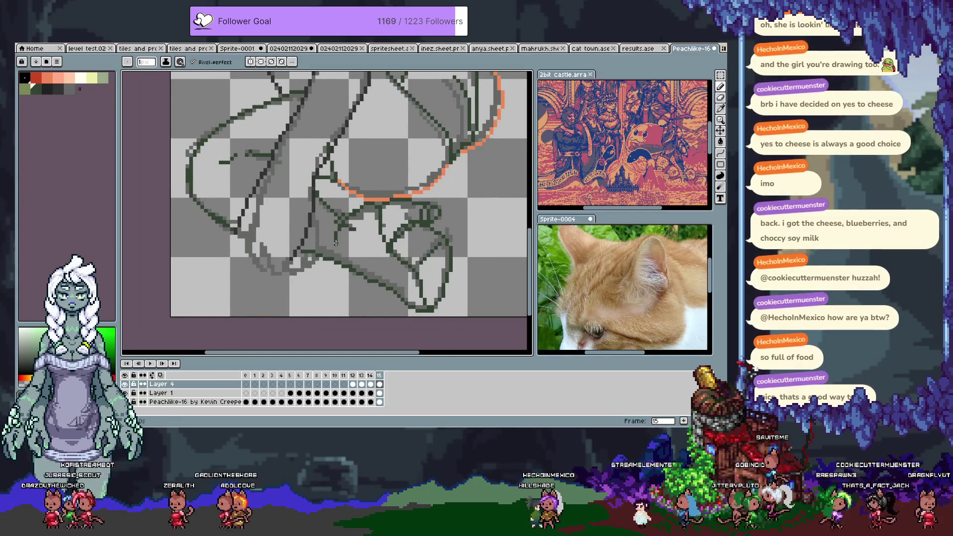
Pan the canvas up to the character's head and red hair sketch
{"action": "mouse_move", "coordinate": [276, 157]}
{"action": "left_mouse_down"}
{"action": "mouse_move", "coordinate": [316, 196]}
{"action": "mouse_move", "coordinate": [288, 259]}
{"action": "left_mouse_up"}
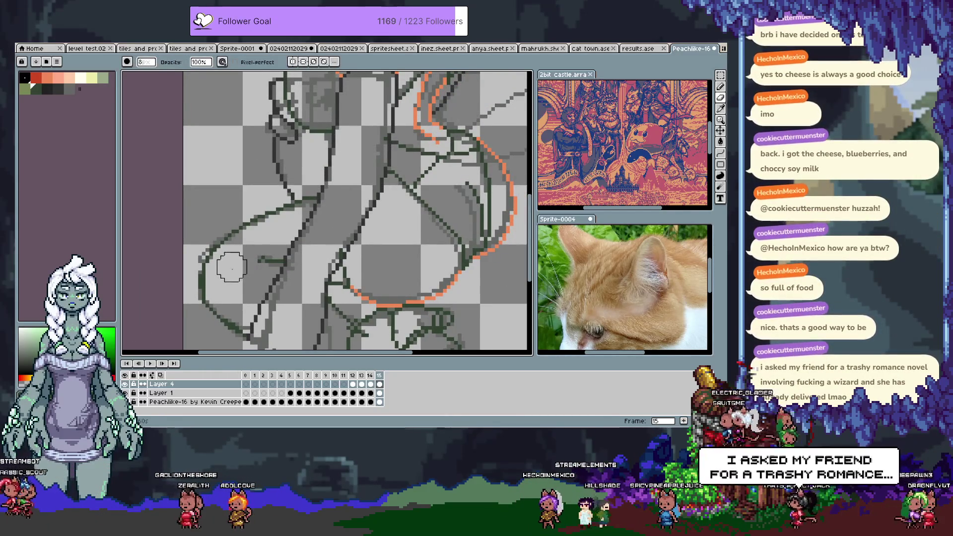
{"action": "key", "text": "e"}
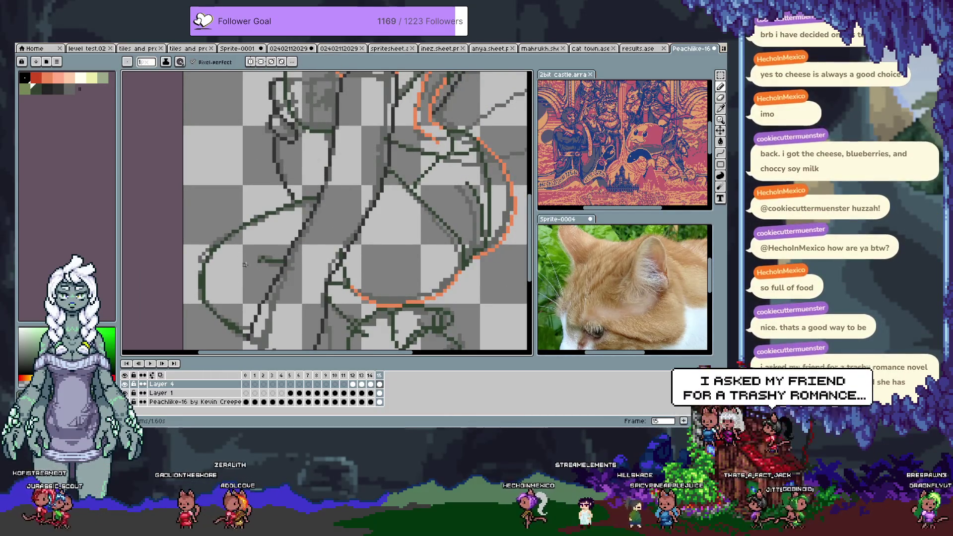
{"action": "scroll", "coordinate": [329, 276], "scroll_direction": "up", "scroll_amount": 5}
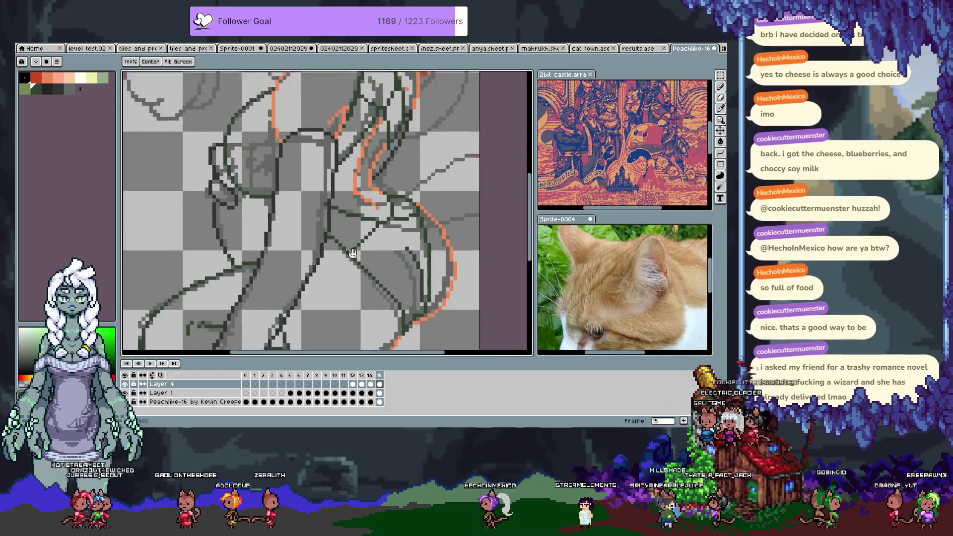
{"action": "scroll", "coordinate": [329, 277], "scroll_direction": "right", "scroll_amount": 5}
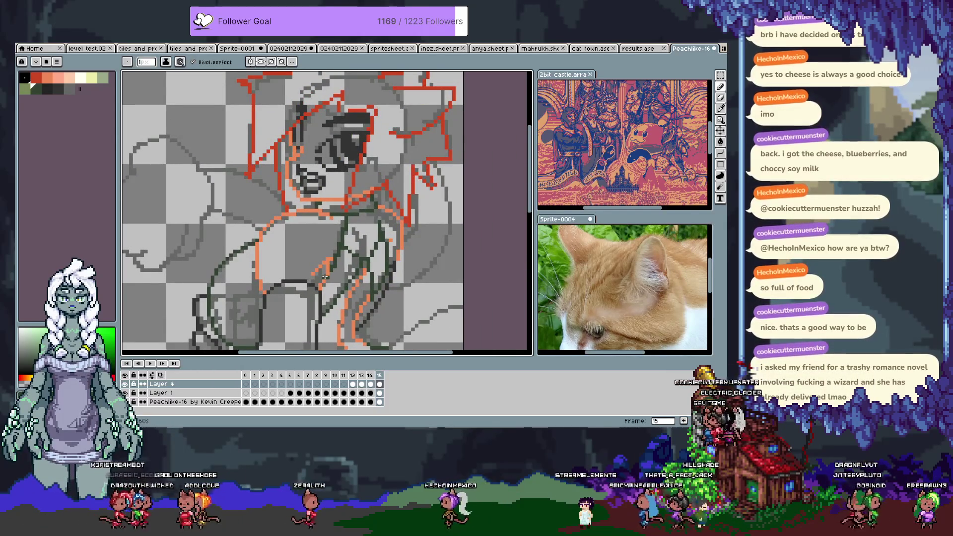
{"action": "scroll", "coordinate": [324, 276], "scroll_direction": "up", "scroll_amount": 3}
{"action": "scroll", "coordinate": [400, 182], "scroll_direction": "down", "scroll_amount": 2}
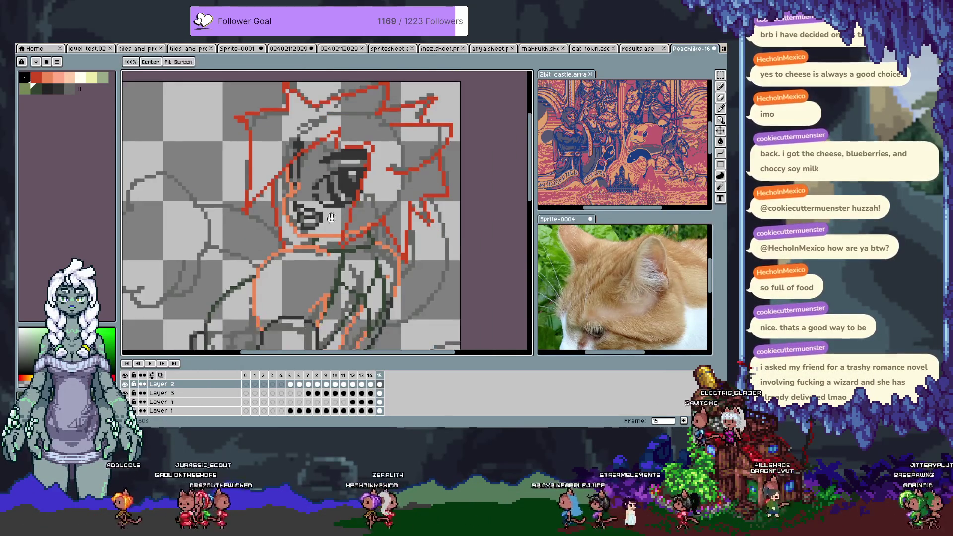
Sample the red hair colour, undo the stray salmon chest stroke, select frame 14 and hide the timeline
{"action": "key", "text": "i"}
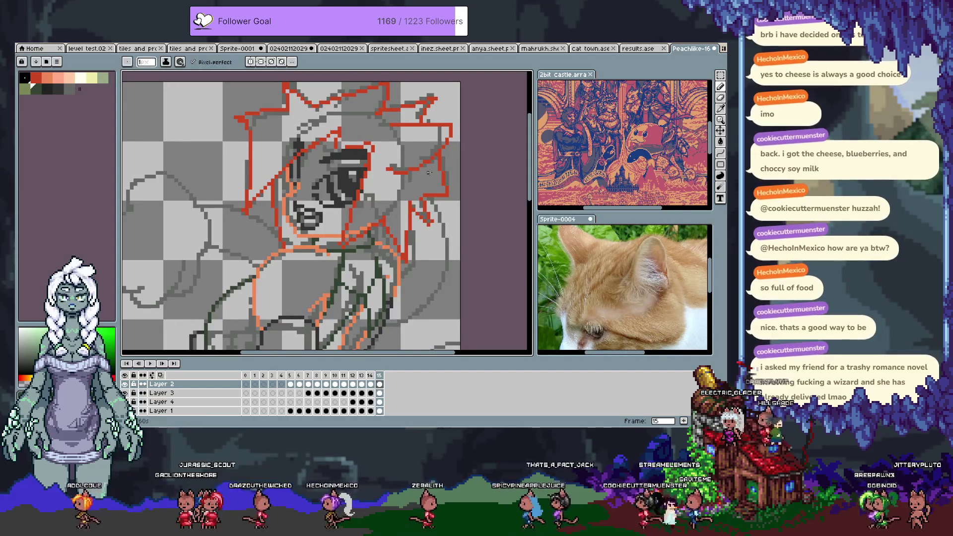
{"action": "left_click", "coordinate": [408, 167]}
{"action": "key", "text": "b"}
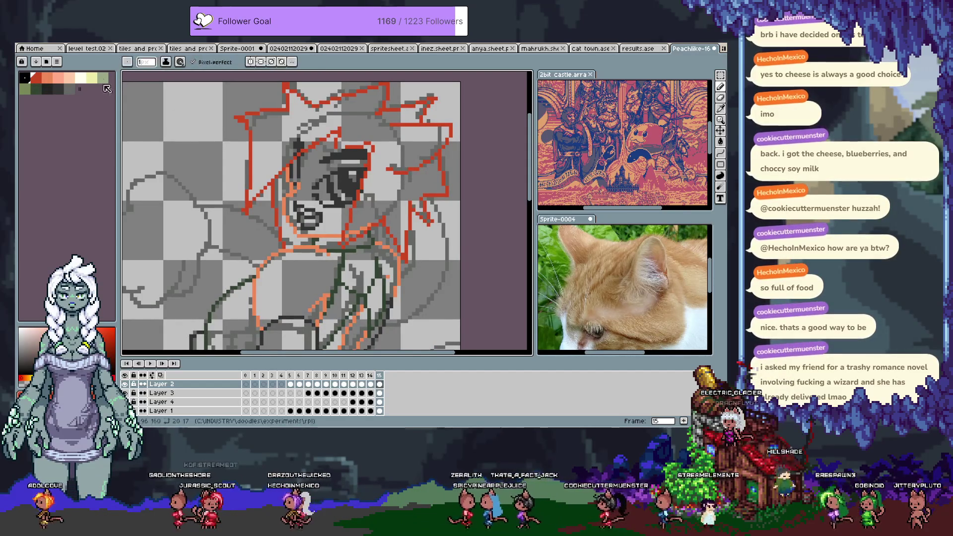
{"action": "scroll", "coordinate": [175, 169], "scroll_direction": "down", "scroll_amount": 2}
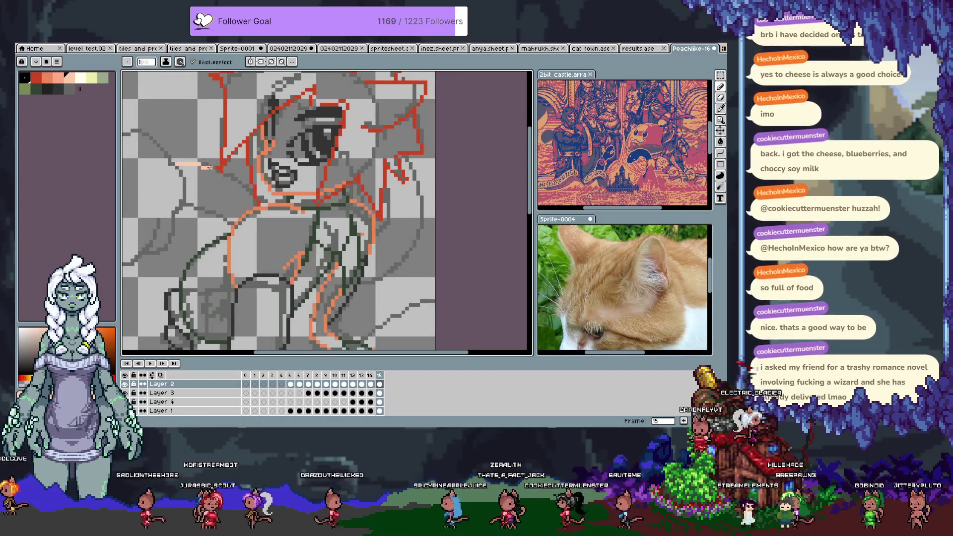
{"action": "key", "text": "ctrl+z"}
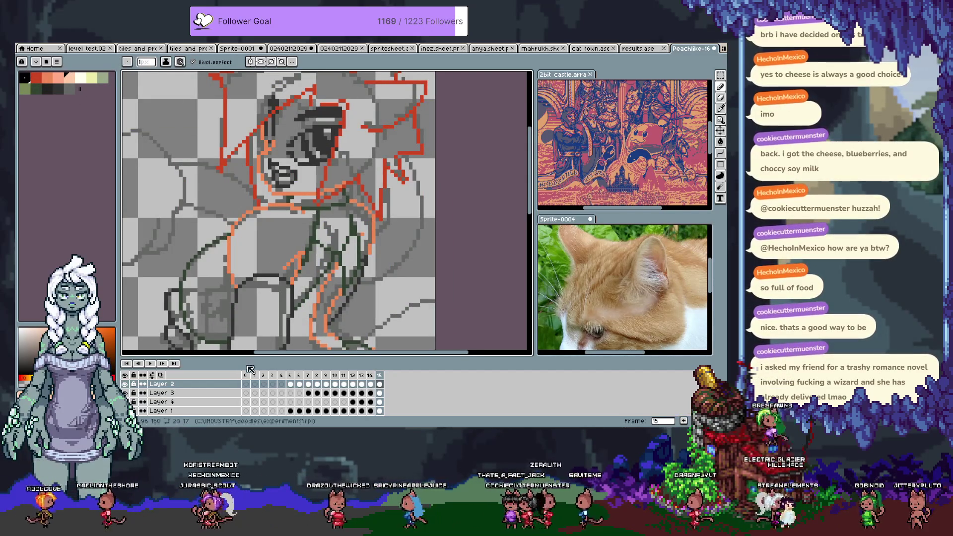
{"action": "scroll", "coordinate": [320, 401], "scroll_direction": "down", "scroll_amount": 1}
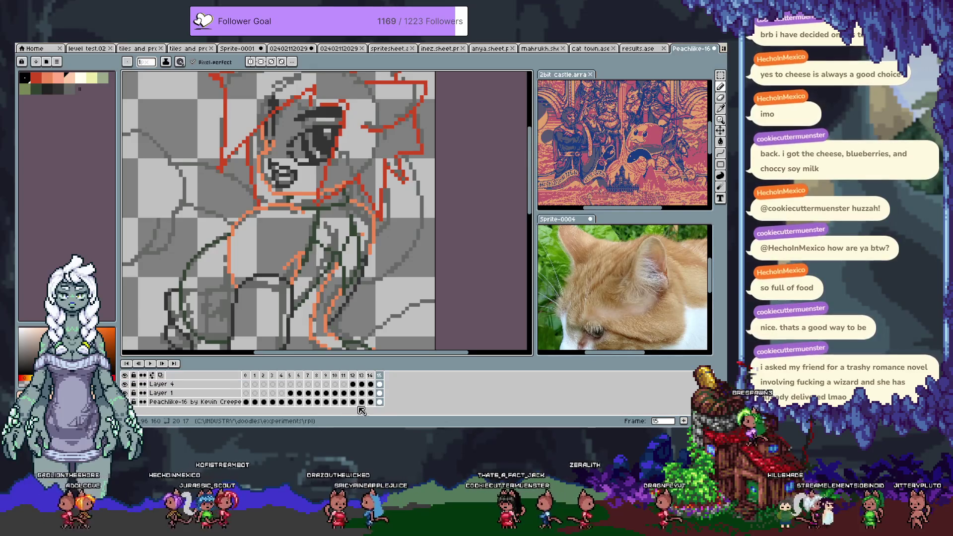
{"action": "left_click", "coordinate": [375, 405]}
{"action": "key", "text": "Tab"}
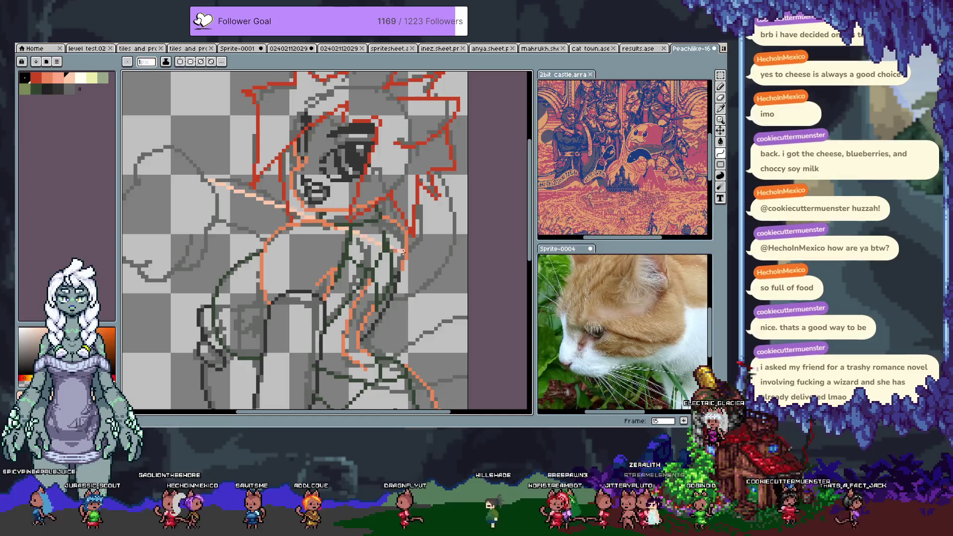
Sketch light-orange guide lines down the body and curving across the chest
{"action": "mouse_move", "coordinate": [351, 229]}
{"action": "left_mouse_down"}
{"action": "mouse_move", "coordinate": [287, 184]}
{"action": "mouse_move", "coordinate": [266, 240]}
{"action": "left_mouse_up"}
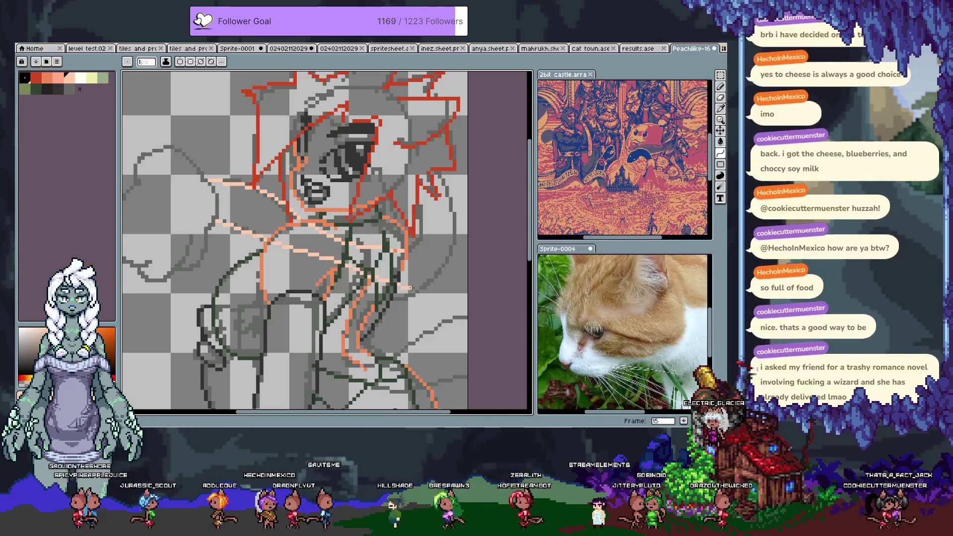
{"action": "mouse_move", "coordinate": [217, 221]}
{"action": "left_mouse_down"}
{"action": "mouse_move", "coordinate": [397, 296]}
{"action": "mouse_move", "coordinate": [281, 237]}
{"action": "mouse_move", "coordinate": [264, 281]}
{"action": "left_mouse_up"}
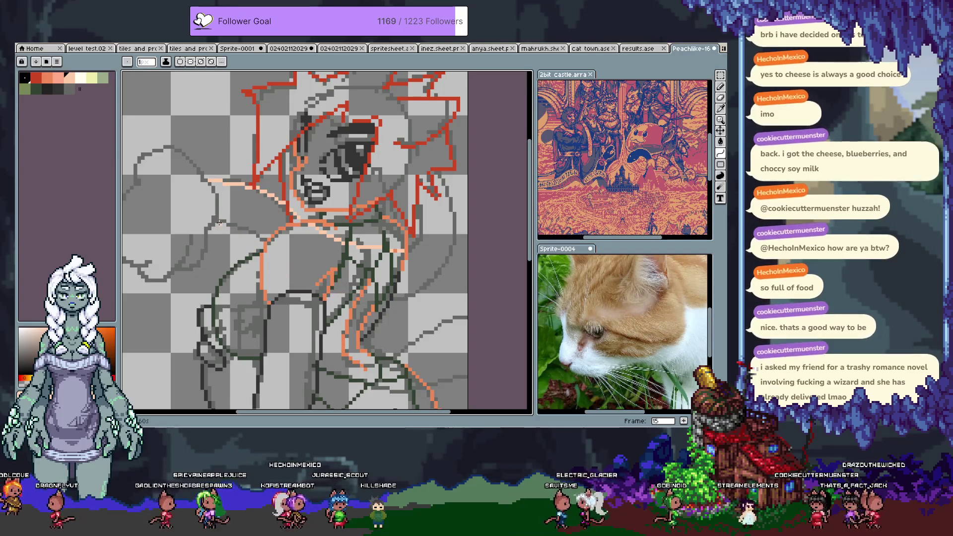
{"action": "mouse_move", "coordinate": [234, 226]}
{"action": "left_mouse_down"}
{"action": "mouse_move", "coordinate": [401, 247]}
{"action": "mouse_move", "coordinate": [264, 237]}
{"action": "left_mouse_up"}
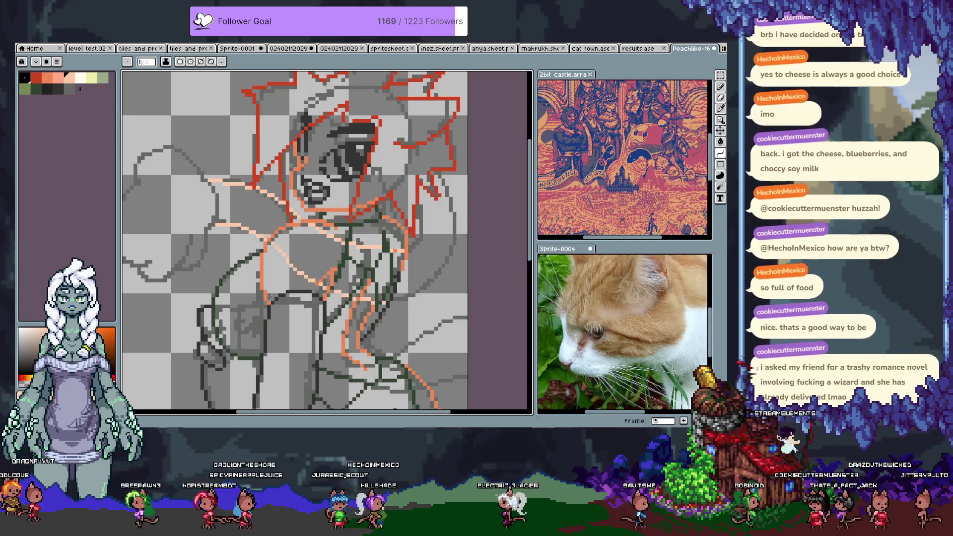
{"action": "key", "text": "e"}
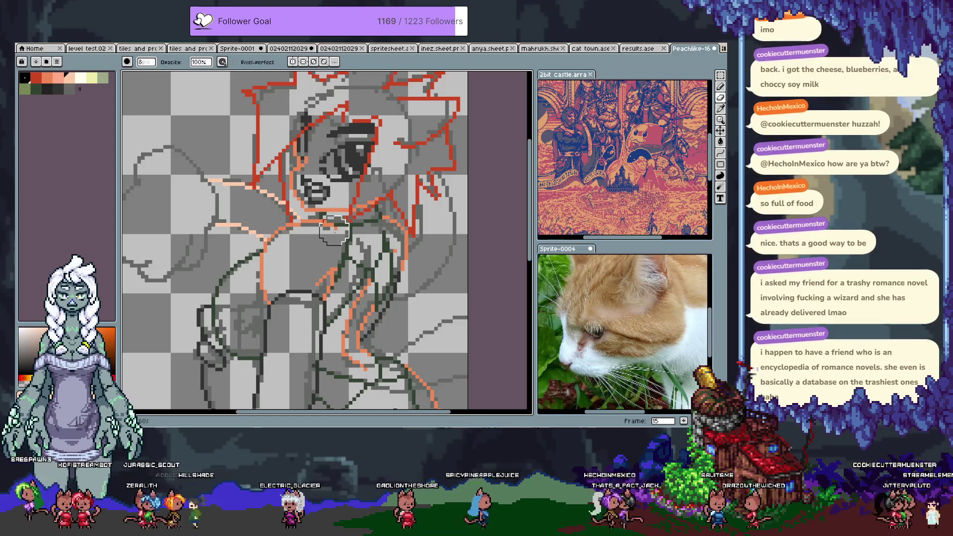
Draw a peach stroke up the figure's right side, redoing it as a rising curve
{"action": "key", "text": "space"}
{"action": "left_click_drag", "start_coordinate": [325, 306], "coordinate": [277, 277]}
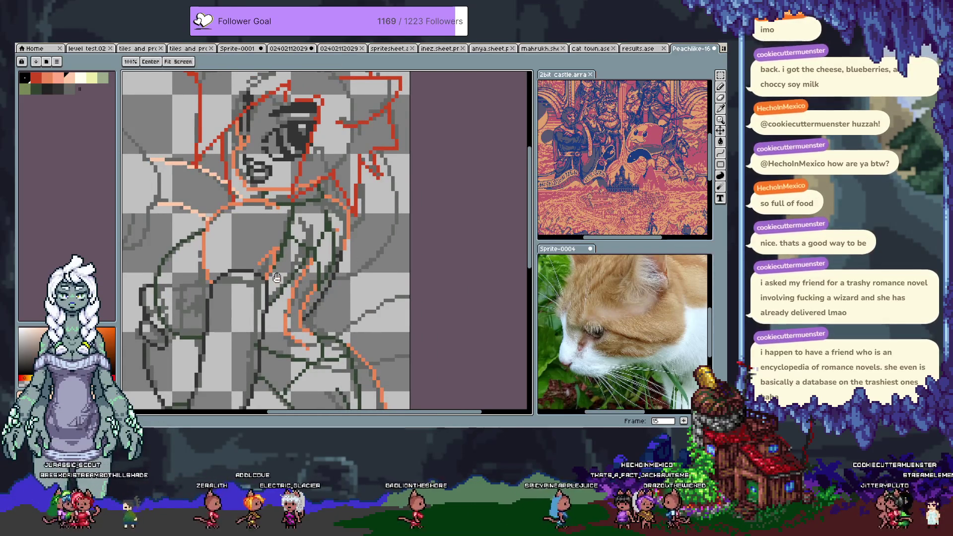
{"action": "scroll", "coordinate": [364, 168], "scroll_direction": "down", "scroll_amount": 1}
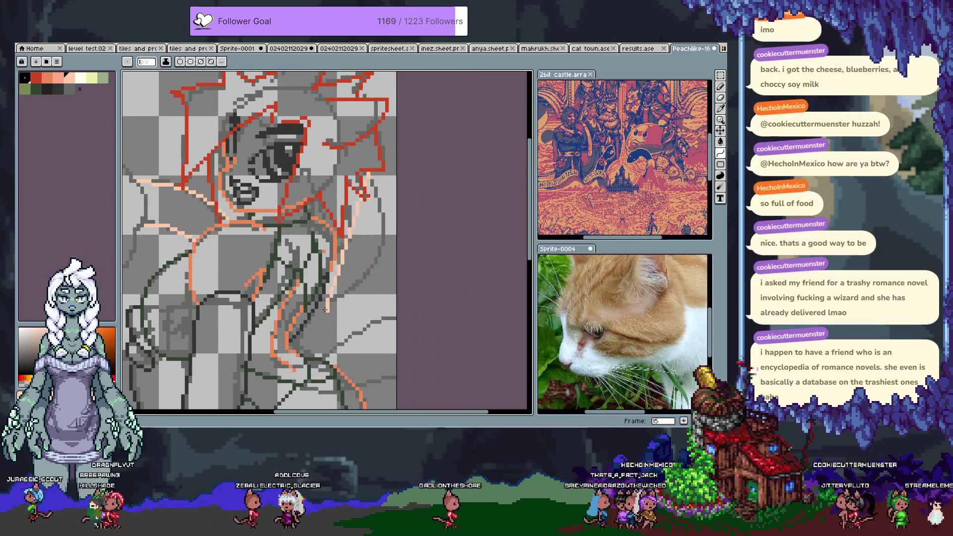
{"action": "left_click_drag", "start_coordinate": [316, 296], "coordinate": [395, 253]}
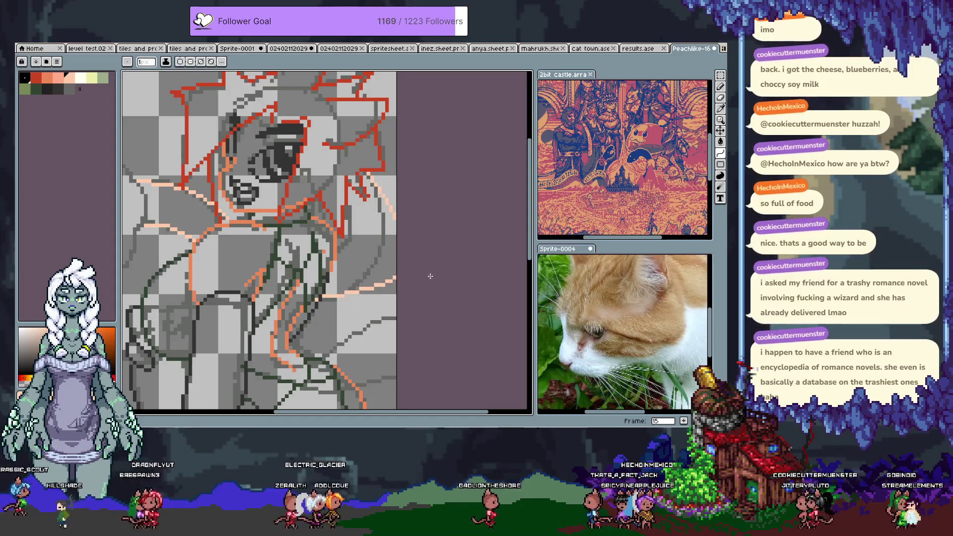
{"action": "key", "text": "ctrl+z"}
{"action": "key", "text": "ctrl+z"}
{"action": "left_click_drag", "start_coordinate": [393, 232], "coordinate": [328, 301]}
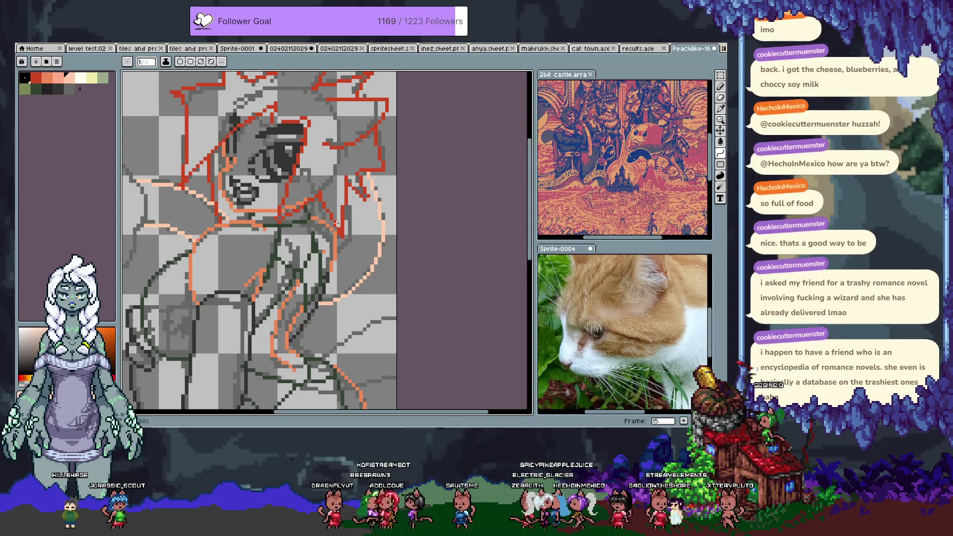
Toggle between pencil and eraser beside the arm and undo the last edit
{"action": "key", "text": "b"}
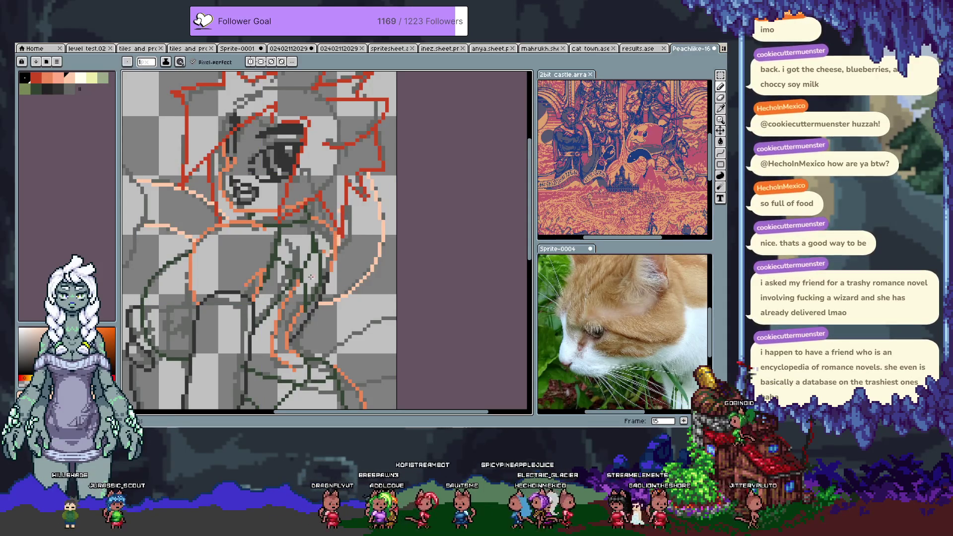
{"action": "key", "text": "e"}
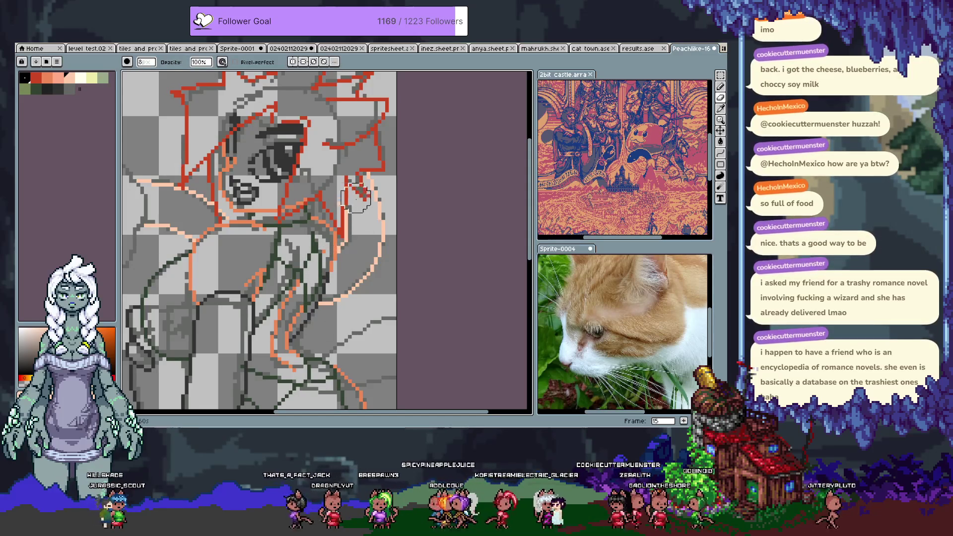
{"action": "key", "text": "b"}
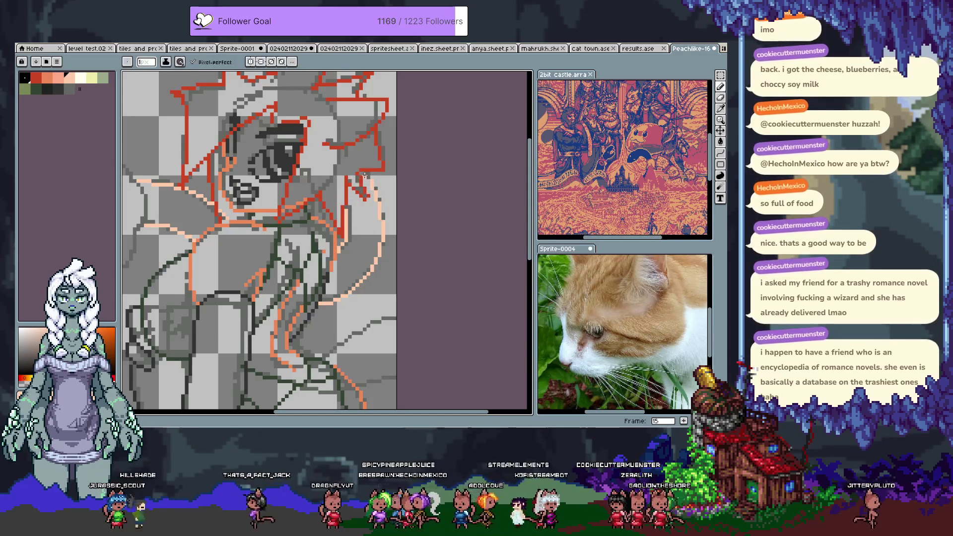
{"action": "key", "text": "ctrl+z"}
{"action": "scroll", "coordinate": [370, 190], "scroll_direction": "up", "scroll_amount": 1}
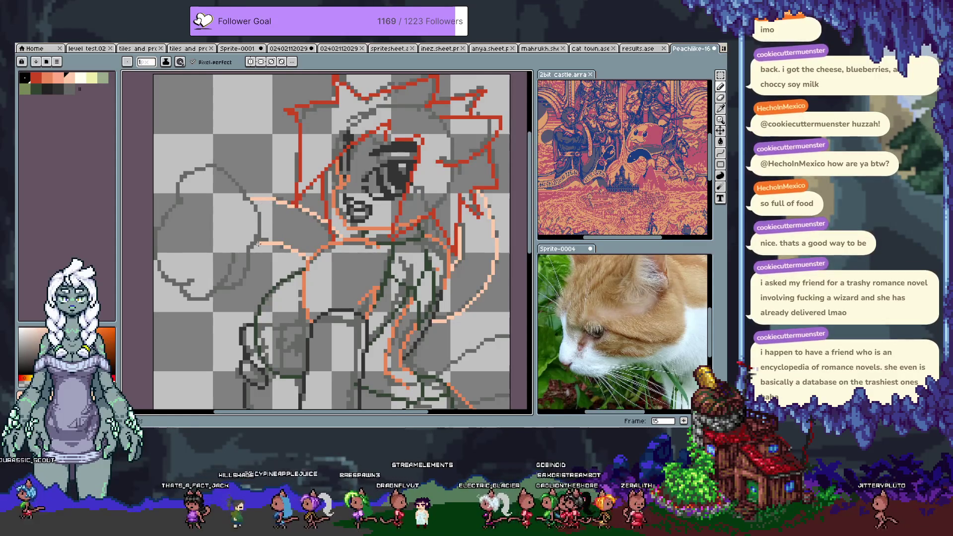
{"action": "key", "text": "alt"}
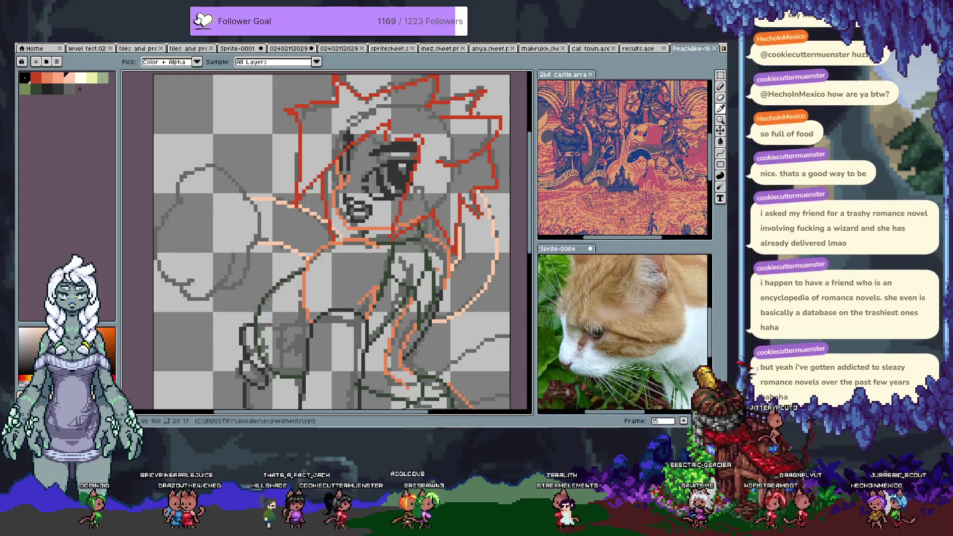
{"action": "key", "text": "space"}
Try white puff outlines beside the head and undo them back each time
{"action": "mouse_move", "coordinate": [248, 244]}
{"action": "left_mouse_down"}
{"action": "mouse_move", "coordinate": [236, 214]}
{"action": "mouse_move", "coordinate": [249, 222]}
{"action": "left_mouse_up"}
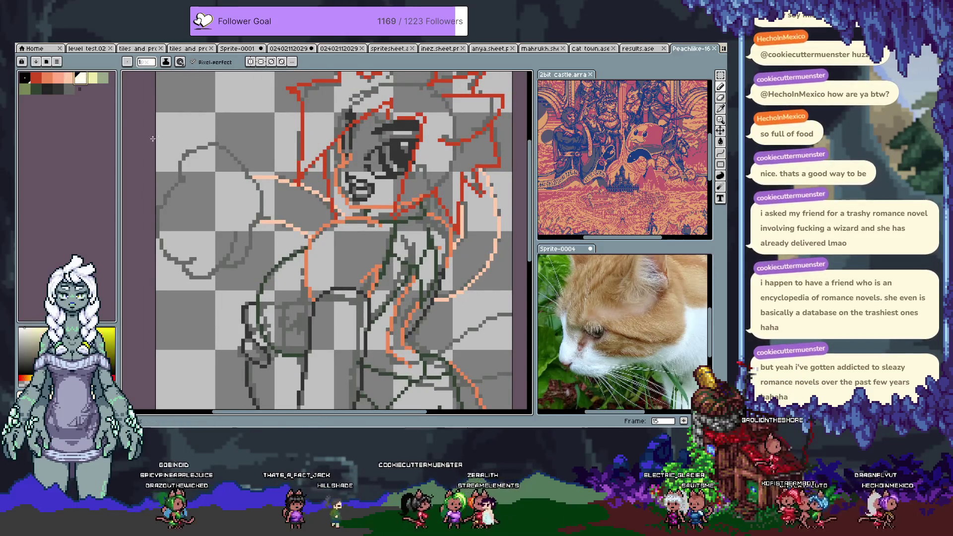
{"action": "left_click_drag", "start_coordinate": [253, 186], "coordinate": [258, 142]}
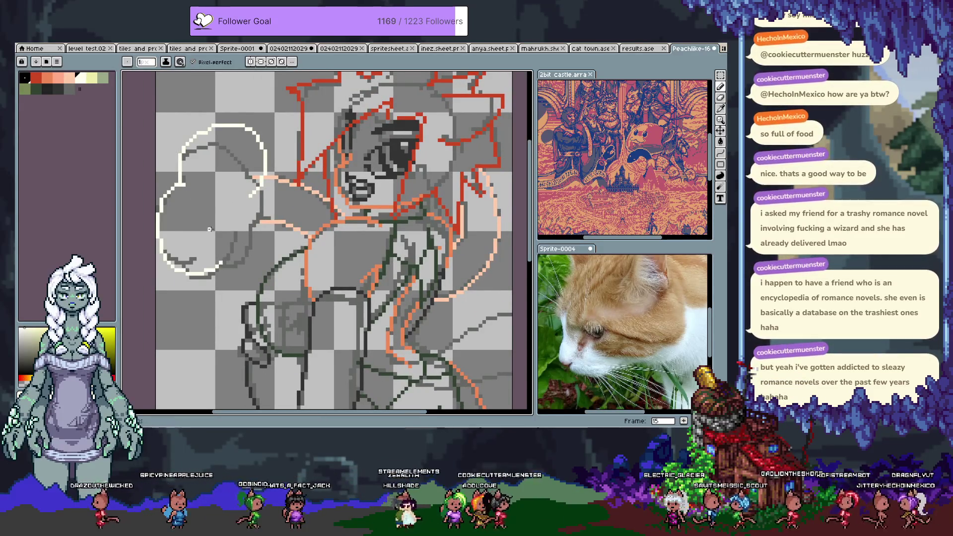
{"action": "key", "text": "ctrl+z"}
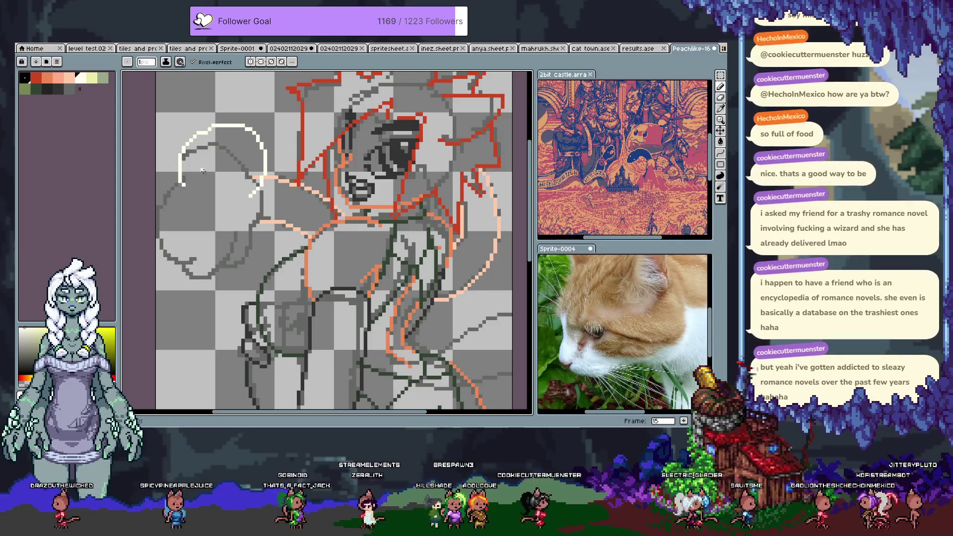
{"action": "left_click_drag", "start_coordinate": [234, 176], "coordinate": [294, 197]}
{"action": "key", "text": "ctrl+z"}
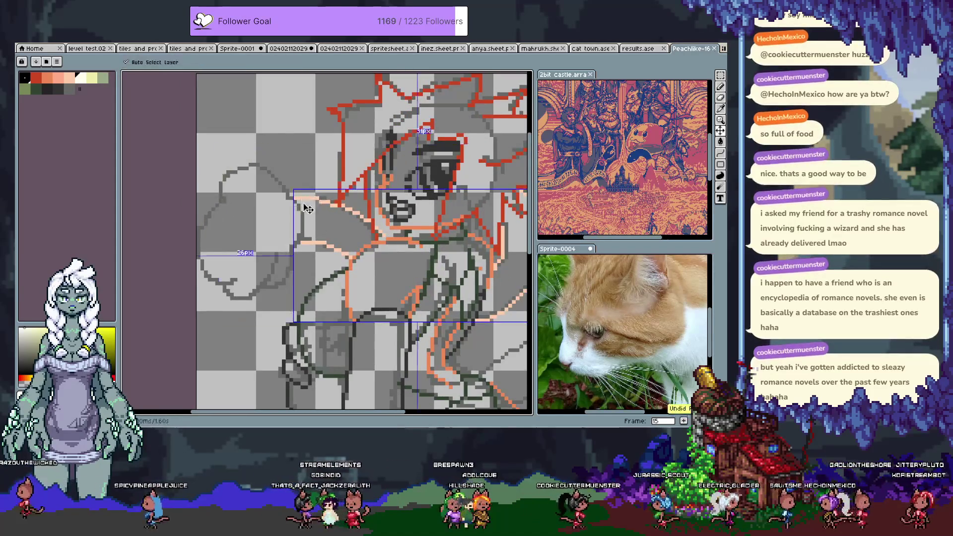
{"action": "key", "text": "e"}
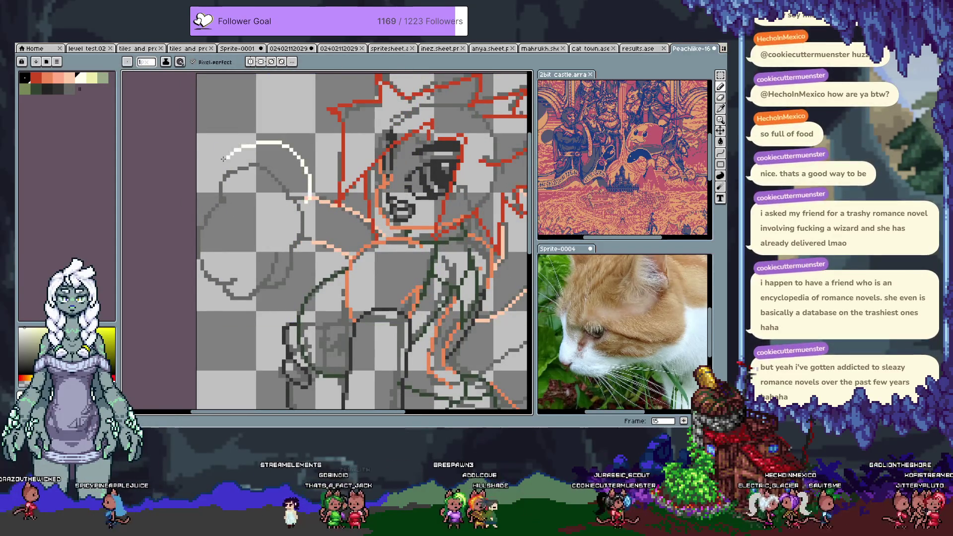
{"action": "key", "text": "ctrl+z"}
{"action": "left_click_drag", "start_coordinate": [302, 200], "coordinate": [240, 222]}
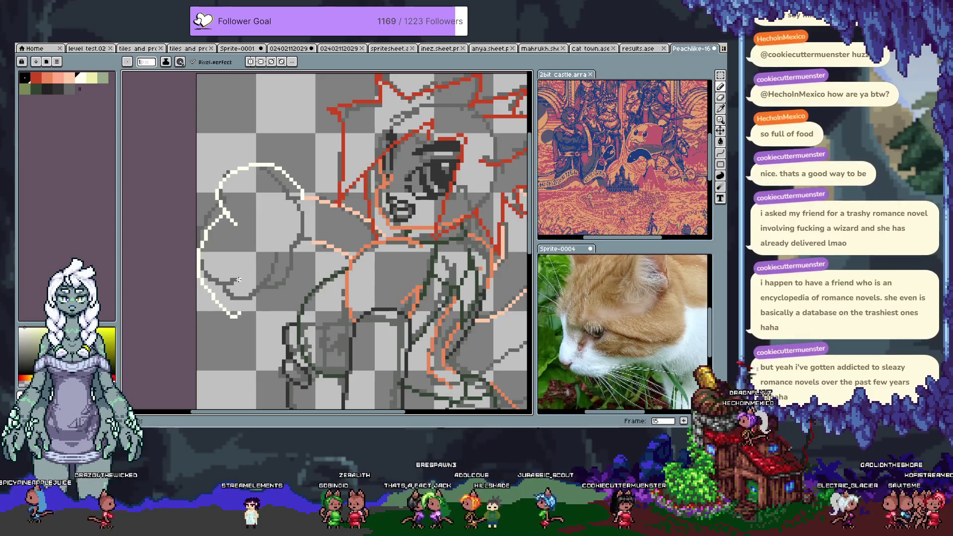
{"action": "key", "text": "ctrl+z"}
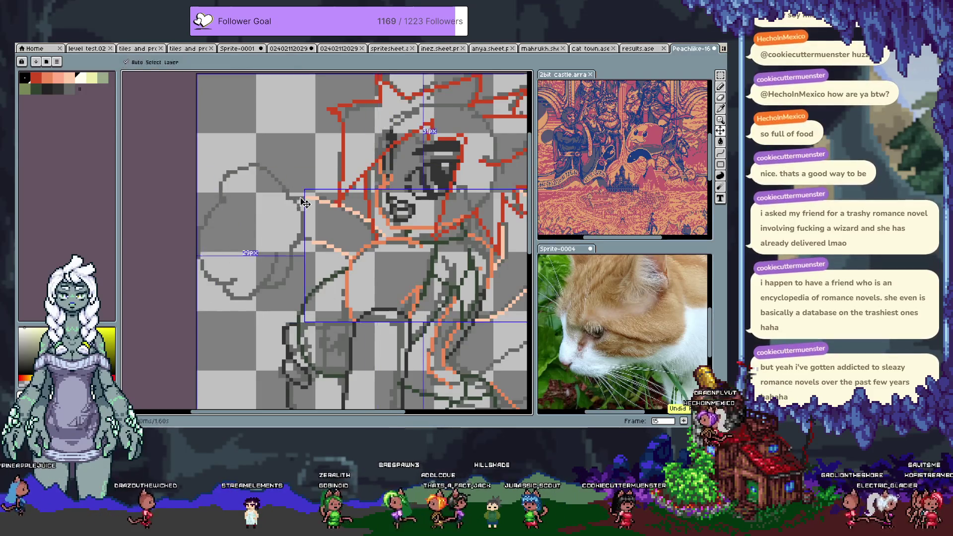
{"action": "key", "text": "ctrl+z"}
Restore the longer white arc, undo its stray pieces until only the lower arc remains
{"action": "mouse_move", "coordinate": [304, 207]}
{"action": "left_mouse_down"}
{"action": "mouse_move", "coordinate": [311, 232]}
{"action": "mouse_move", "coordinate": [280, 265]}
{"action": "left_mouse_up"}
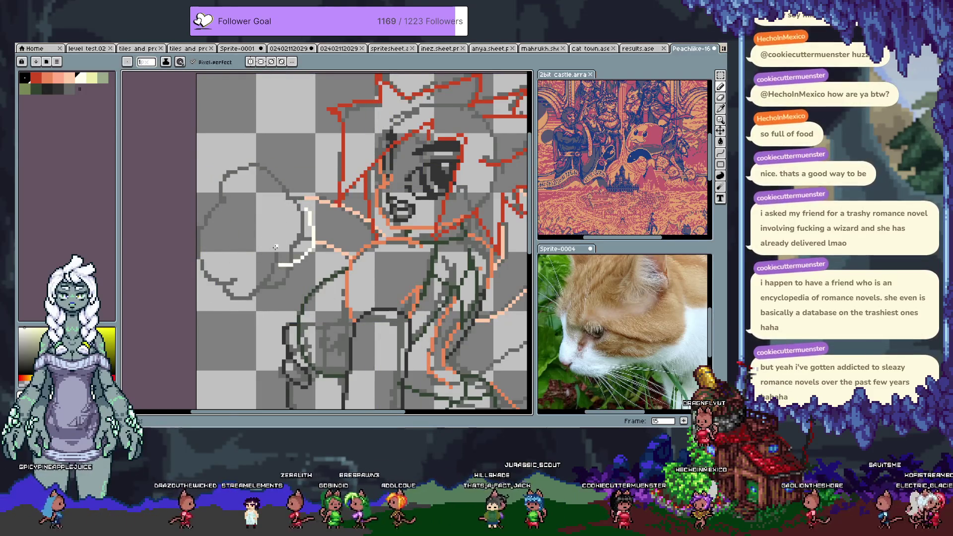
{"action": "key", "text": "ctrl+y"}
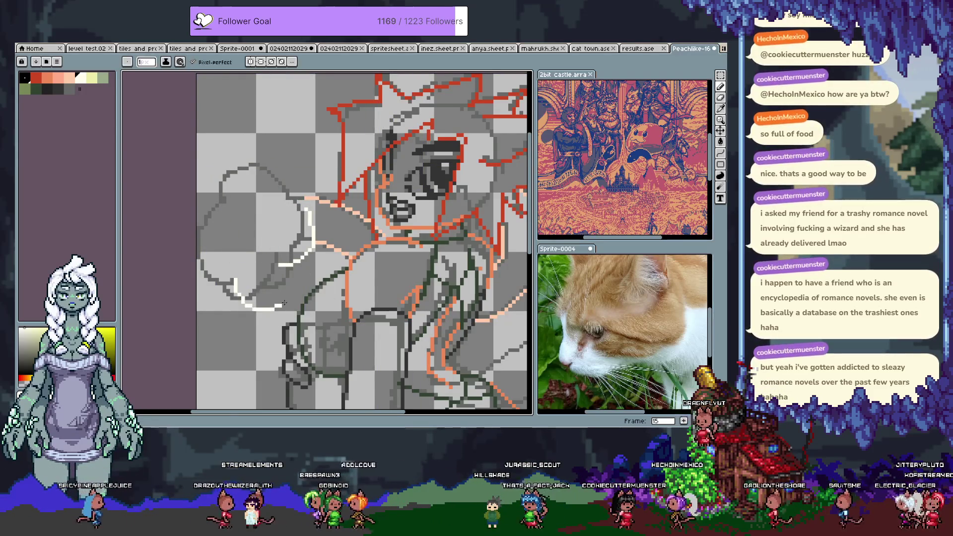
{"action": "key", "text": "ctrl+z"}
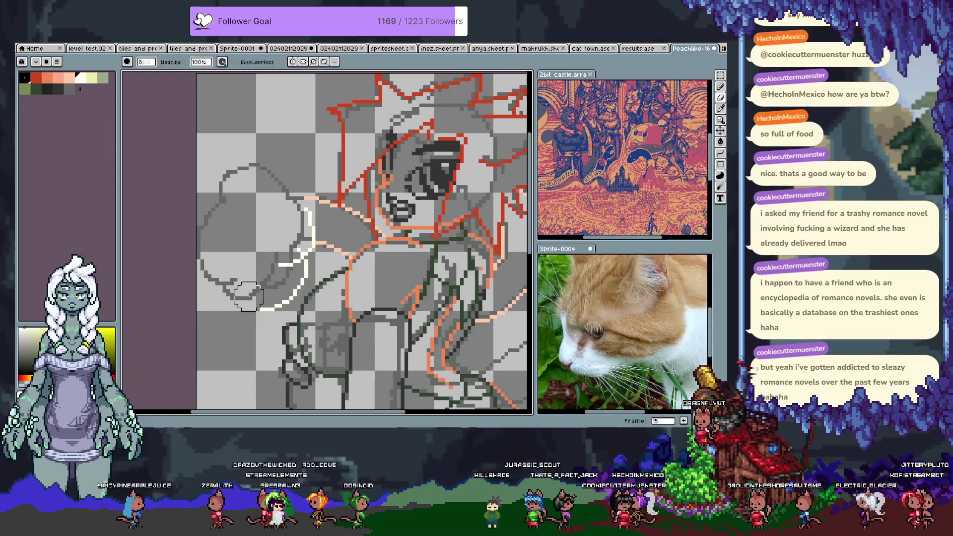
{"action": "key", "text": "ctrl+z"}
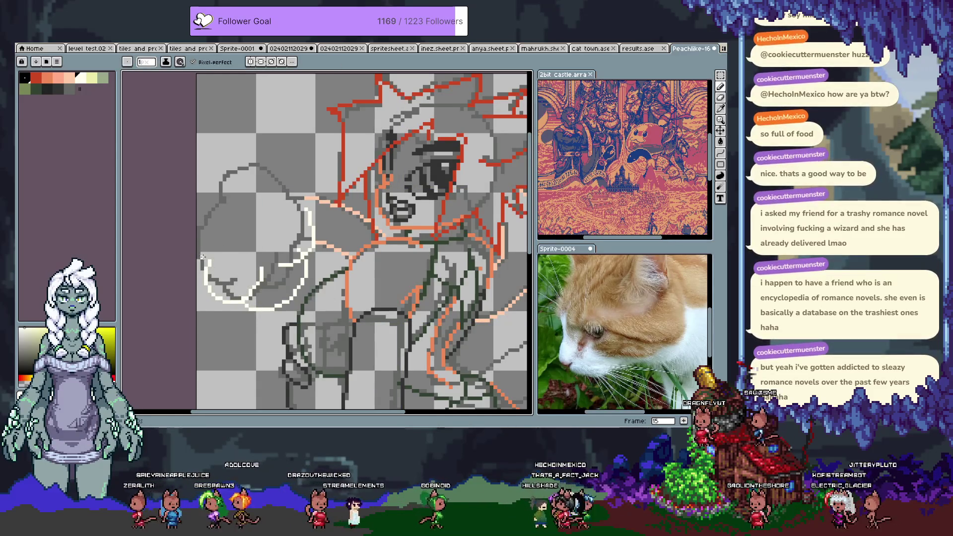
{"action": "key", "text": "ctrl+z"}
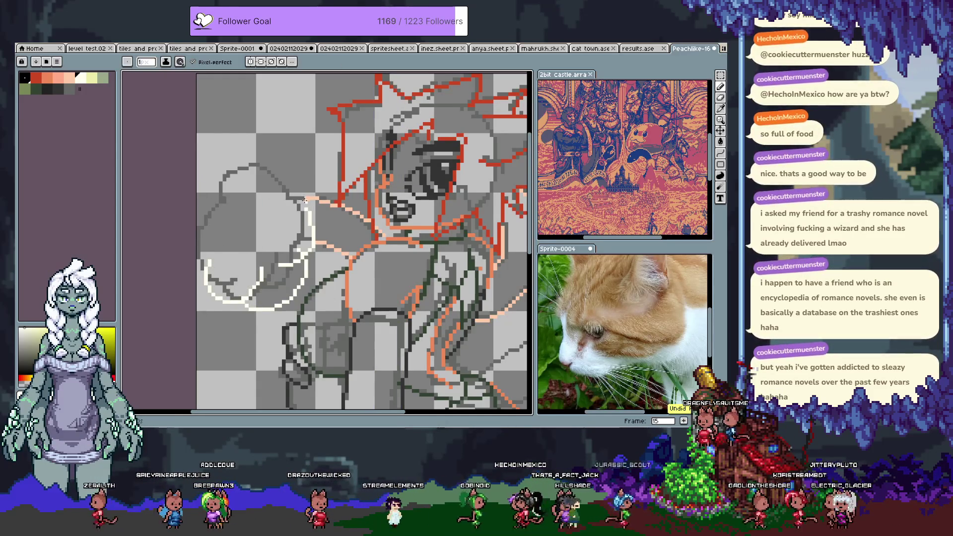
{"action": "key", "text": "e"}
{"action": "key", "text": "b"}
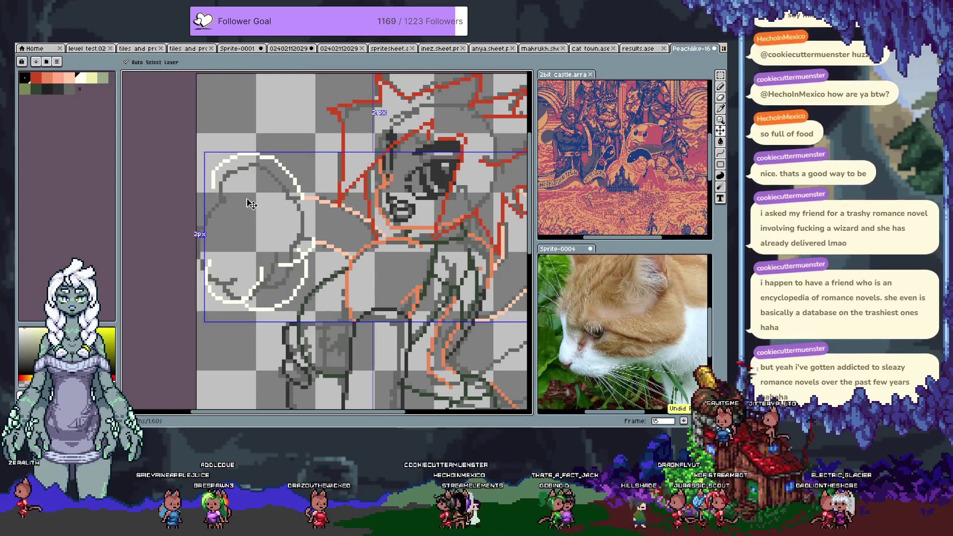
{"action": "key", "text": "ctrl+z"}
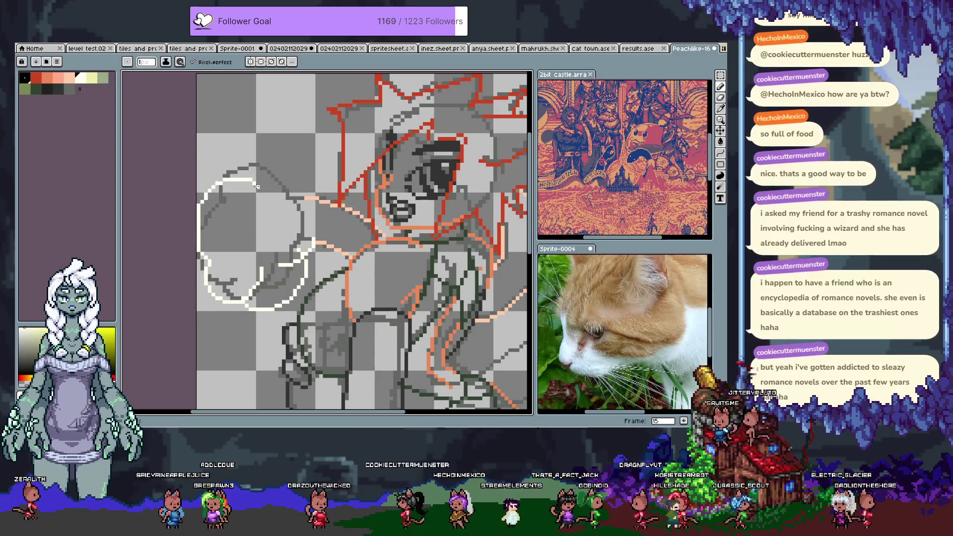
{"action": "key", "text": "ctrl+z"}
{"action": "key", "text": "i"}
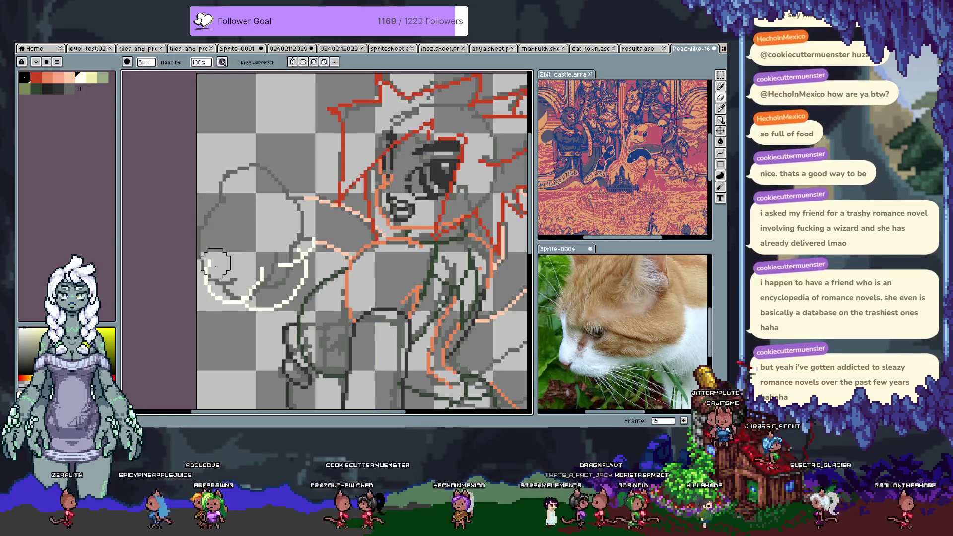
{"action": "key", "text": "Tab"}
{"action": "key", "text": "Tab"}
{"action": "key", "text": "e"}
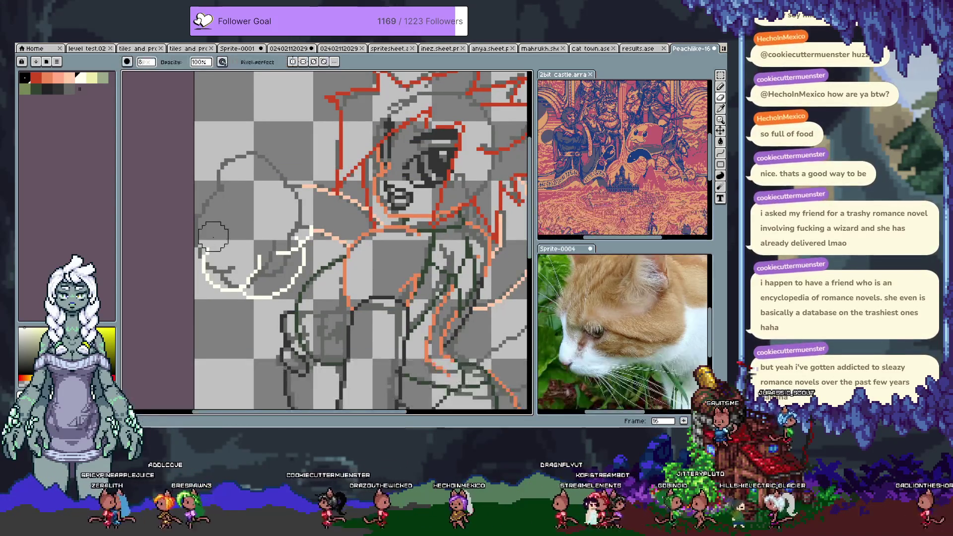
Erase the stray white stroke and redraw a fresh white arc for the puff
{"action": "left_click_drag", "start_coordinate": [287, 253], "coordinate": [305, 233]}
{"action": "mouse_move", "coordinate": [301, 286]}
{"action": "left_mouse_down"}
{"action": "mouse_move", "coordinate": [224, 291]}
{"action": "mouse_move", "coordinate": [209, 249]}
{"action": "left_mouse_up"}
{"action": "key", "text": "b"}
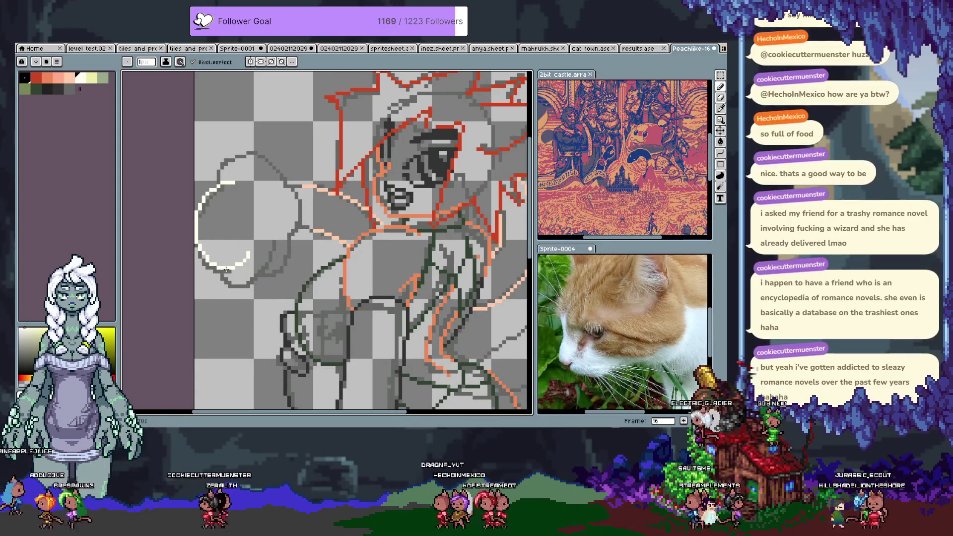
{"action": "left_click_drag", "start_coordinate": [223, 272], "coordinate": [277, 235]}
{"action": "left_click_drag", "start_coordinate": [257, 297], "coordinate": [297, 229]}
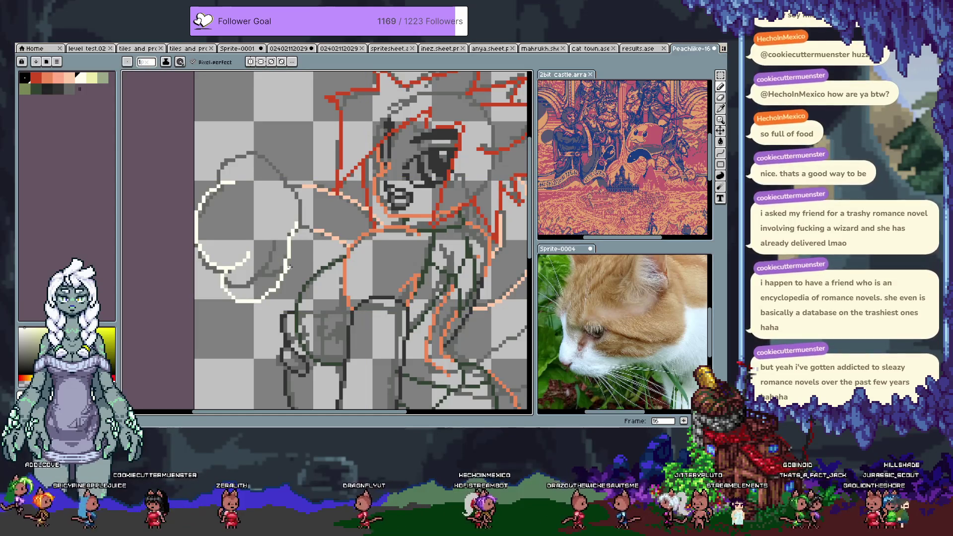
{"action": "key", "text": "ctrl+z"}
{"action": "key", "text": "e"}
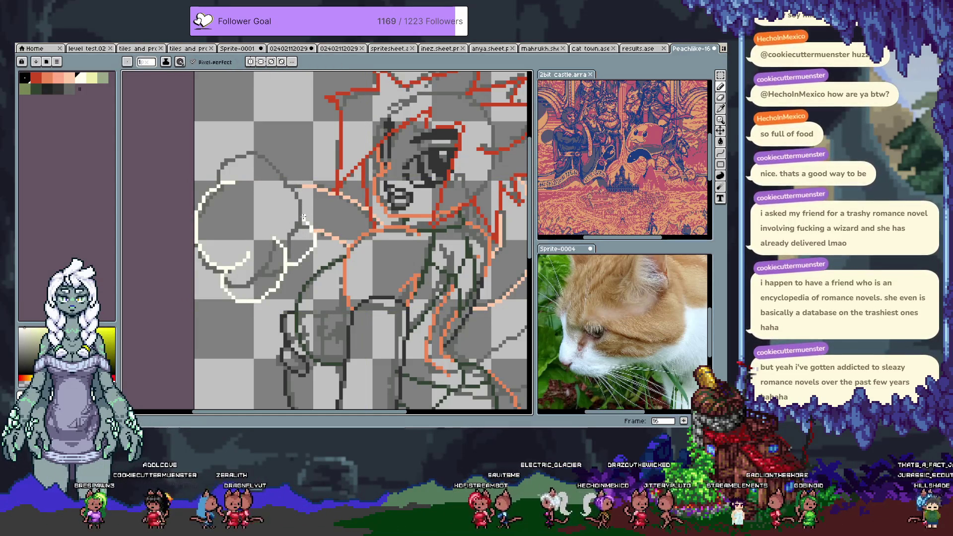
Add another white puff curve and redraw the curve at the puff's left edge
{"action": "left_click_drag", "start_coordinate": [300, 186], "coordinate": [305, 257]}
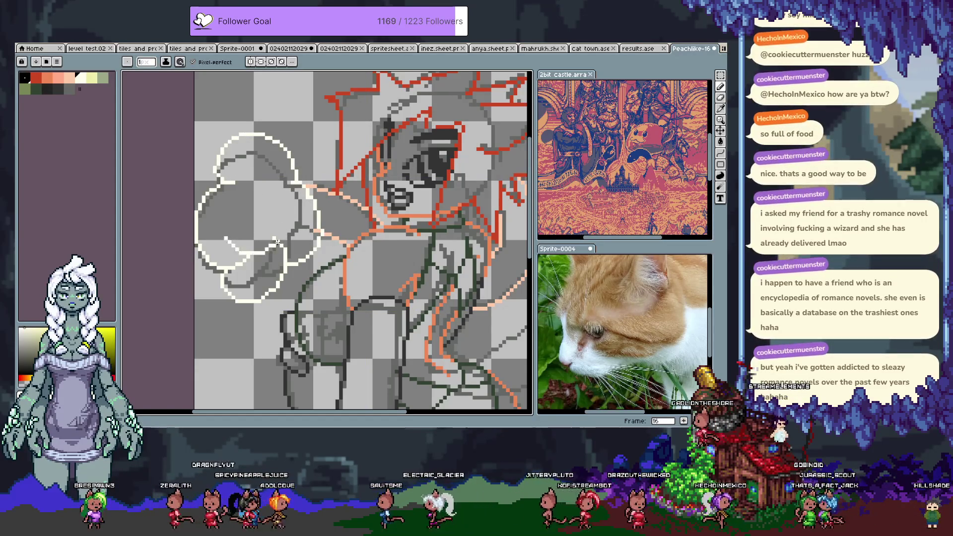
{"action": "key", "text": "ctrl+z"}
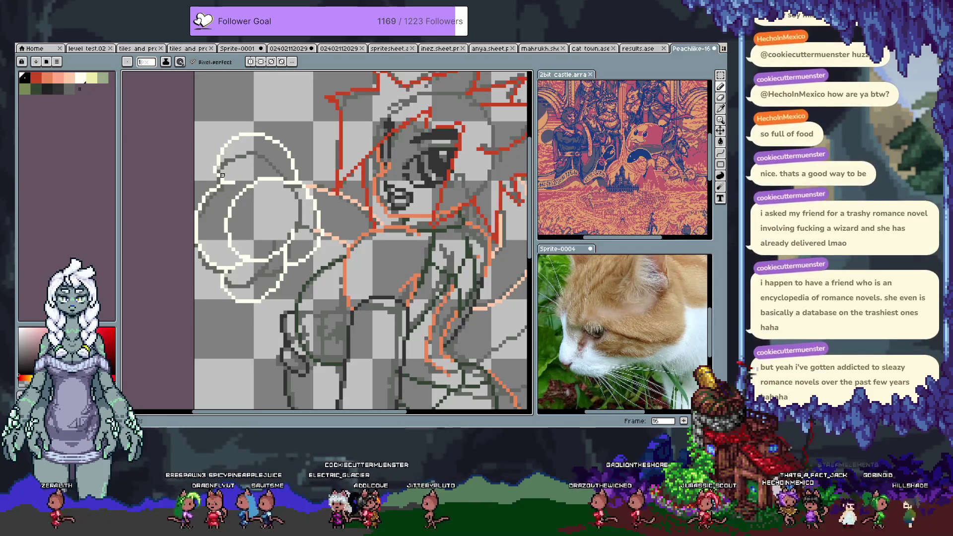
{"action": "key", "text": "e"}
{"action": "left_click_drag", "start_coordinate": [223, 187], "coordinate": [208, 239]}
{"action": "key", "text": "b"}
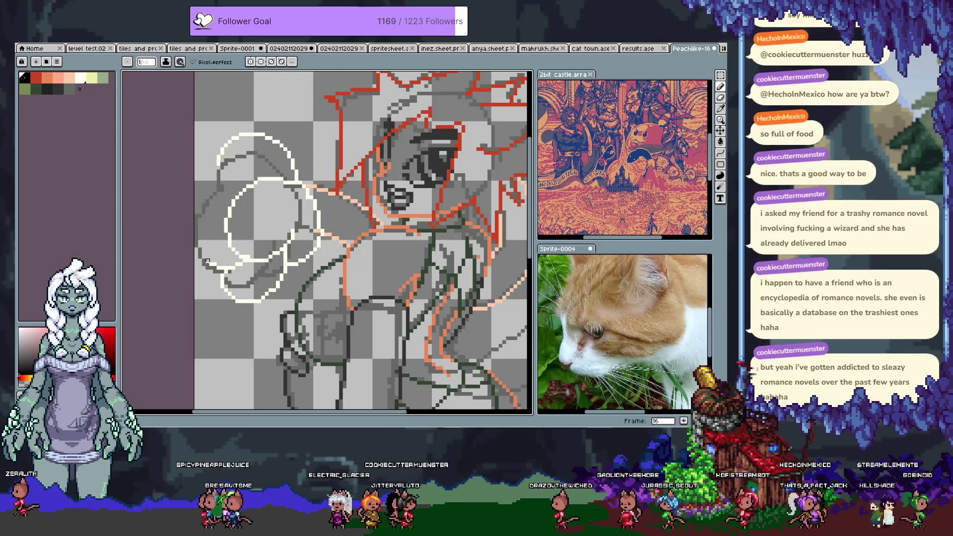
{"action": "left_click_drag", "start_coordinate": [223, 182], "coordinate": [240, 239]}
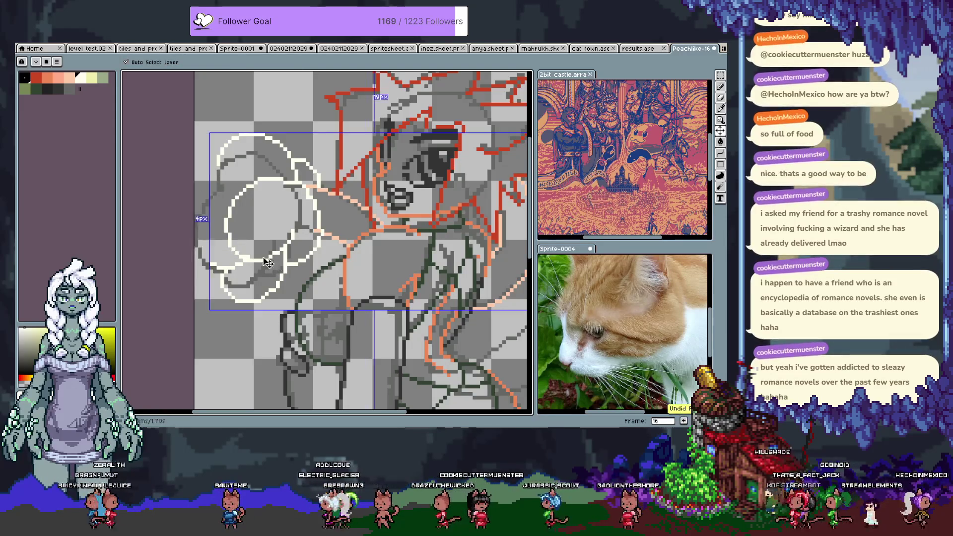
{"action": "scroll", "coordinate": [284, 275], "scroll_direction": "down", "scroll_amount": 1}
{"action": "scroll", "coordinate": [297, 281], "scroll_direction": "down", "scroll_amount": 1}
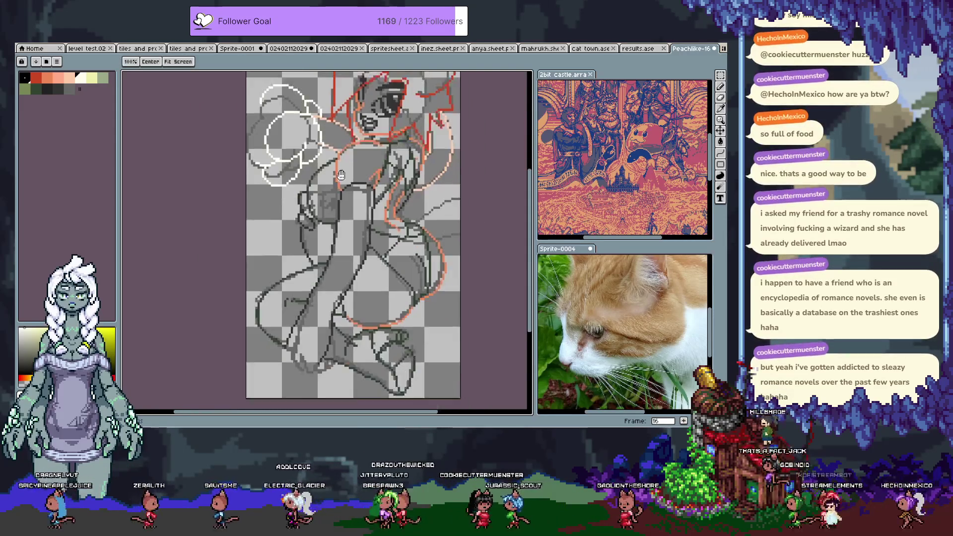
Advance the timeline to frame 17 with the whole sprite in view
{"action": "left_click_drag", "start_coordinate": [297, 281], "coordinate": [334, 179]}
{"action": "scroll", "coordinate": [350, 176], "scroll_direction": "down", "scroll_amount": 1}
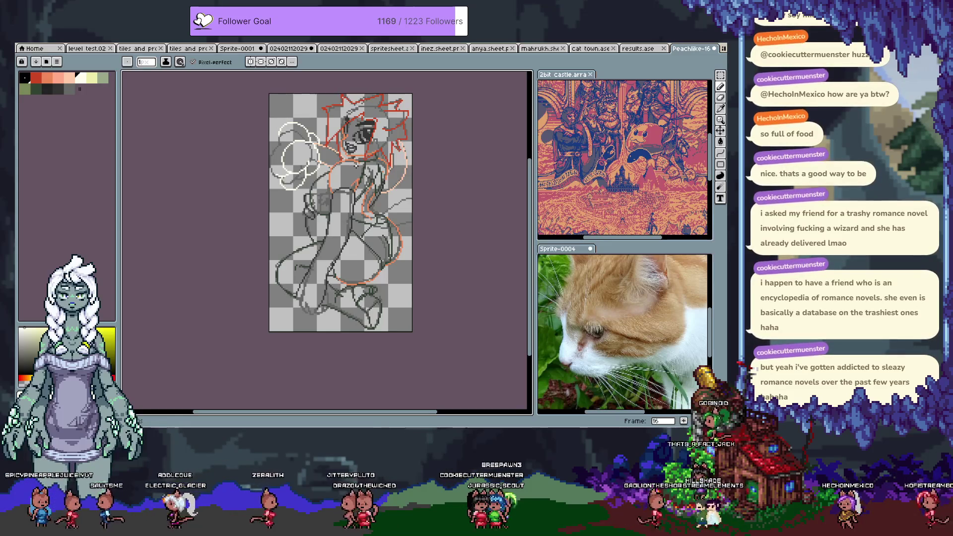
{"action": "key", "text": "Tab"}
{"action": "key", "text": "Right"}
{"action": "key", "text": "Tab"}
{"action": "scroll", "coordinate": [276, 138], "scroll_direction": "up", "scroll_amount": 2}
Bucket-fill the earlier white puff outlines grey and draw a fresh white circle above-left of the head
{"action": "key", "text": "g"}
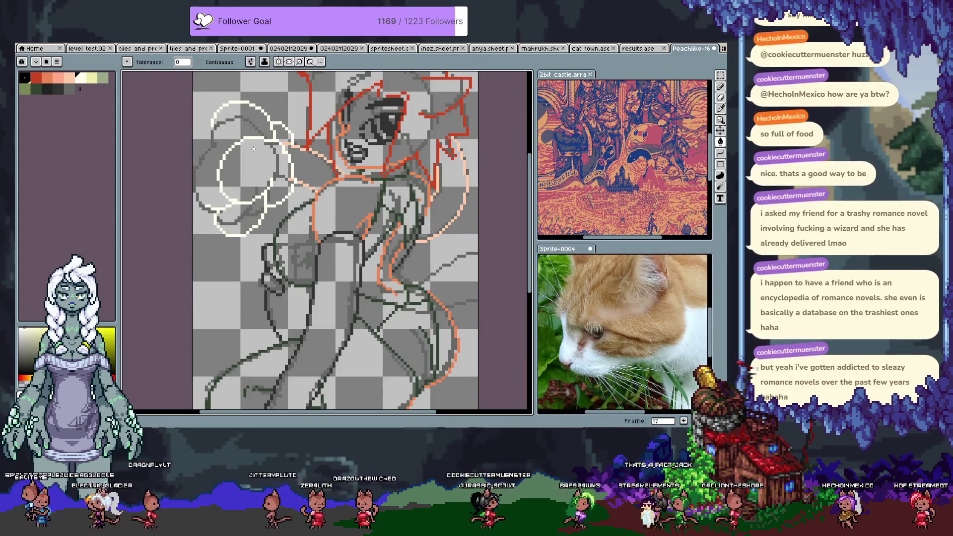
{"action": "left_click", "coordinate": [274, 131]}
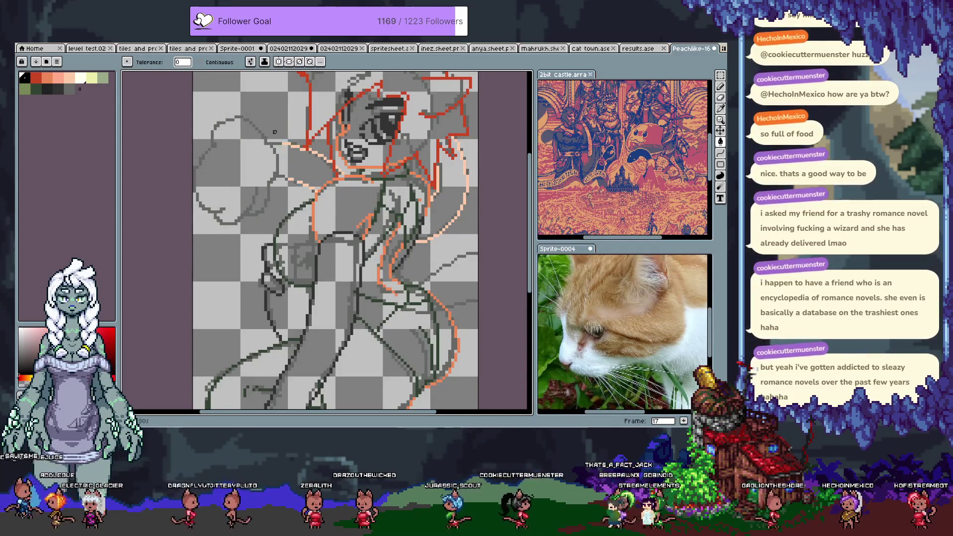
{"action": "left_click_drag", "start_coordinate": [282, 196], "coordinate": [313, 222]}
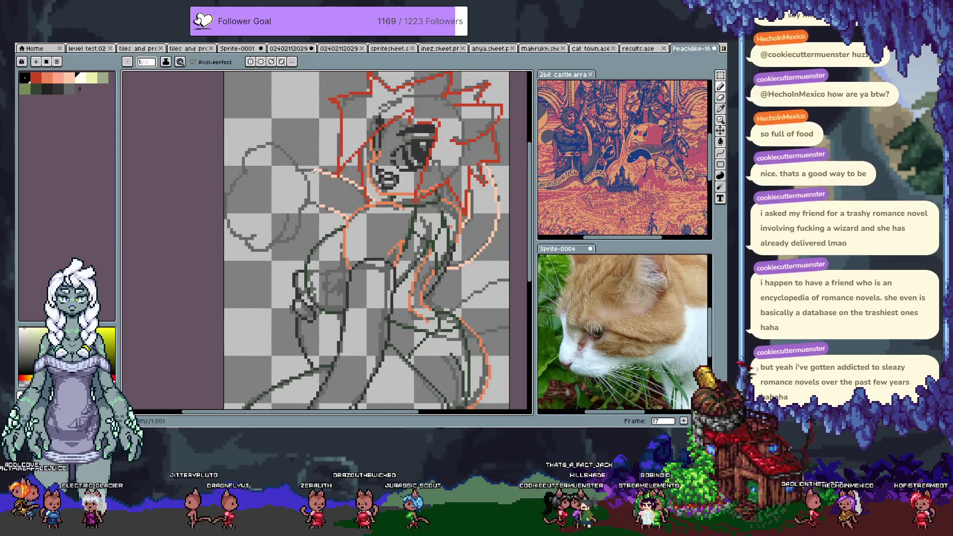
{"action": "left_click", "coordinate": [282, 208]}
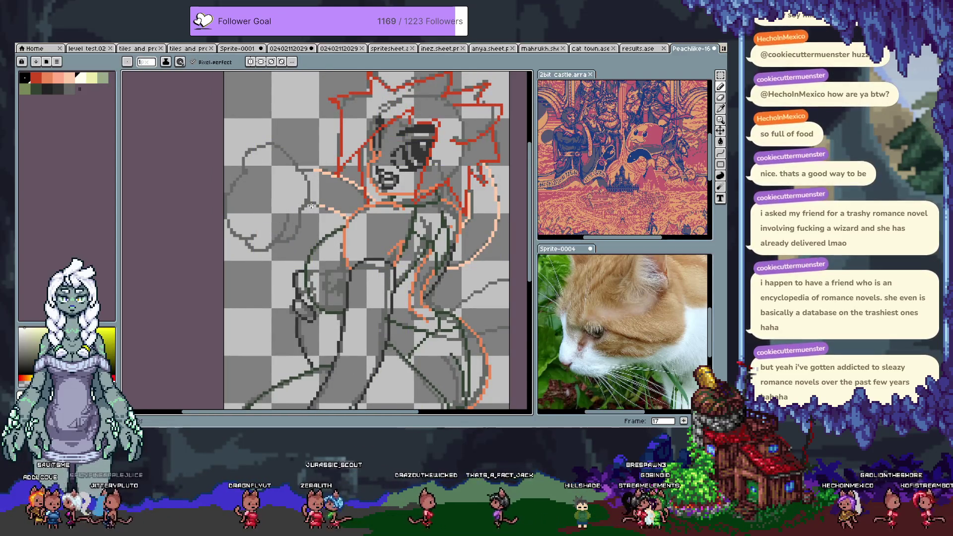
{"action": "key", "text": "ctrl+z"}
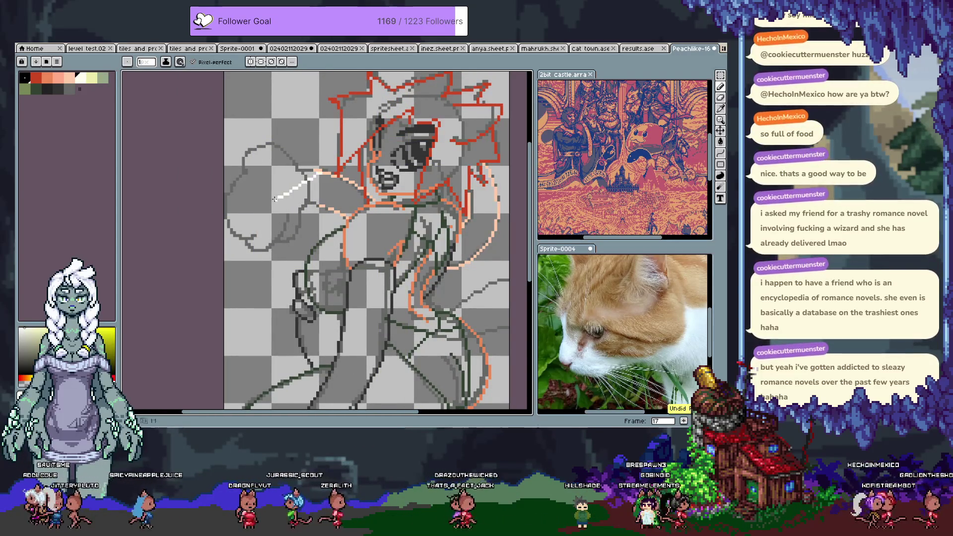
{"action": "key", "text": "space"}
{"action": "left_click_drag", "start_coordinate": [258, 135], "coordinate": [318, 199]}
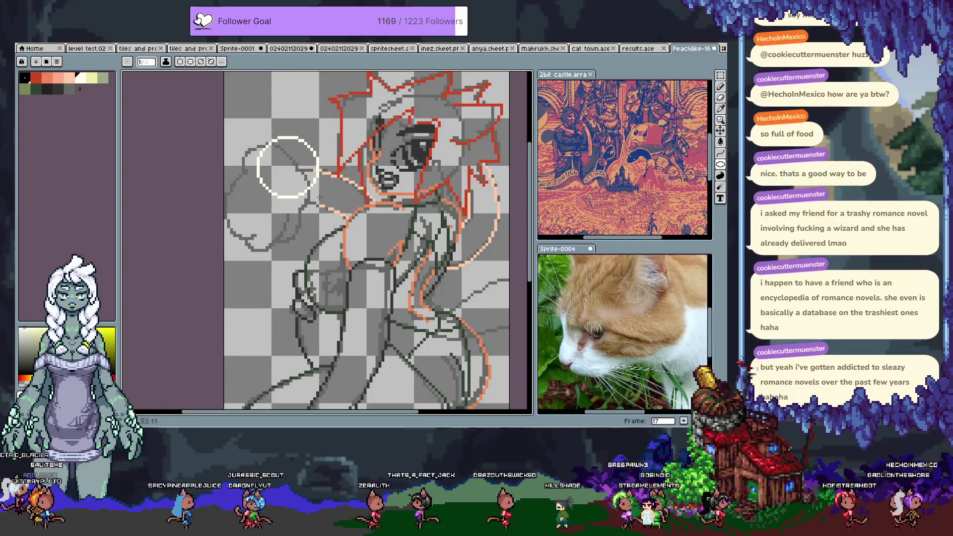
Add three overlapping white circles below and beside the first, near the face
{"action": "left_click_drag", "start_coordinate": [231, 173], "coordinate": [305, 247]}
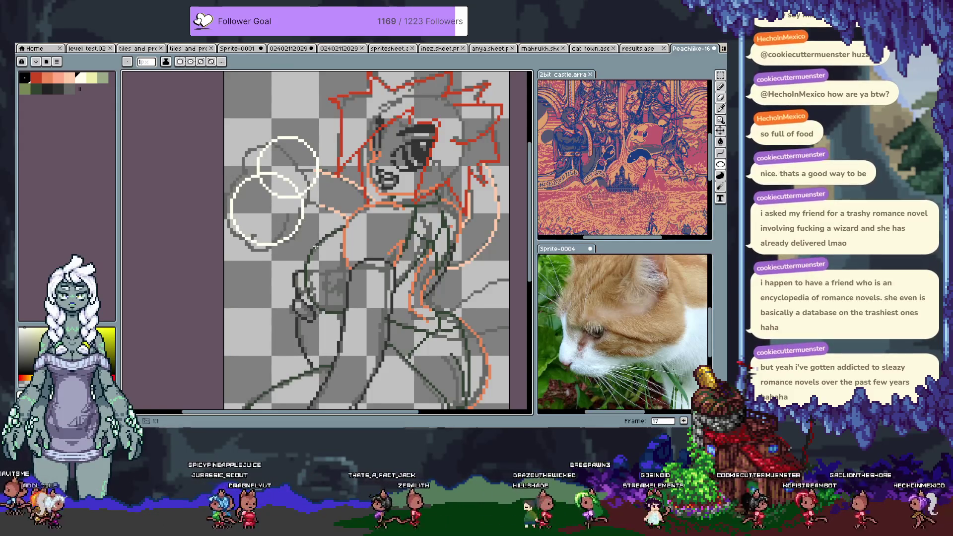
{"action": "key", "text": "ctrl+z"}
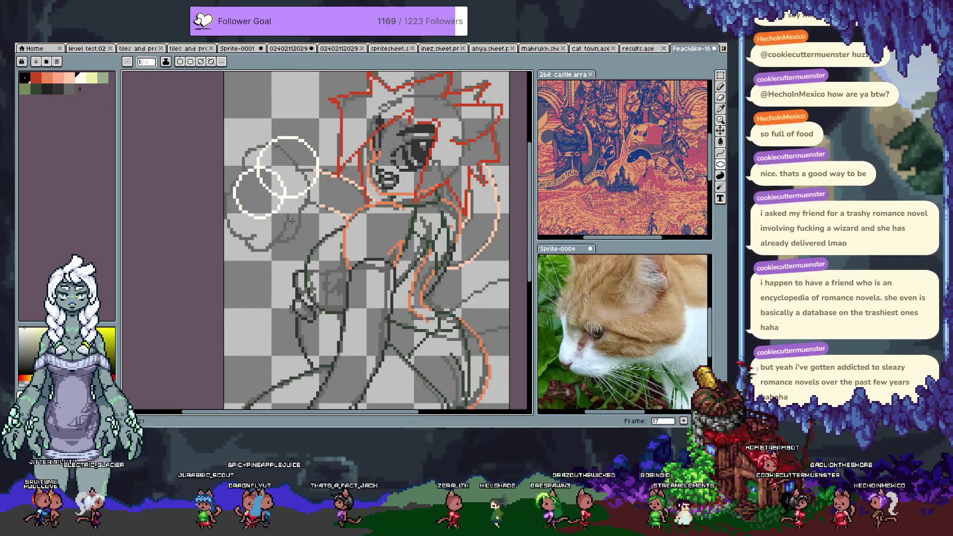
{"action": "left_click_drag", "start_coordinate": [227, 167], "coordinate": [329, 248]}
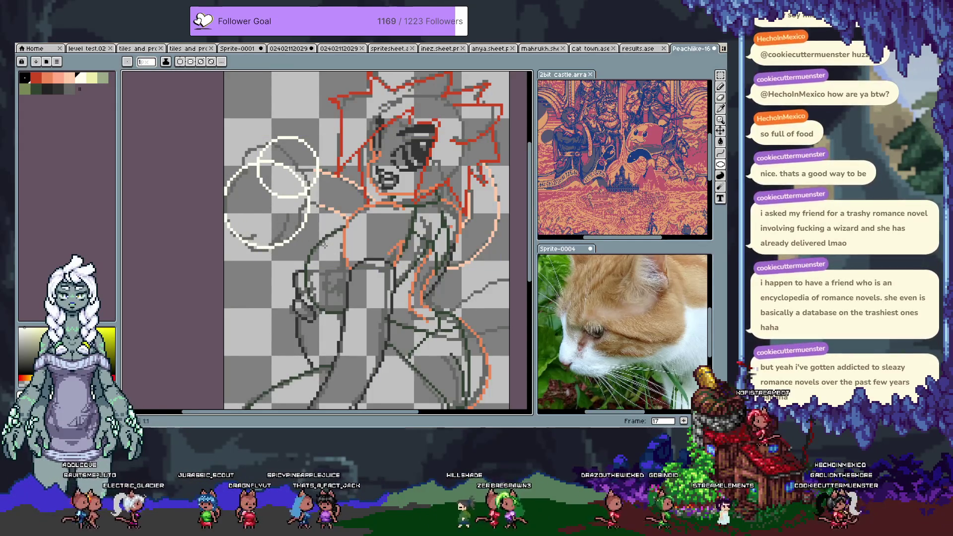
{"action": "left_click_drag", "start_coordinate": [276, 175], "coordinate": [329, 224]}
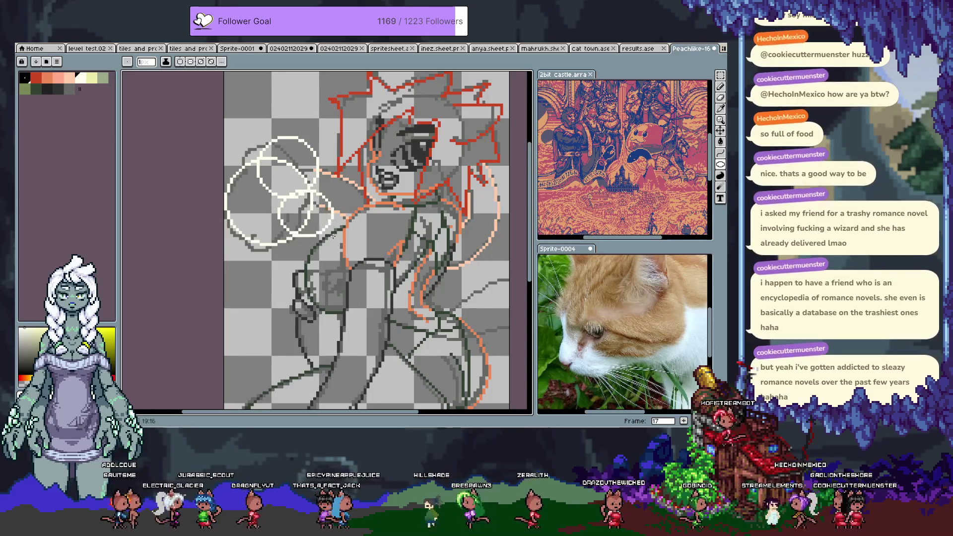
{"action": "left_click_drag", "start_coordinate": [265, 192], "coordinate": [324, 244]}
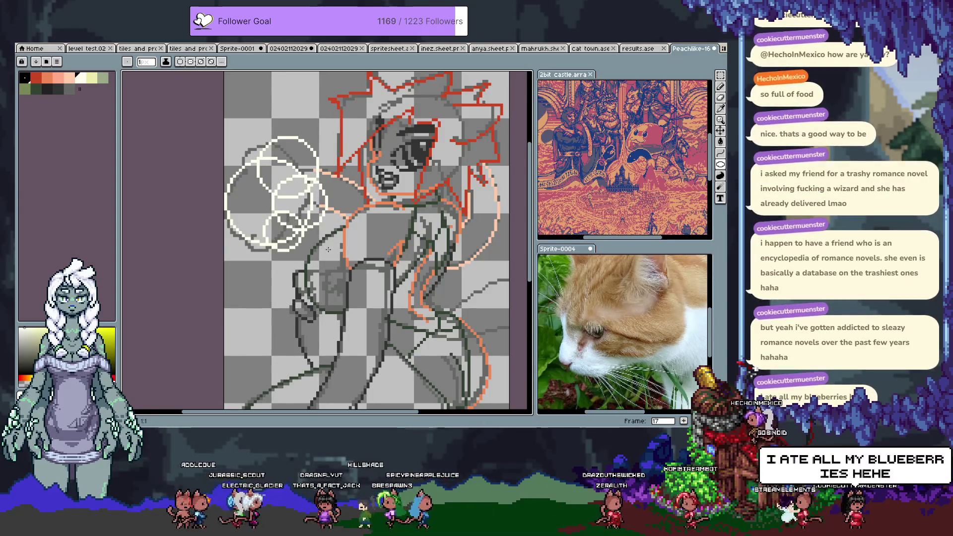
Trim the inner overlaps of the circles, restoring strokes erased too far
{"action": "key", "text": "b"}
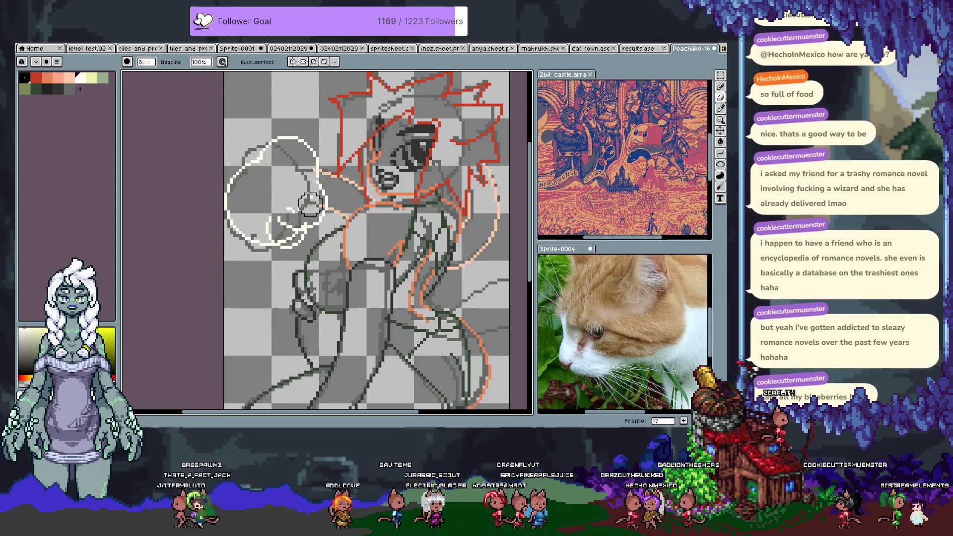
{"action": "key", "text": "e"}
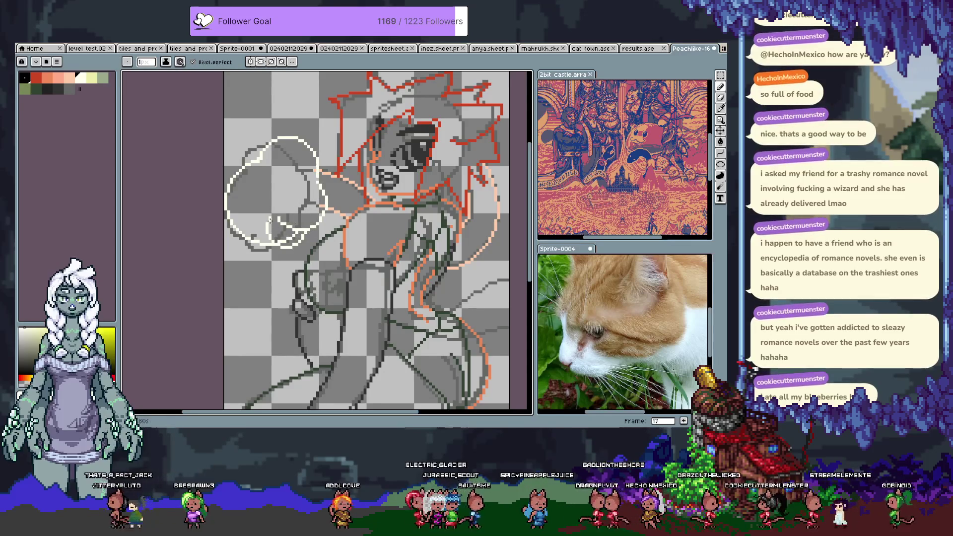
{"action": "key", "text": "ctrl+z"}
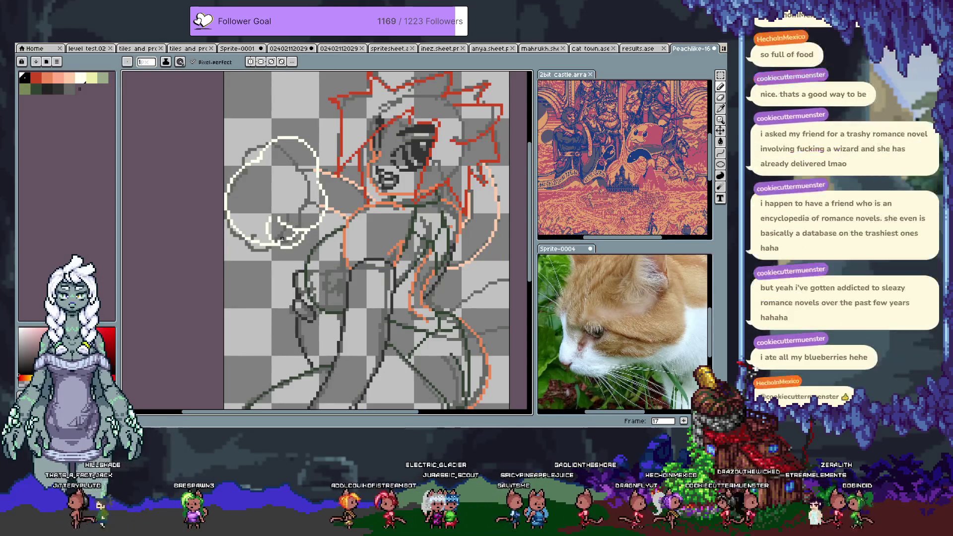
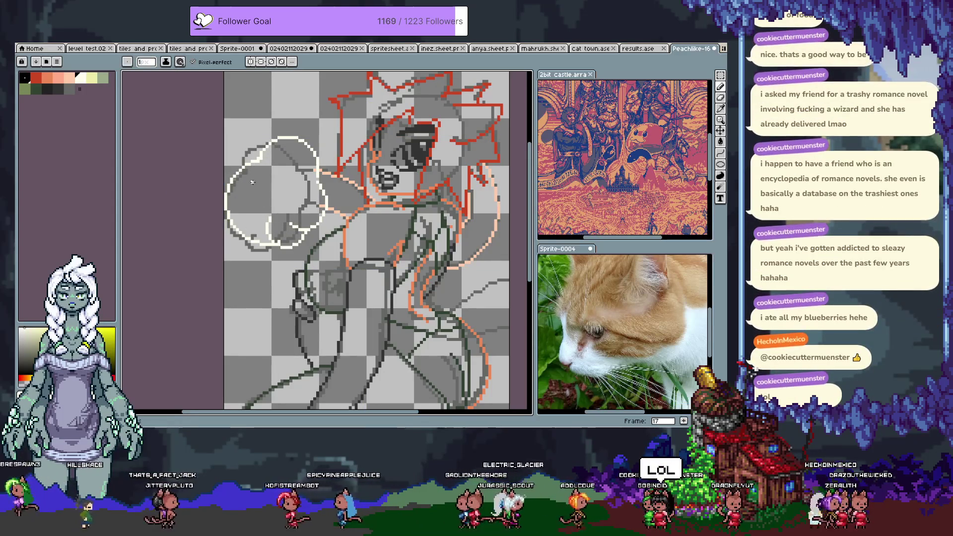
Draw another white bubble outline, undo the stray curve below it, and save the sprite
{"action": "left_click_drag", "start_coordinate": [253, 182], "coordinate": [265, 218]}
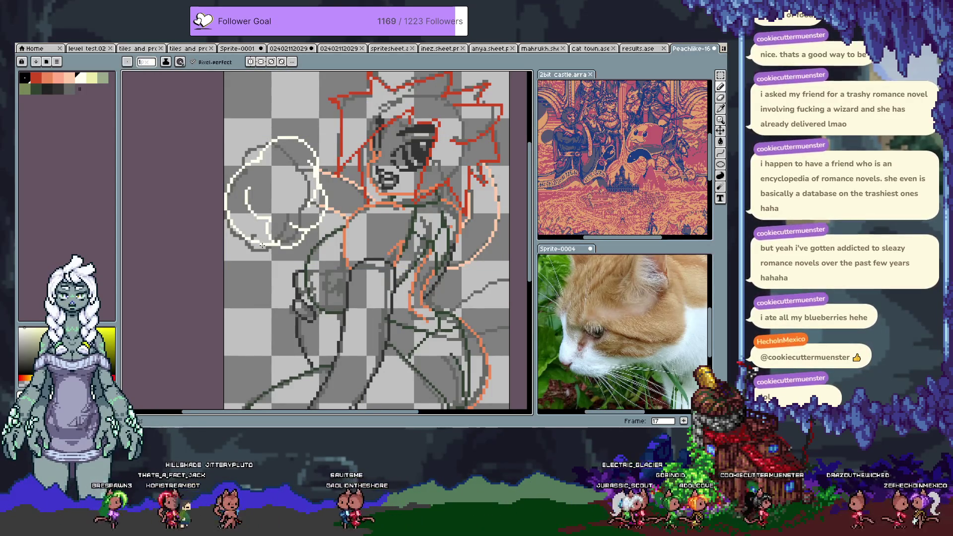
{"action": "left_click_drag", "start_coordinate": [253, 261], "coordinate": [272, 262]}
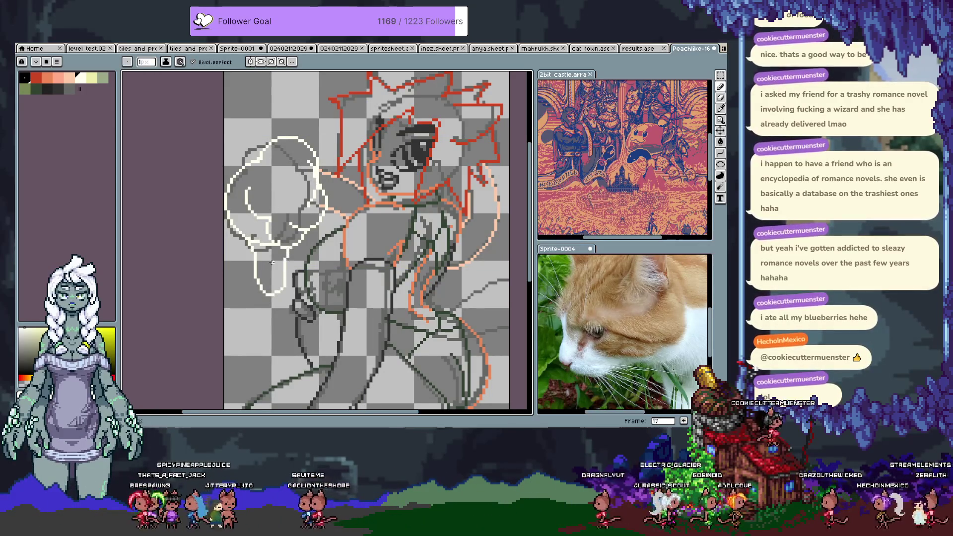
{"action": "key", "text": "ctrl+z"}
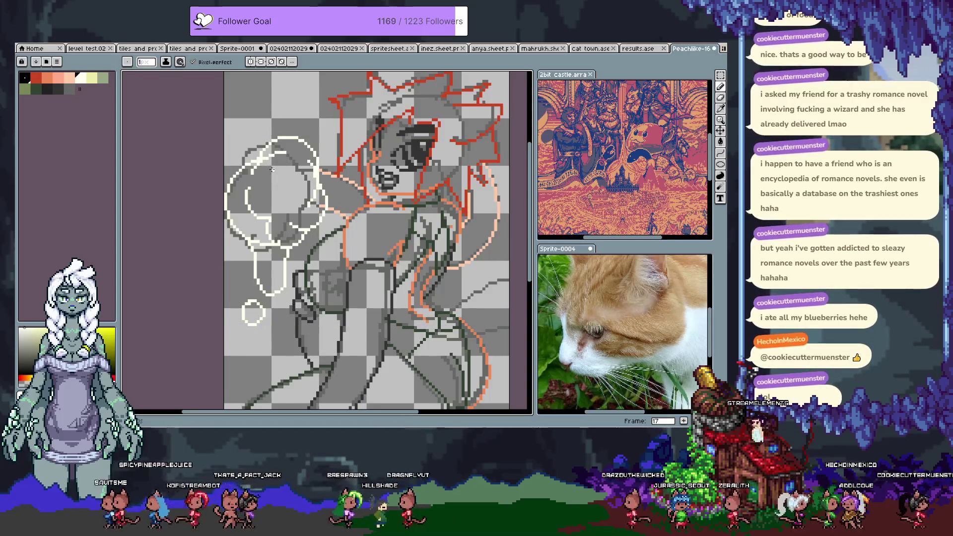
{"action": "key", "text": "ctrl+s"}
{"action": "key", "text": "space"}
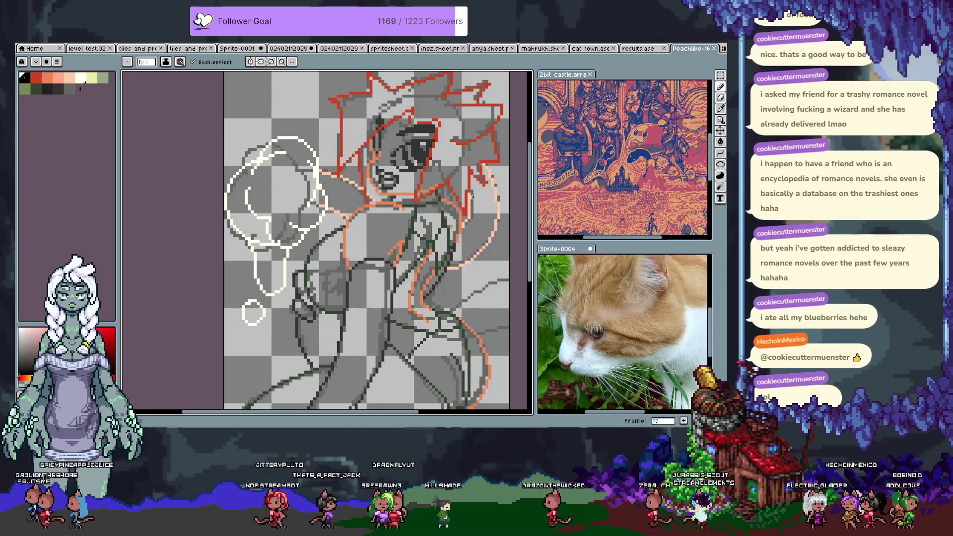
Sample the dark green and orange line colours from the drawing and save again
{"action": "left_click", "coordinate": [463, 235], "text": "alt"}
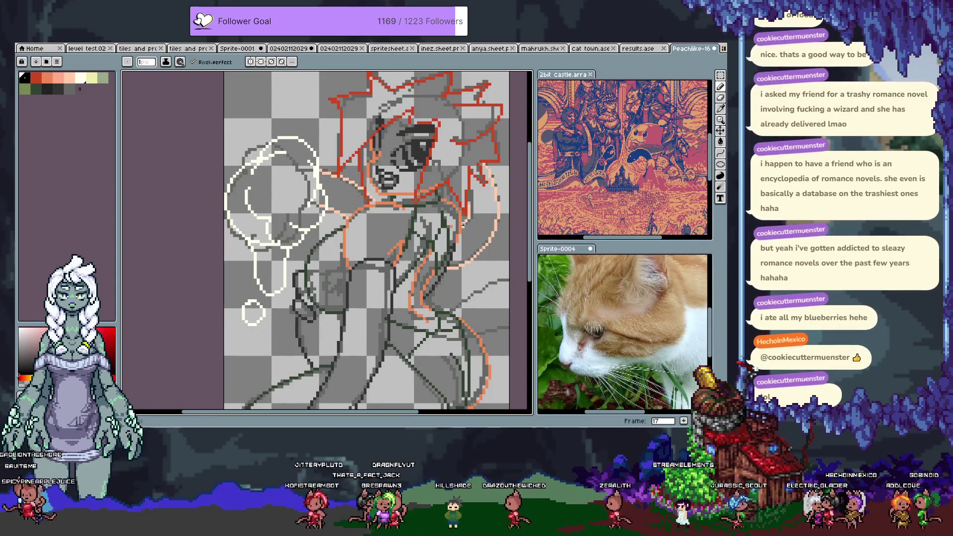
{"action": "left_click", "coordinate": [465, 221], "text": "alt"}
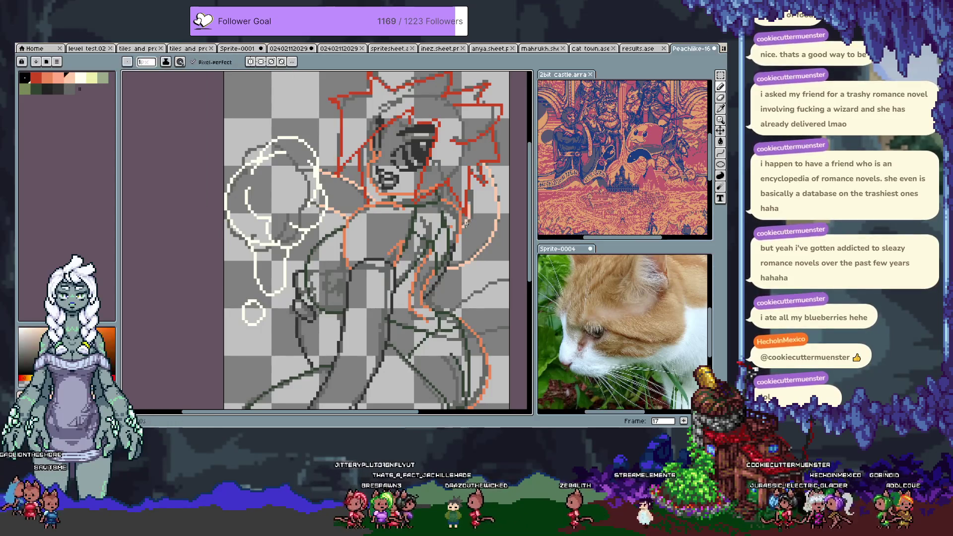
{"action": "key", "text": "ctrl+s"}
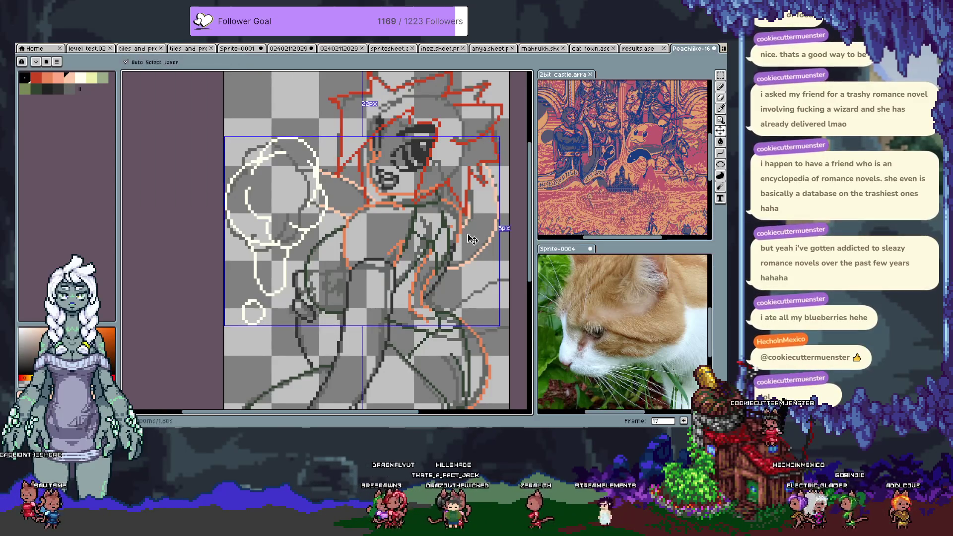
{"action": "scroll", "coordinate": [440, 209], "scroll_direction": "down", "scroll_amount": 5}
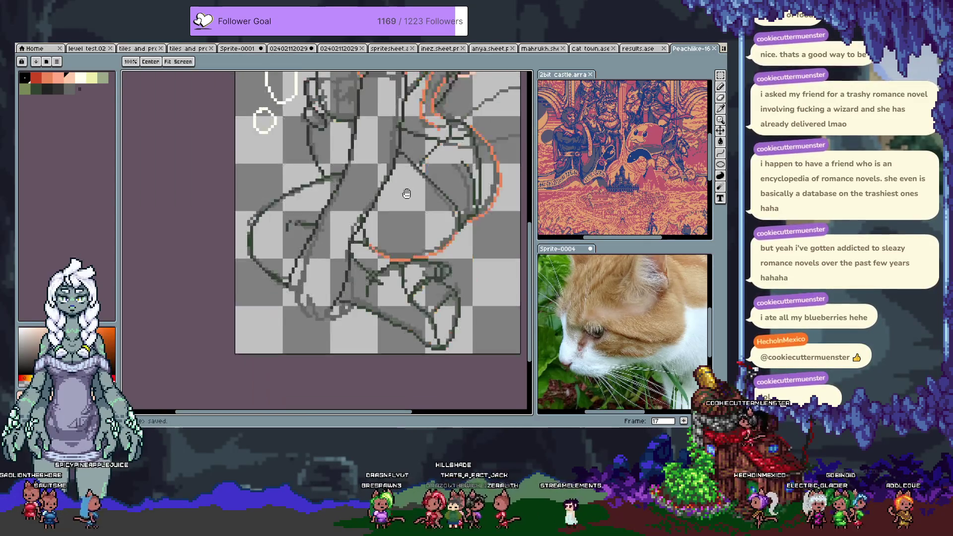
{"action": "left_click", "coordinate": [384, 295], "text": "alt"}
{"action": "key", "text": "alt"}
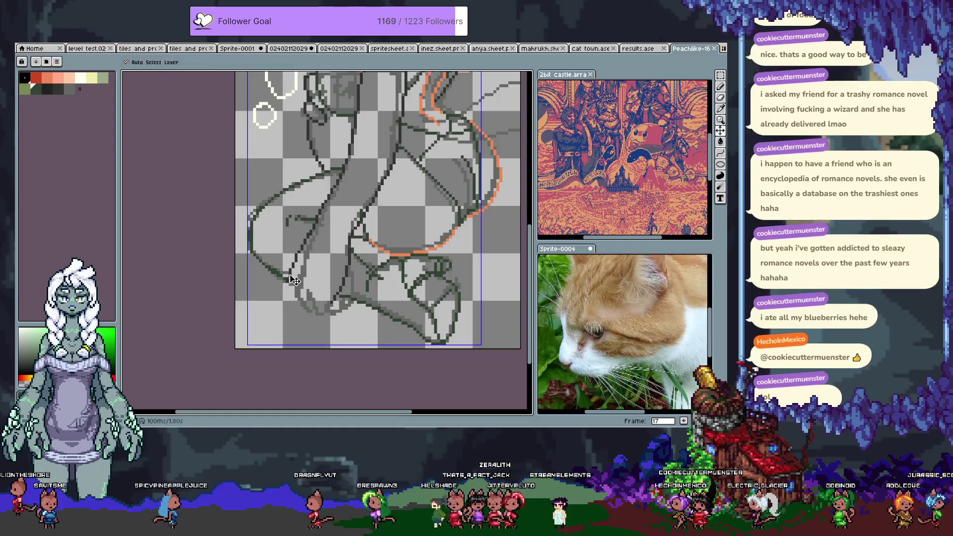
{"action": "left_click", "coordinate": [293, 267], "text": "alt"}
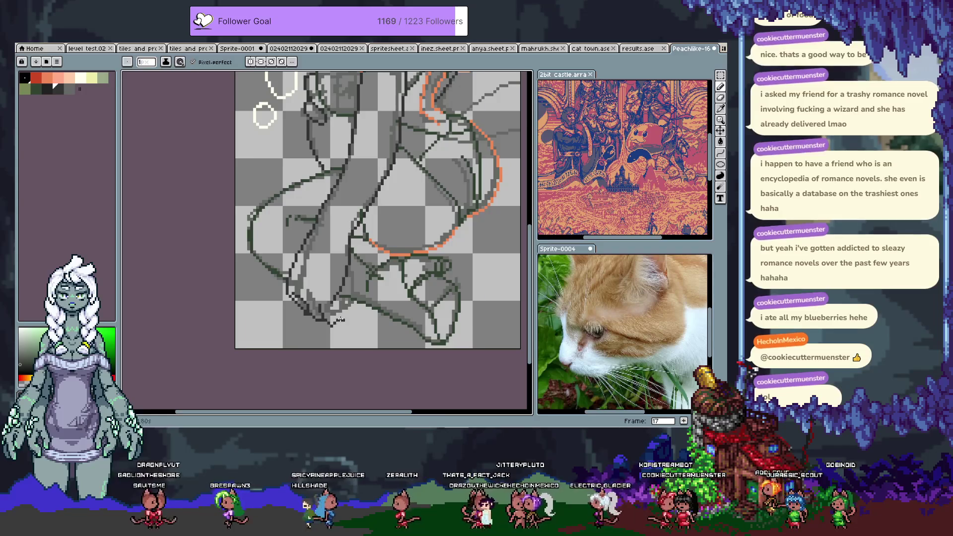
{"action": "key", "text": "ctrl+z"}
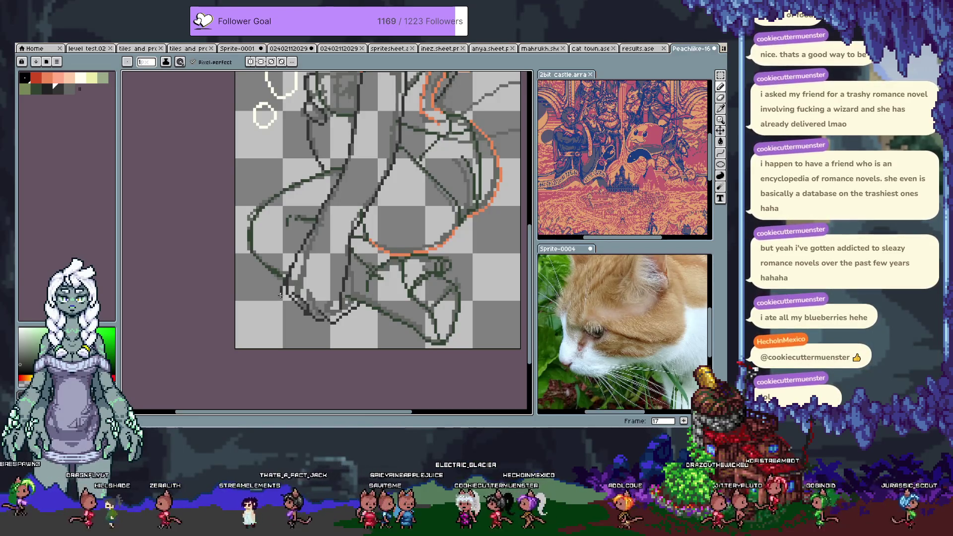
{"action": "left_click_drag", "start_coordinate": [280, 294], "coordinate": [286, 312]}
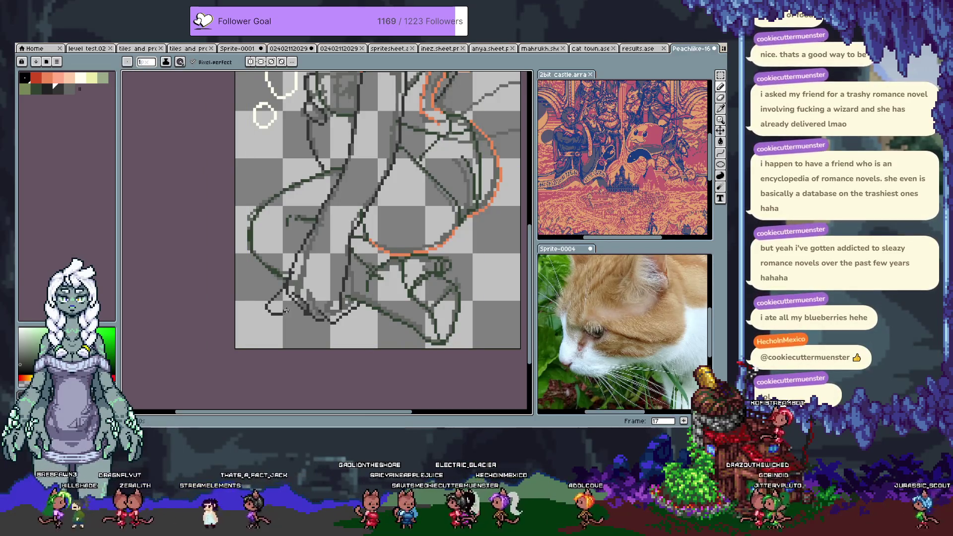
{"action": "key", "text": "ctrl+z"}
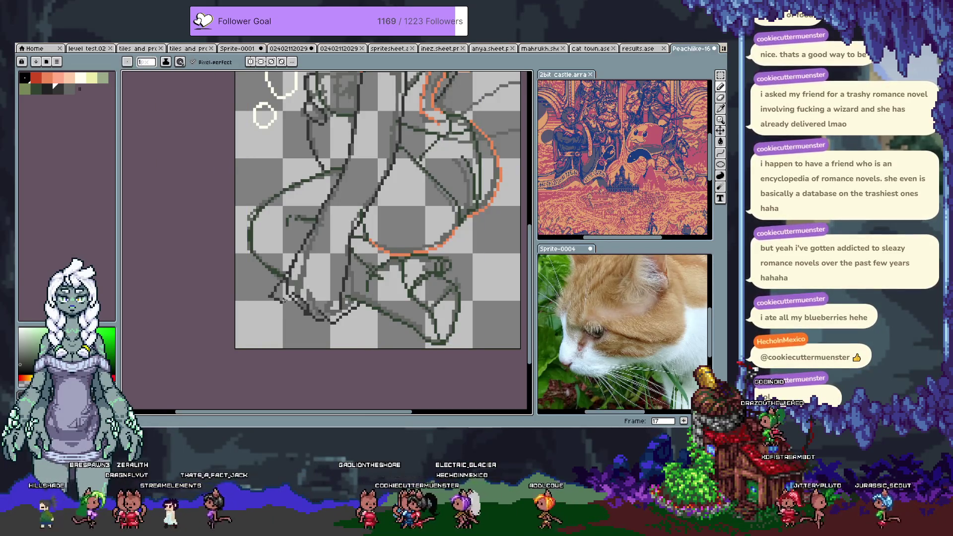
{"action": "left_click_drag", "start_coordinate": [293, 298], "coordinate": [305, 238]}
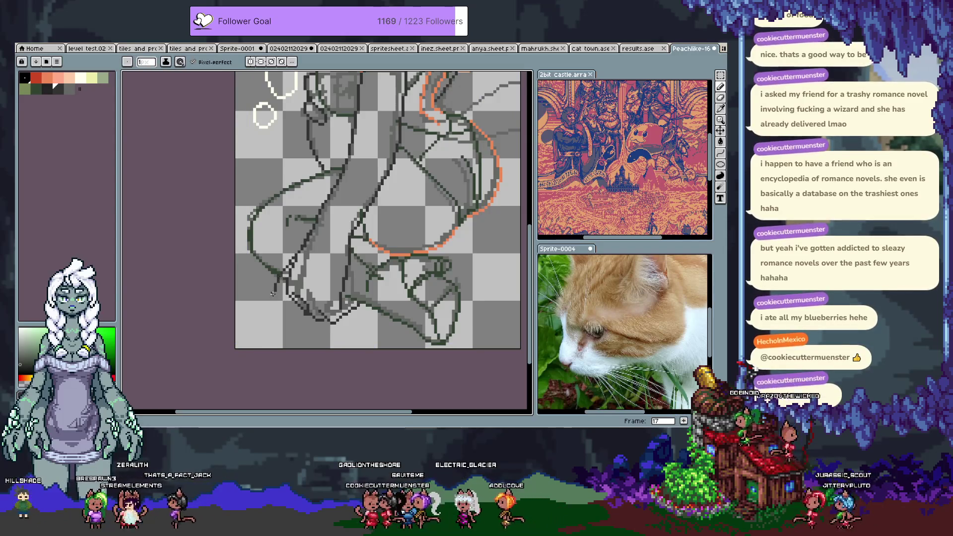
{"action": "key", "text": "ctrl+z"}
{"action": "key", "text": "ctrl+z"}
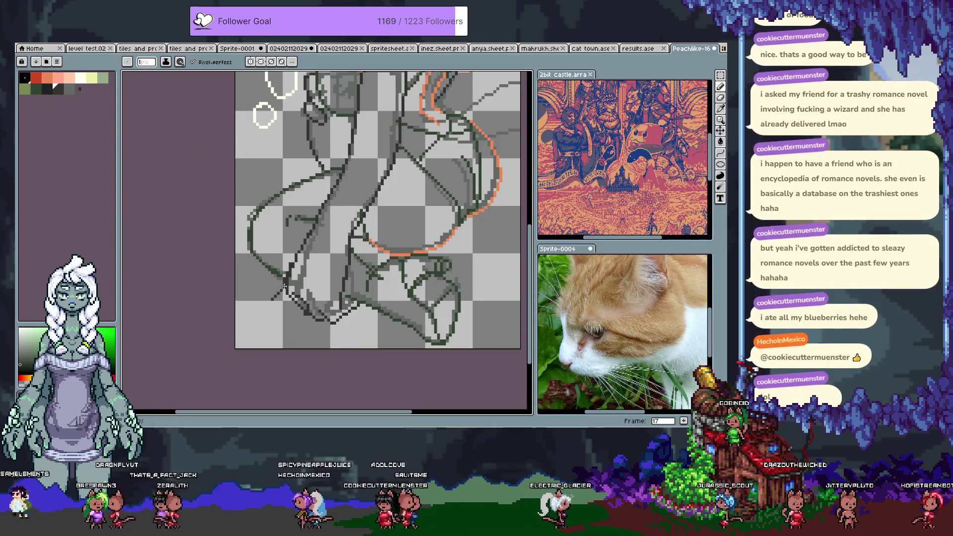
{"action": "key", "text": "v"}
{"action": "key", "text": "b"}
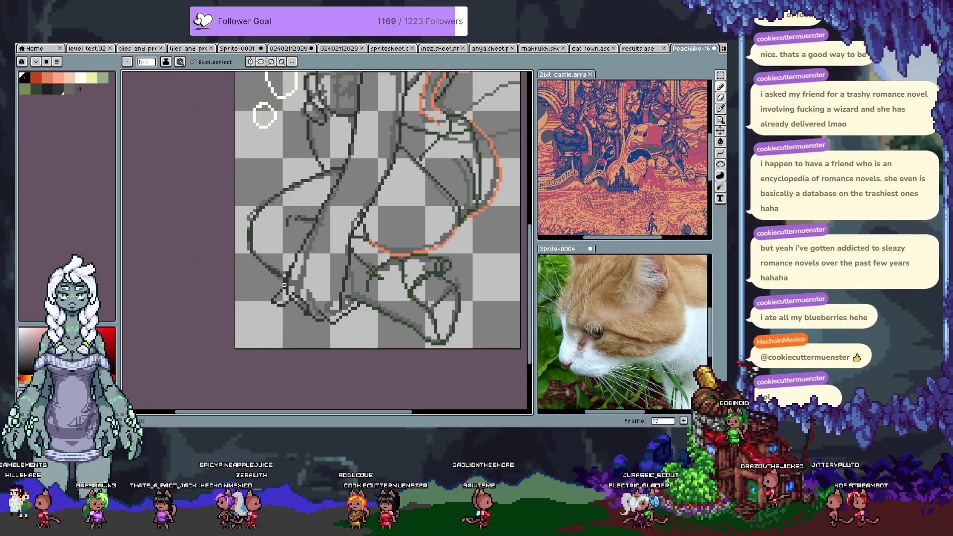
{"action": "left_click", "coordinate": [55, 87]}
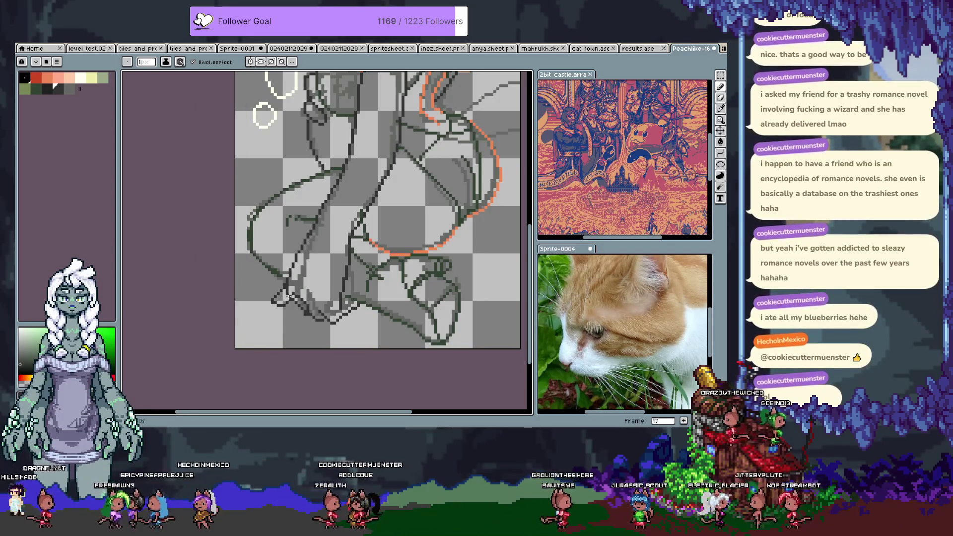
{"action": "scroll", "coordinate": [292, 274], "scroll_direction": "up", "scroll_amount": 2}
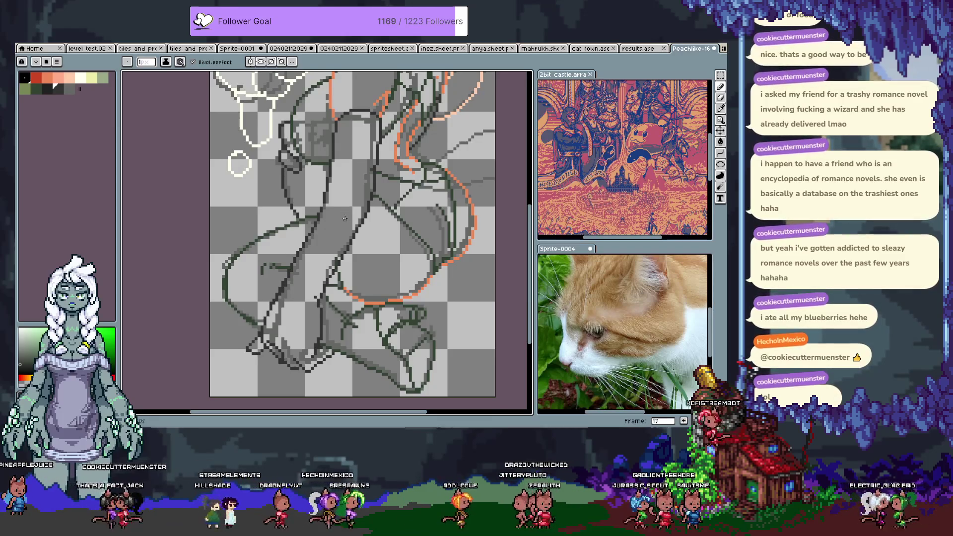
Rework the short dark green pixels at the figure's middle, then sample a red from the drawing
{"action": "left_click_drag", "start_coordinate": [333, 216], "coordinate": [322, 254]}
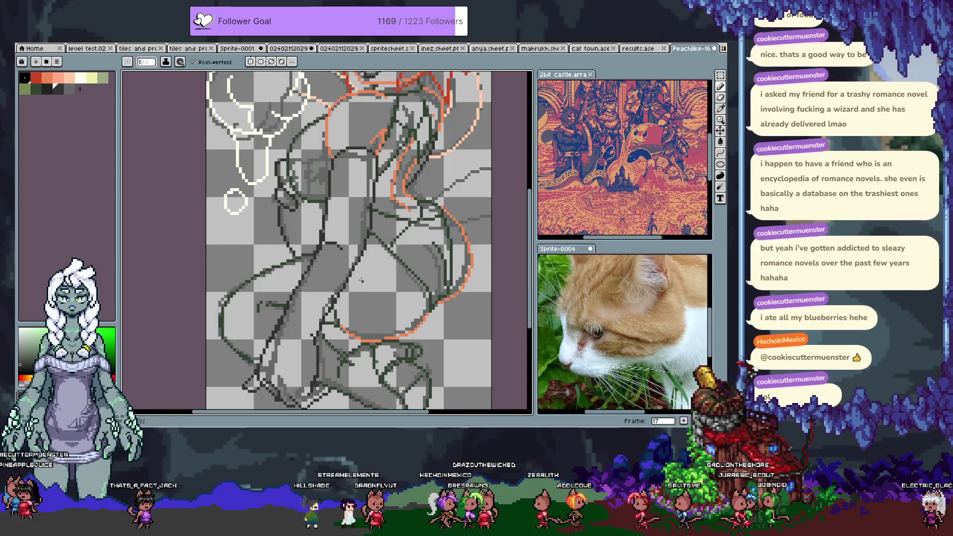
{"action": "scroll", "coordinate": [361, 247], "scroll_direction": "up", "scroll_amount": 2}
{"action": "scroll", "coordinate": [368, 247], "scroll_direction": "up", "scroll_amount": 2}
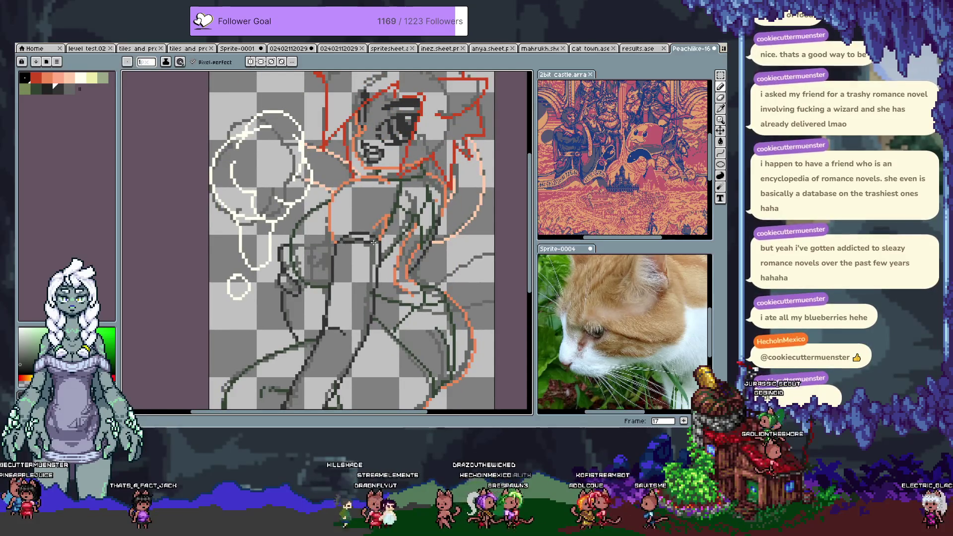
{"action": "key", "text": "e"}
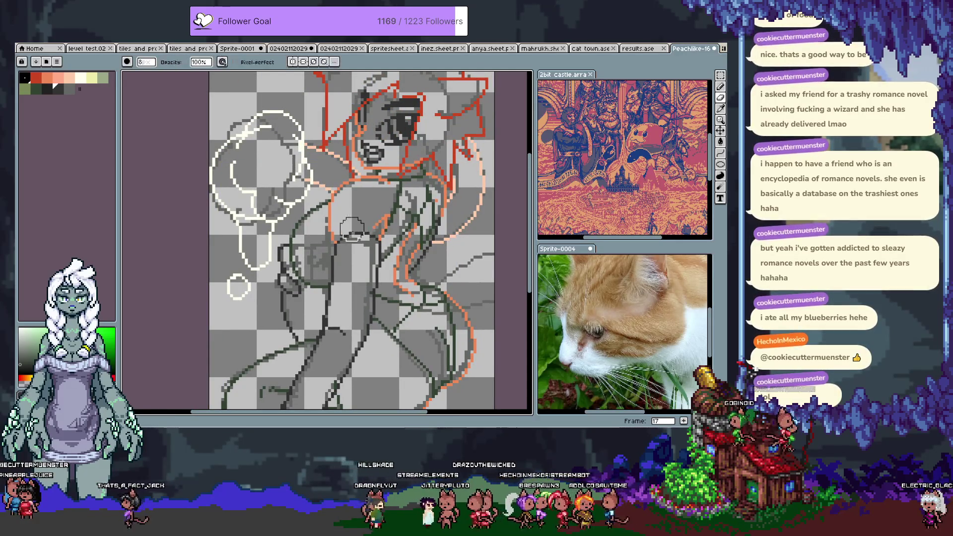
{"action": "key", "text": "b"}
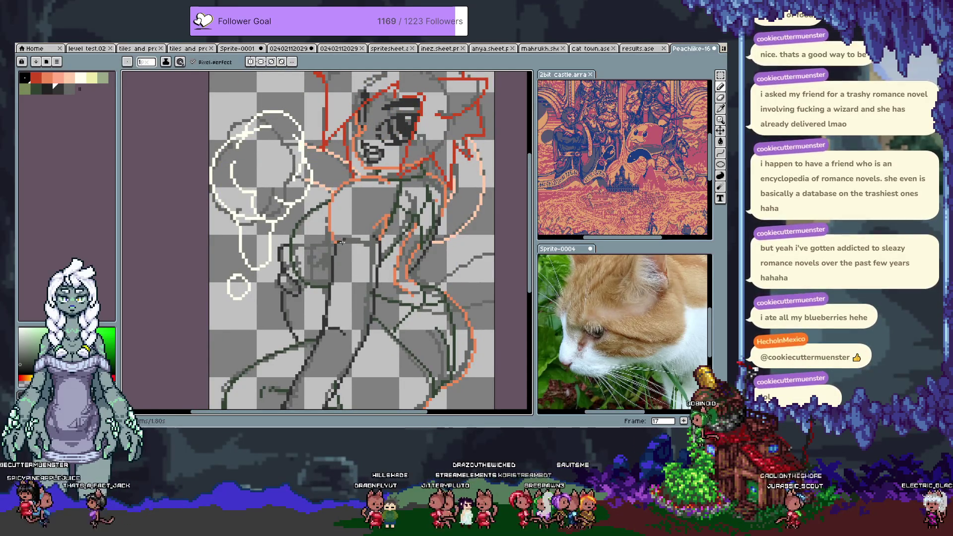
{"action": "scroll", "coordinate": [353, 239], "scroll_direction": "up", "scroll_amount": 3}
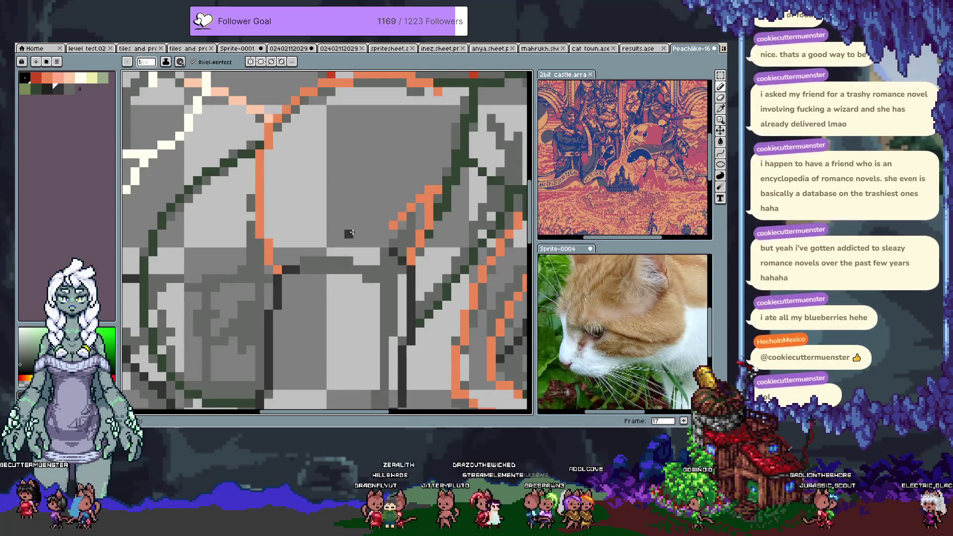
{"action": "key", "text": "ctrl+z"}
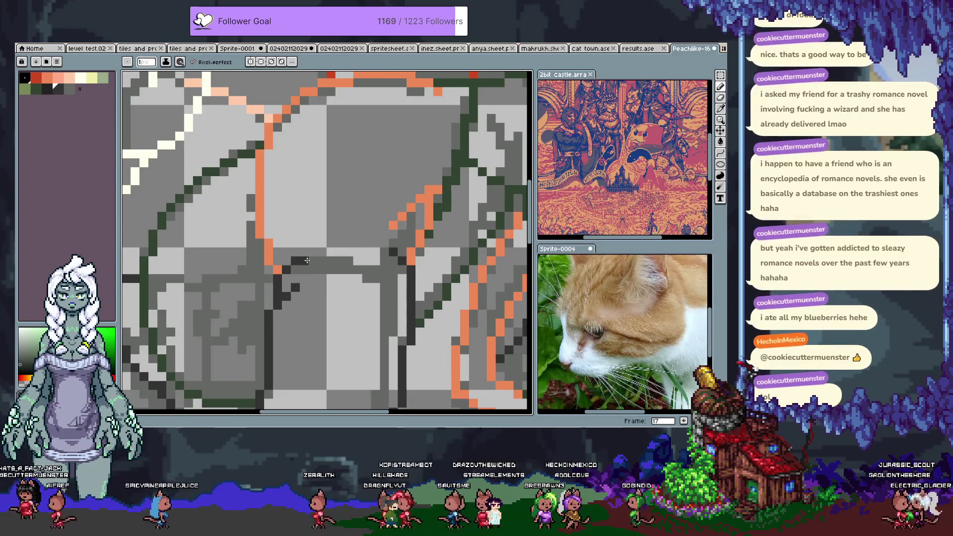
{"action": "key", "text": "ctrl+z"}
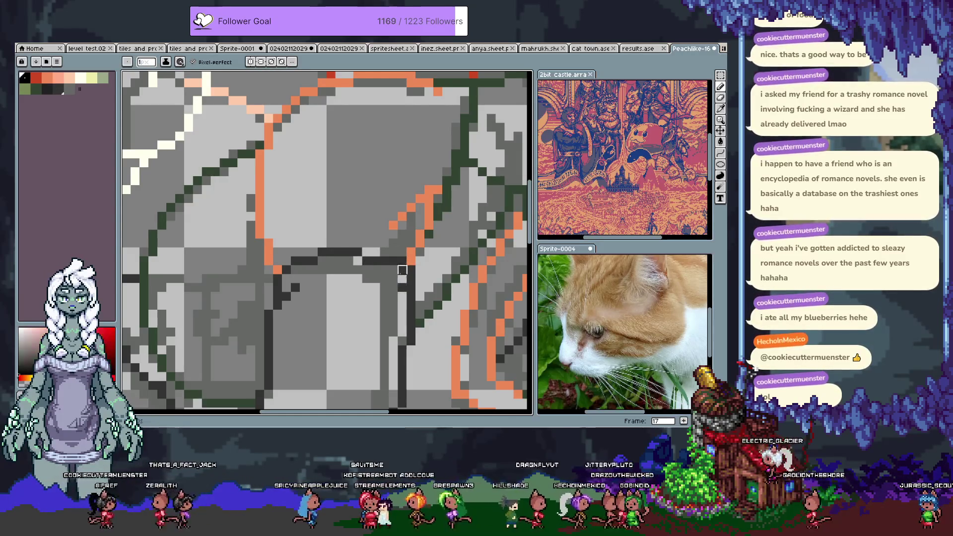
{"action": "left_click", "coordinate": [411, 287], "text": "alt"}
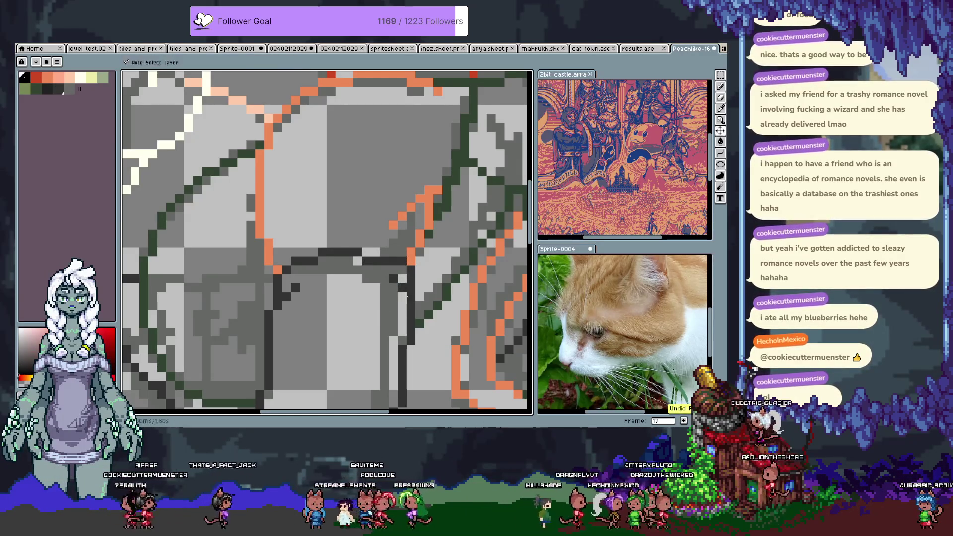
{"action": "left_click", "coordinate": [402, 294], "text": "alt"}
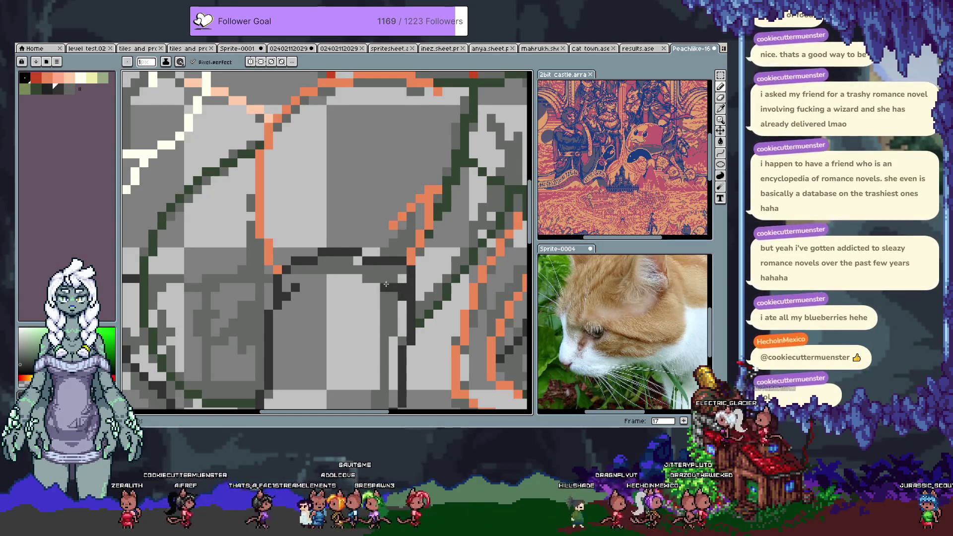
{"action": "left_click_drag", "start_coordinate": [402, 293], "coordinate": [345, 152]}
{"action": "scroll", "coordinate": [298, 256], "scroll_direction": "down", "scroll_amount": 1}
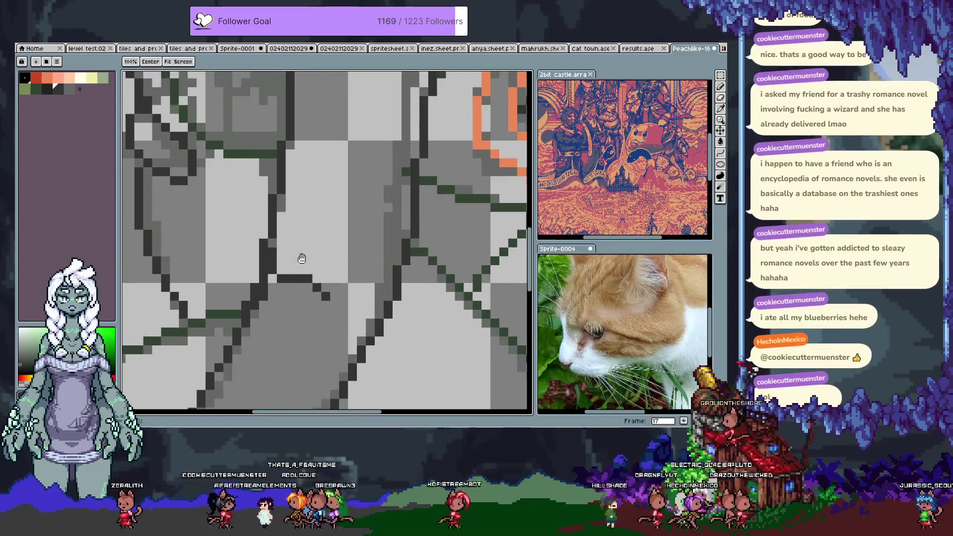
{"action": "scroll", "coordinate": [283, 262], "scroll_direction": "down", "scroll_amount": 1}
{"action": "scroll", "coordinate": [283, 262], "scroll_direction": "down", "scroll_amount": 1}
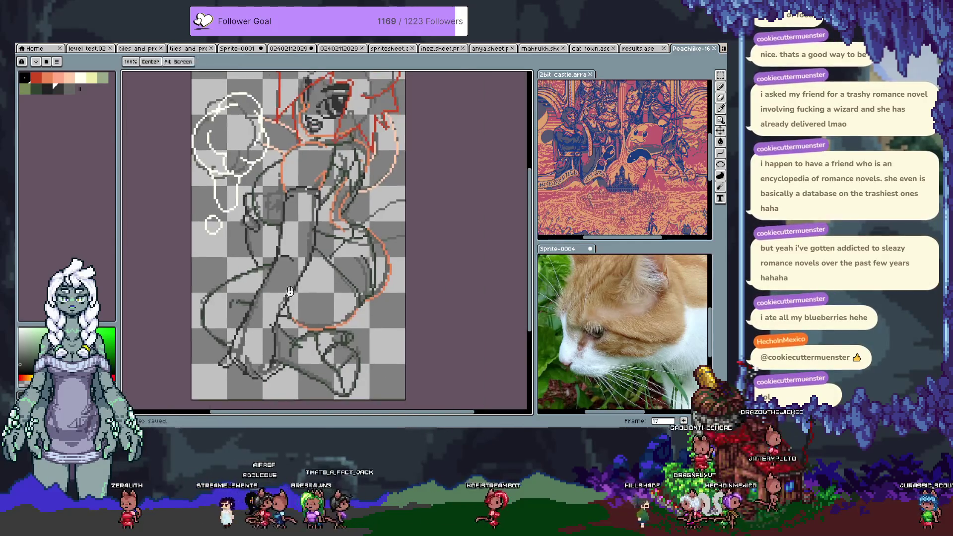
{"action": "scroll", "coordinate": [323, 266], "scroll_direction": "down", "scroll_amount": 1}
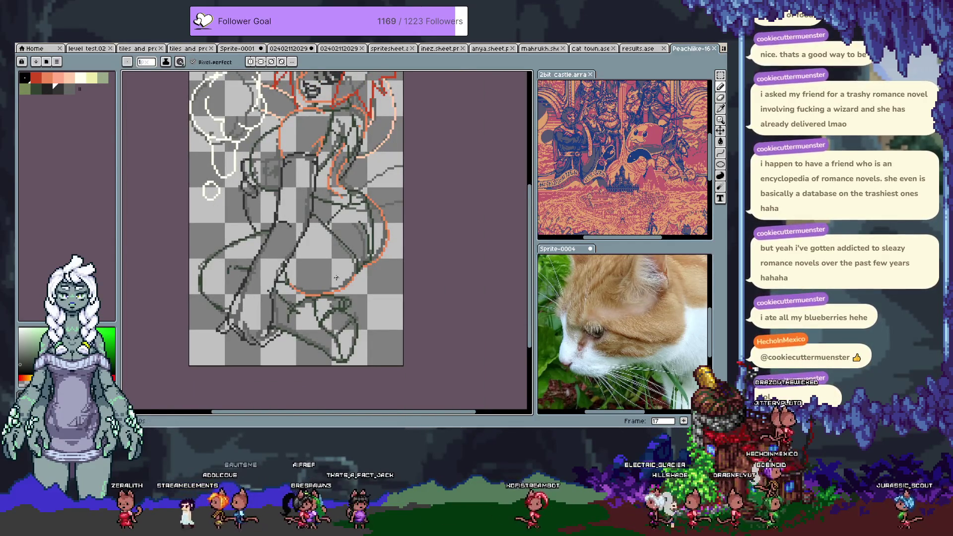
{"action": "key", "text": "Tab"}
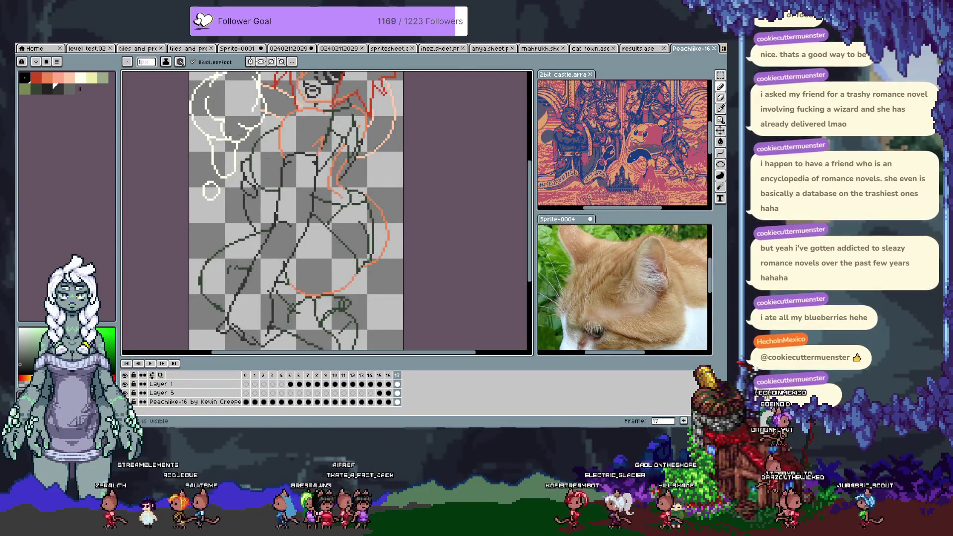
{"action": "key", "text": "Tab"}
{"action": "left_click_drag", "start_coordinate": [314, 242], "coordinate": [324, 308]}
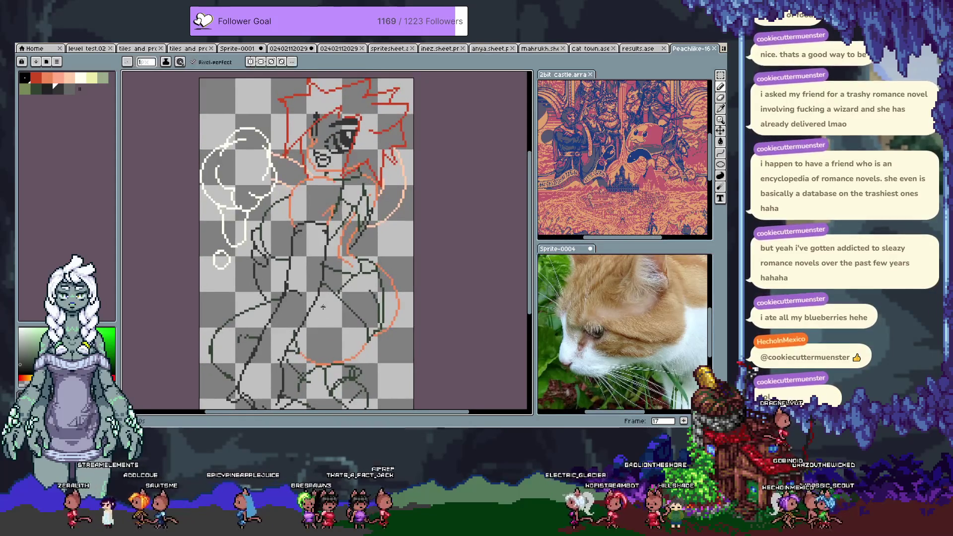
{"action": "key", "text": "Tab"}
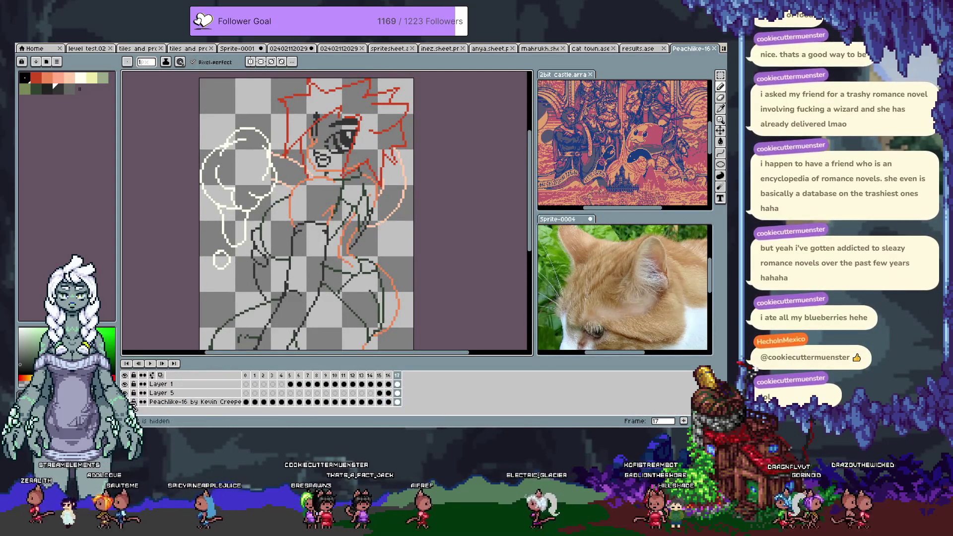
{"action": "key", "text": "Tab"}
{"action": "scroll", "coordinate": [388, 236], "scroll_direction": "up", "scroll_amount": 2}
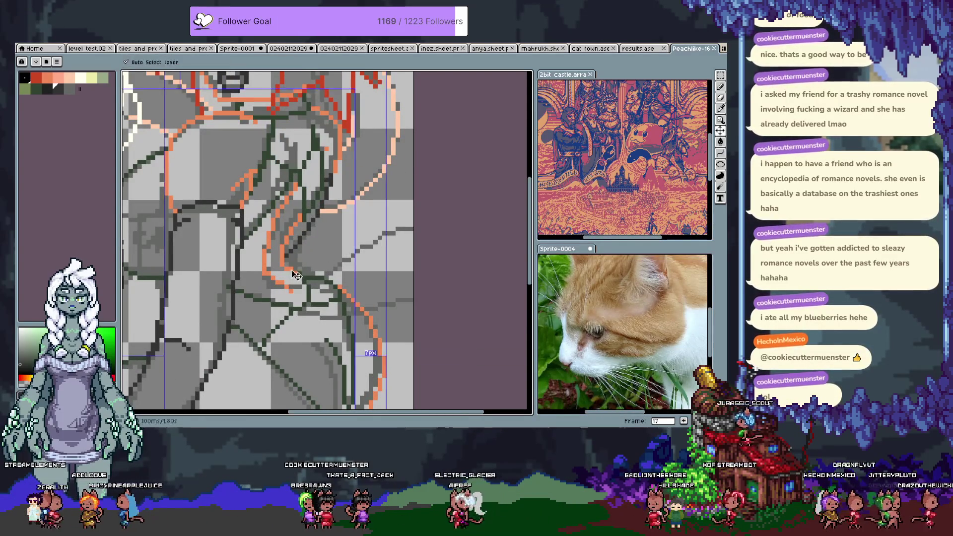
{"action": "scroll", "coordinate": [354, 159], "scroll_direction": "up", "scroll_amount": 1}
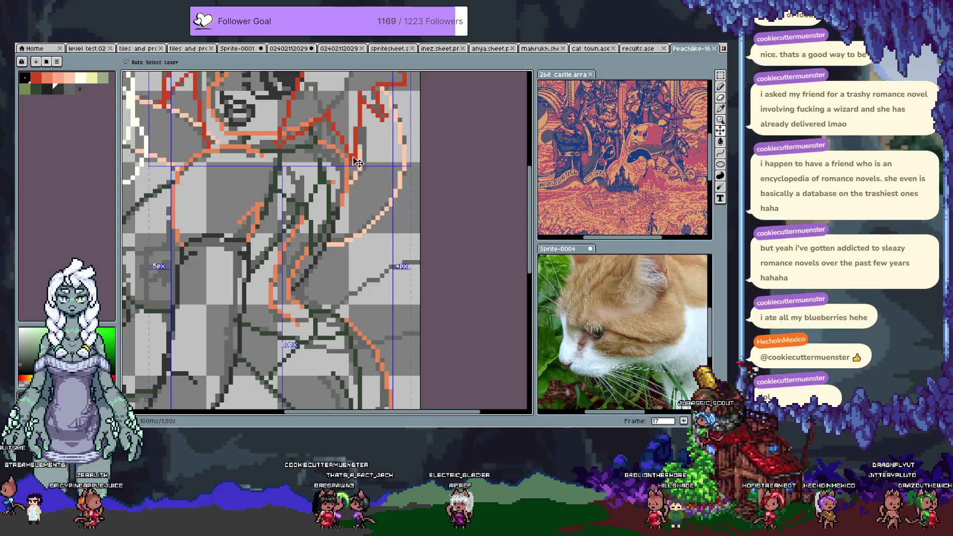
Add new animation frame 18, try a red line across the lower figure and undo it
{"action": "key", "text": "alt+n"}
{"action": "key", "text": "Tab"}
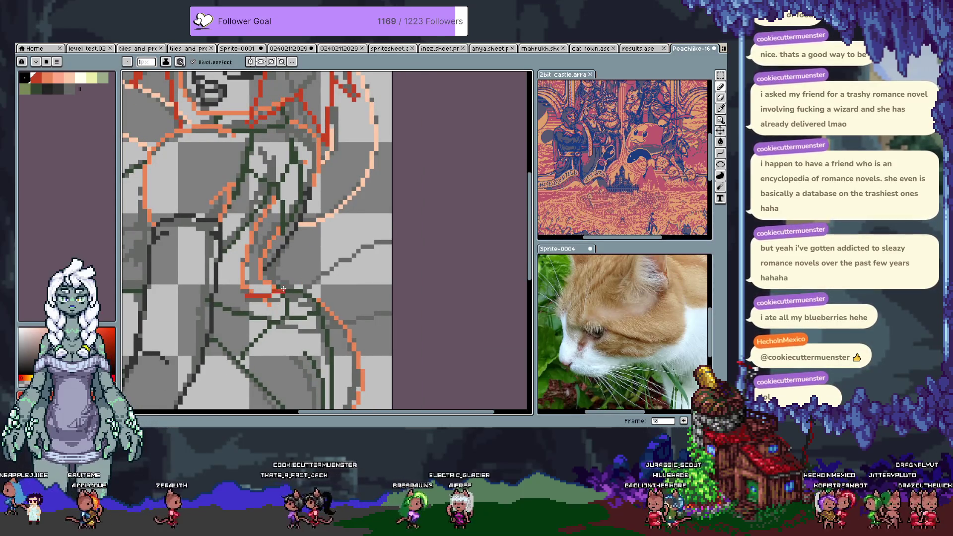
{"action": "left_click_drag", "start_coordinate": [285, 321], "coordinate": [387, 314]}
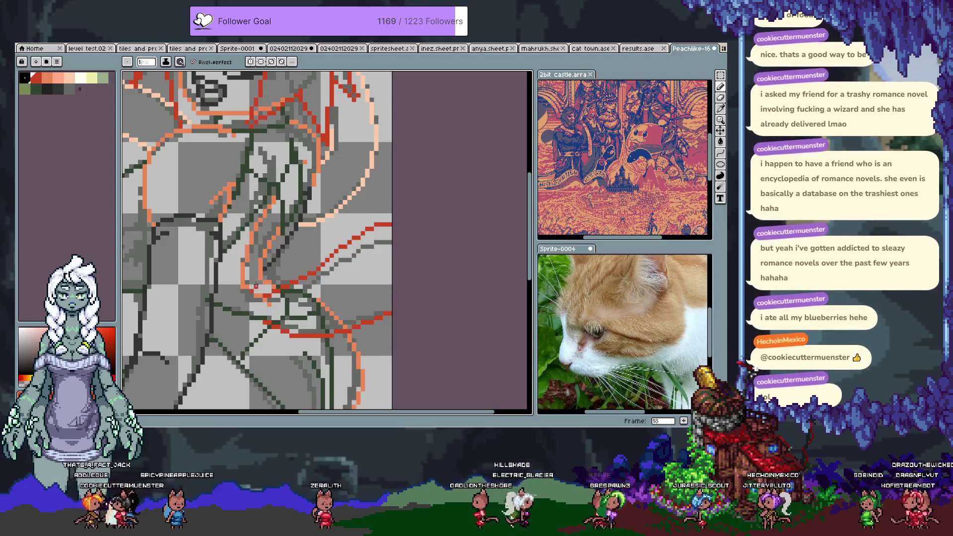
{"action": "key", "text": "ctrl+z"}
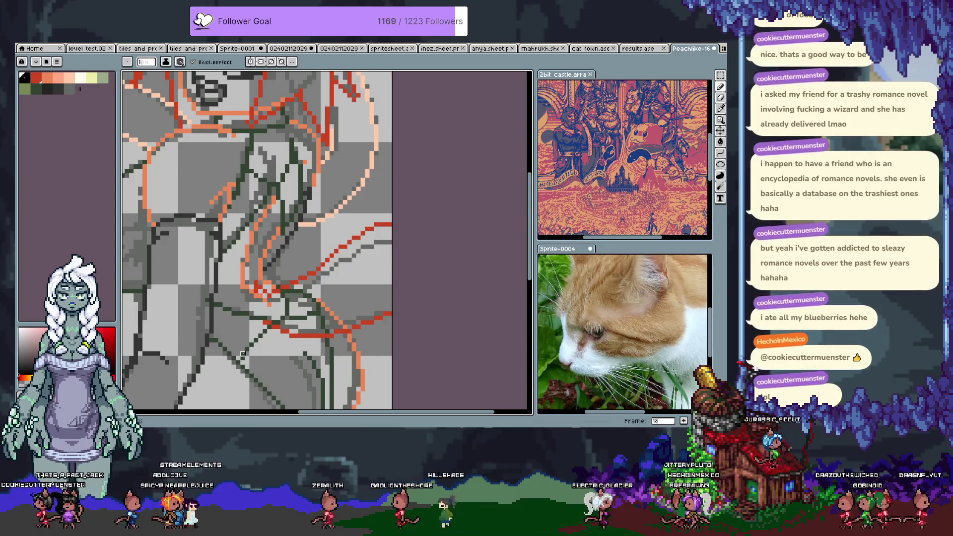
{"action": "scroll", "coordinate": [243, 355], "scroll_direction": "down", "scroll_amount": 1}
{"action": "scroll", "coordinate": [255, 345], "scroll_direction": "down", "scroll_amount": 1}
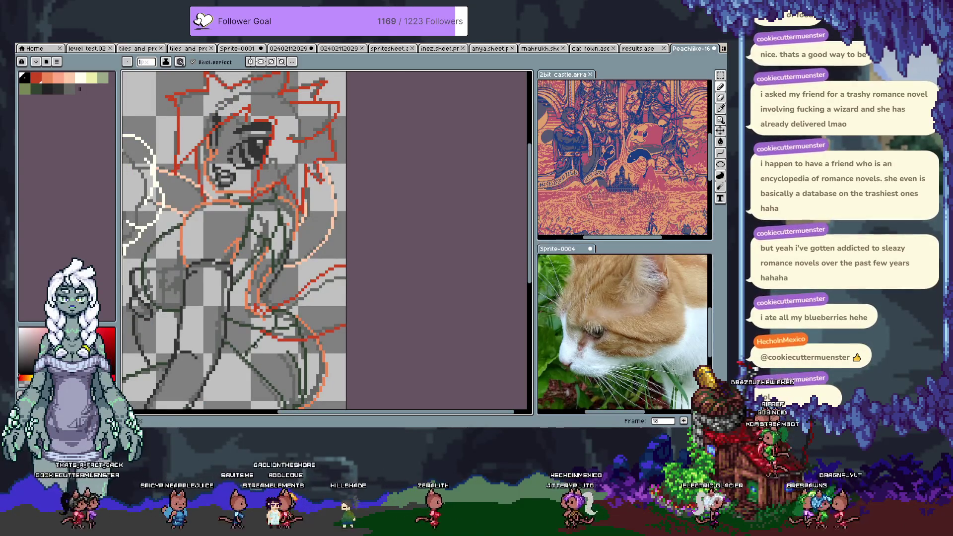
{"action": "scroll", "coordinate": [255, 346], "scroll_direction": "up", "scroll_amount": 1}
{"action": "scroll", "coordinate": [298, 344], "scroll_direction": "up", "scroll_amount": 1}
{"action": "scroll", "coordinate": [333, 342], "scroll_direction": "up", "scroll_amount": 1}
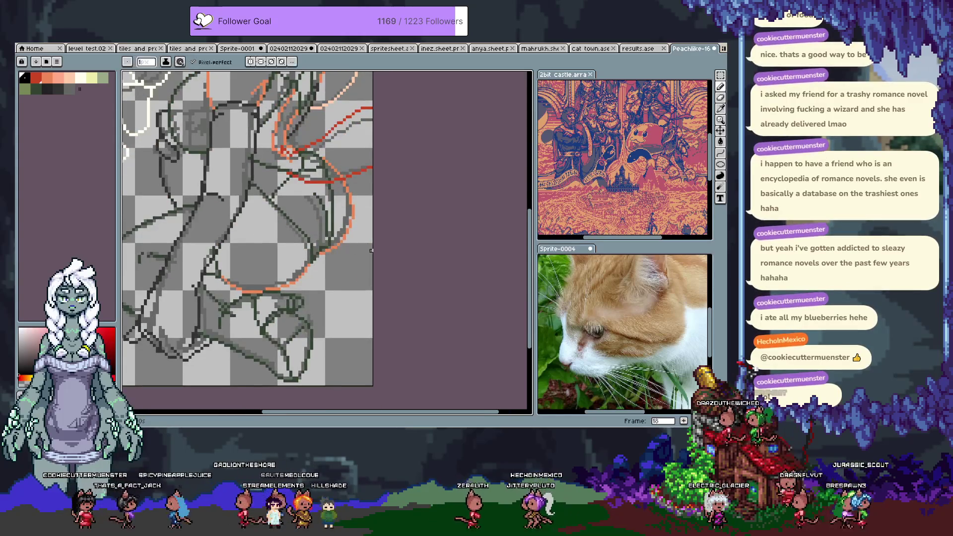
Draw a red hair curve along the figure's bottom and adjust its left end with the Curve tool
{"action": "left_click_drag", "start_coordinate": [333, 342], "coordinate": [348, 268]}
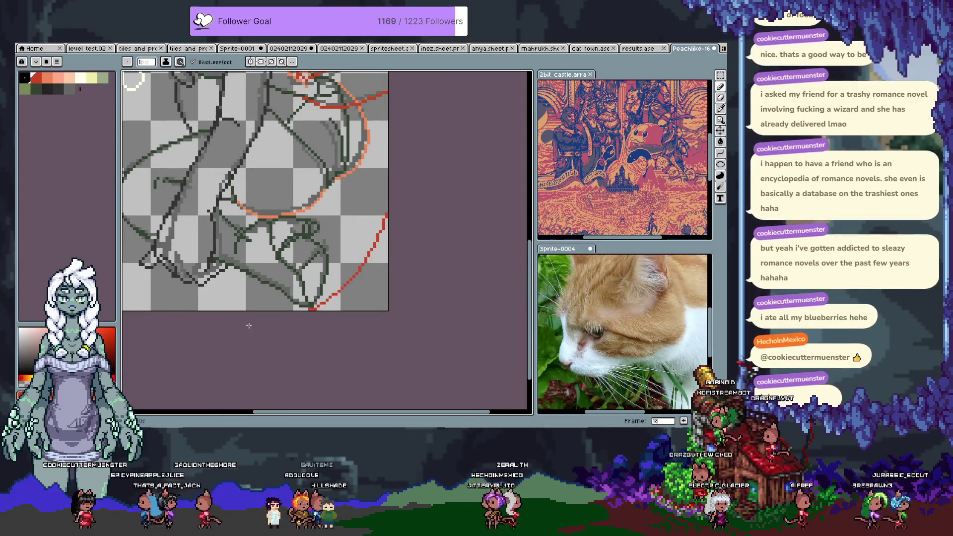
{"action": "left_click_drag", "start_coordinate": [250, 258], "coordinate": [342, 336]}
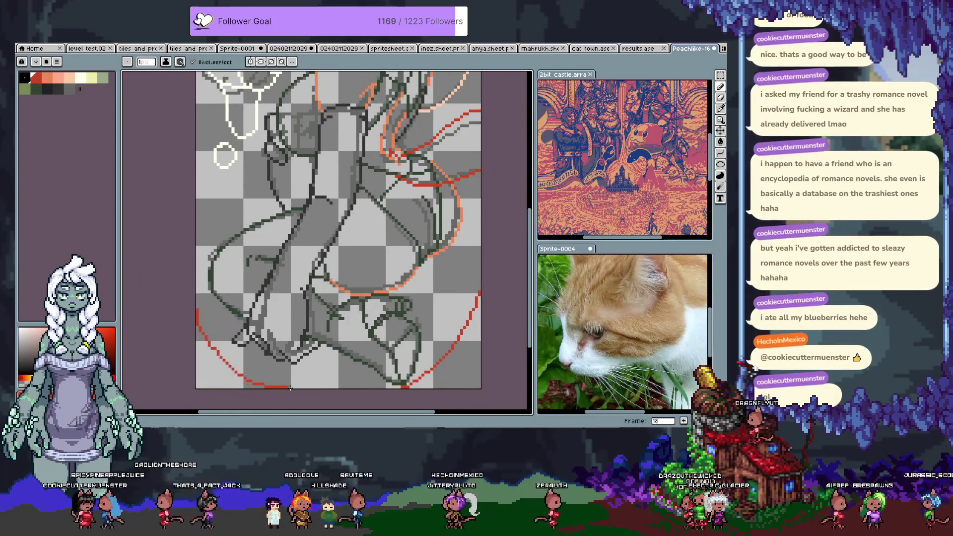
{"action": "left_click_drag", "start_coordinate": [206, 319], "coordinate": [195, 270]}
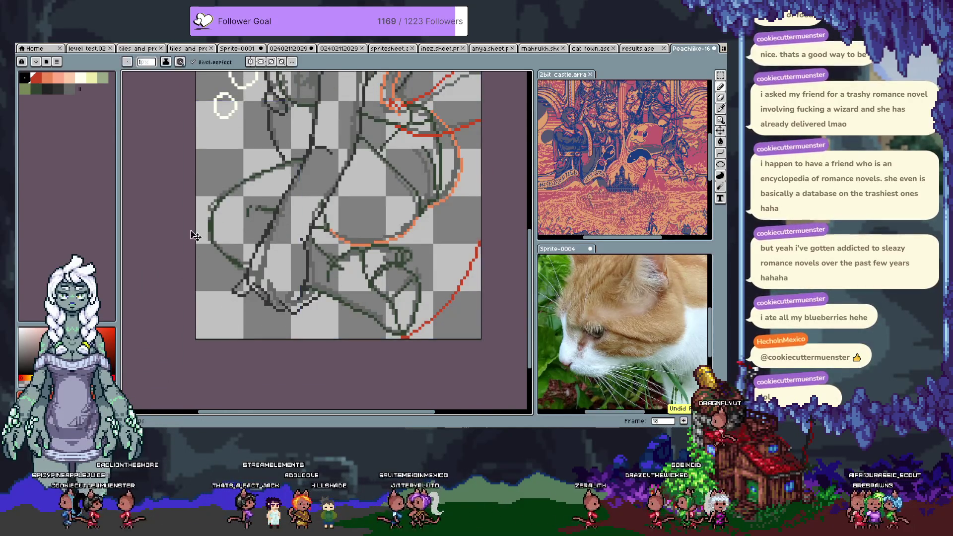
{"action": "key", "text": "shift"}
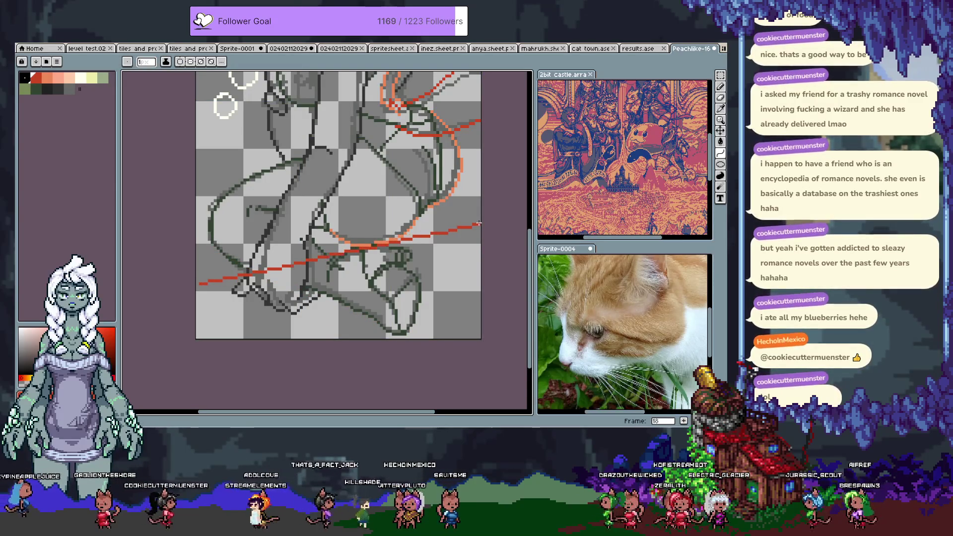
{"action": "mouse_move", "coordinate": [228, 387]}
{"action": "left_mouse_down"}
{"action": "mouse_move", "coordinate": [503, 351]}
{"action": "mouse_move", "coordinate": [504, 378]}
{"action": "left_mouse_up"}
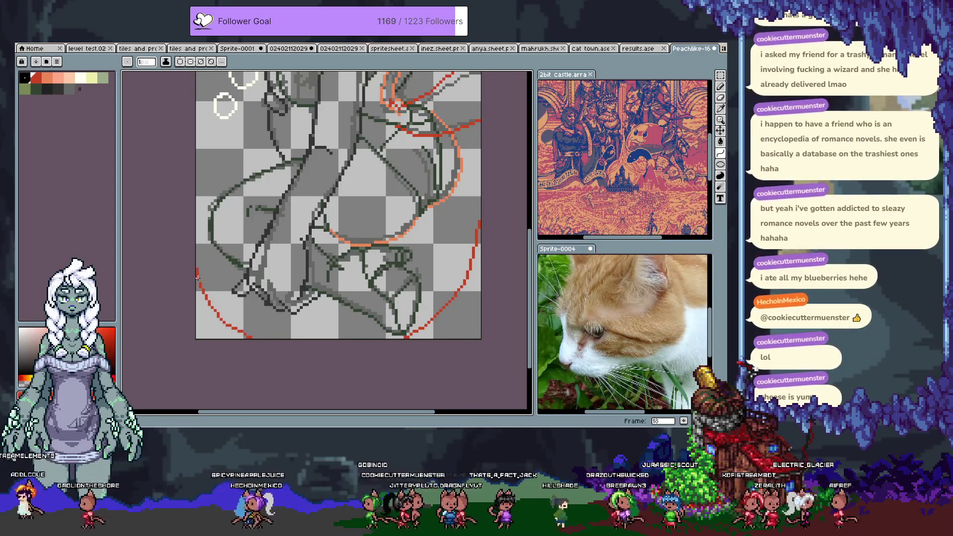
{"action": "left_click_drag", "start_coordinate": [198, 276], "coordinate": [199, 279]}
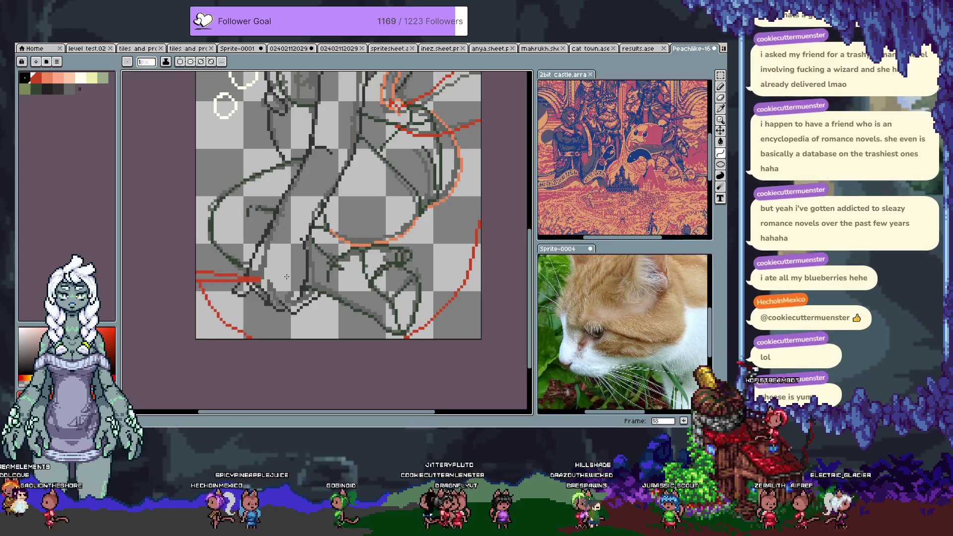
{"action": "left_click_drag", "start_coordinate": [297, 271], "coordinate": [273, 266]}
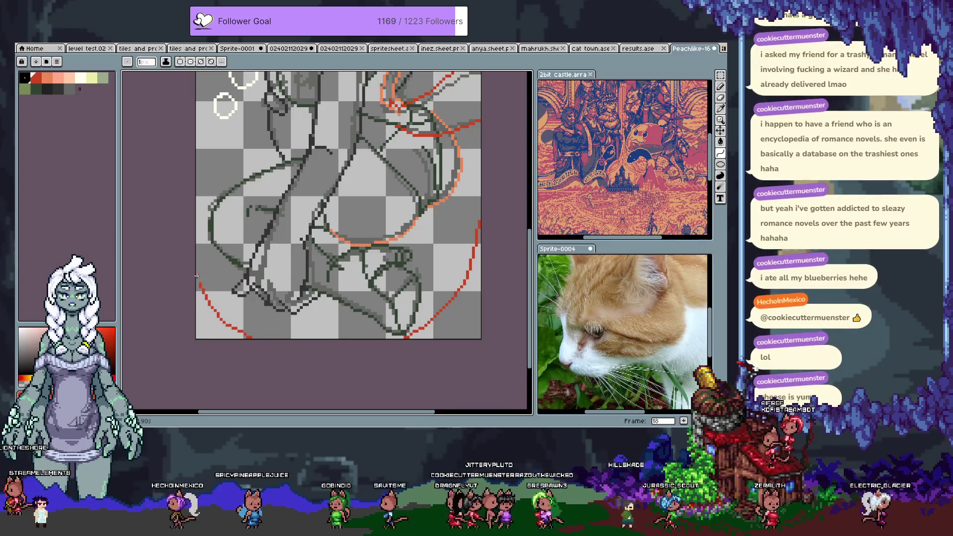
{"action": "key", "text": "b"}
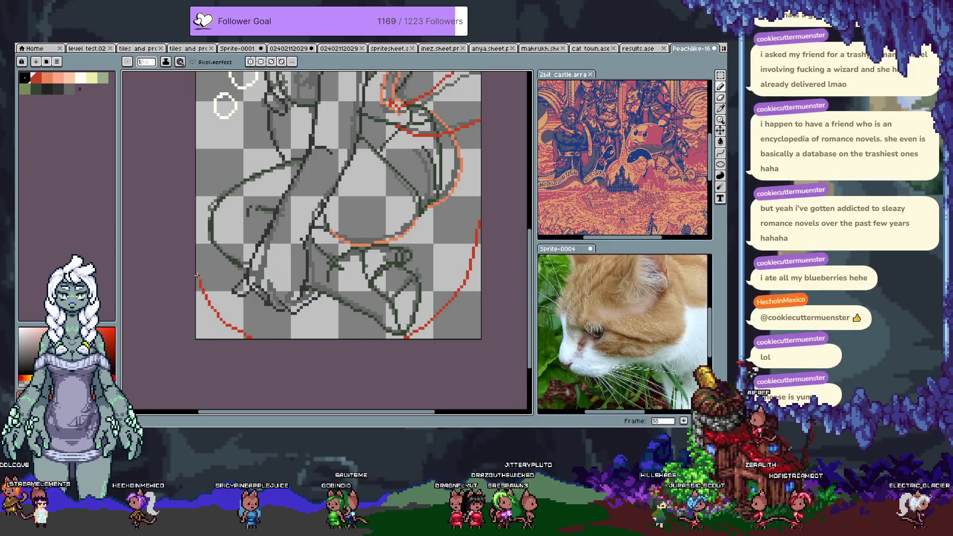
{"action": "scroll", "coordinate": [329, 298], "scroll_direction": "up", "scroll_amount": 3}
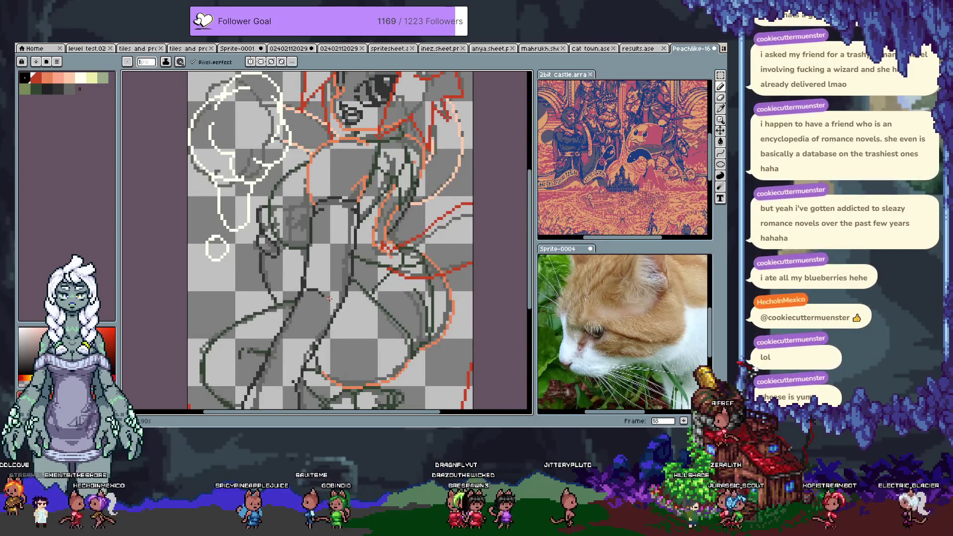
{"action": "scroll", "coordinate": [360, 258], "scroll_direction": "down", "scroll_amount": 3}
{"action": "scroll", "coordinate": [415, 256], "scroll_direction": "up", "scroll_amount": 3}
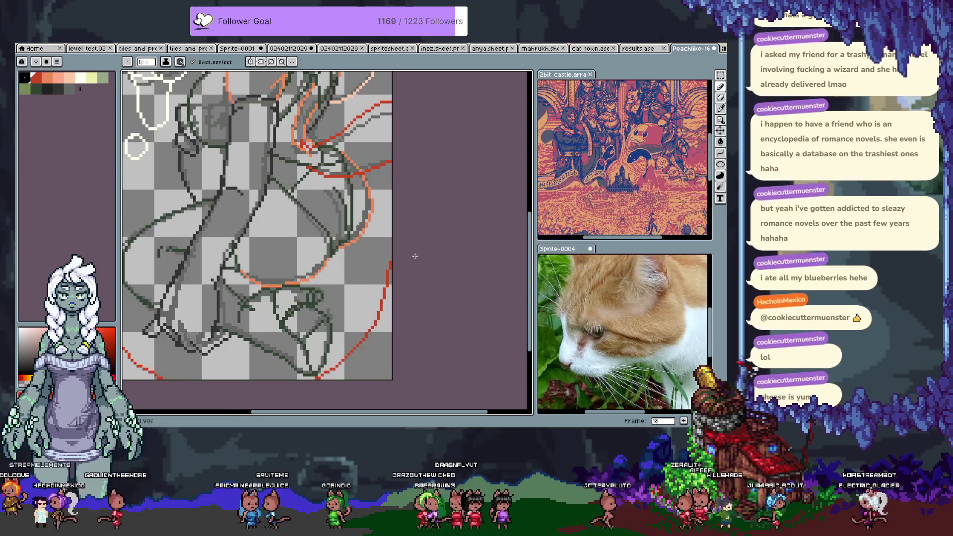
{"action": "scroll", "coordinate": [354, 275], "scroll_direction": "down", "scroll_amount": 2}
Remove and redraw the right-side red curve as a steeper sweep at the lower right
{"action": "left_click_drag", "start_coordinate": [329, 343], "coordinate": [401, 221]}
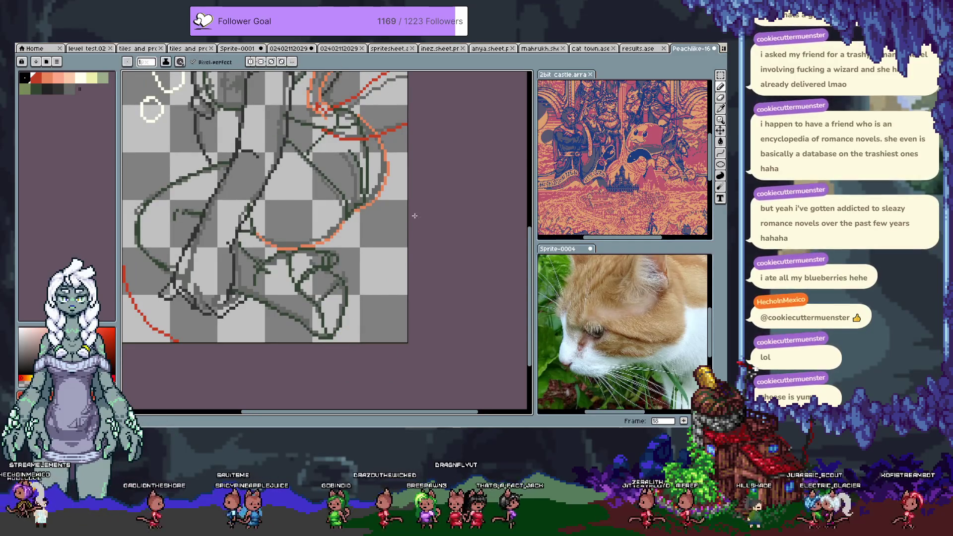
{"action": "key", "text": "ctrl+z"}
{"action": "left_click_drag", "start_coordinate": [408, 263], "coordinate": [342, 340]}
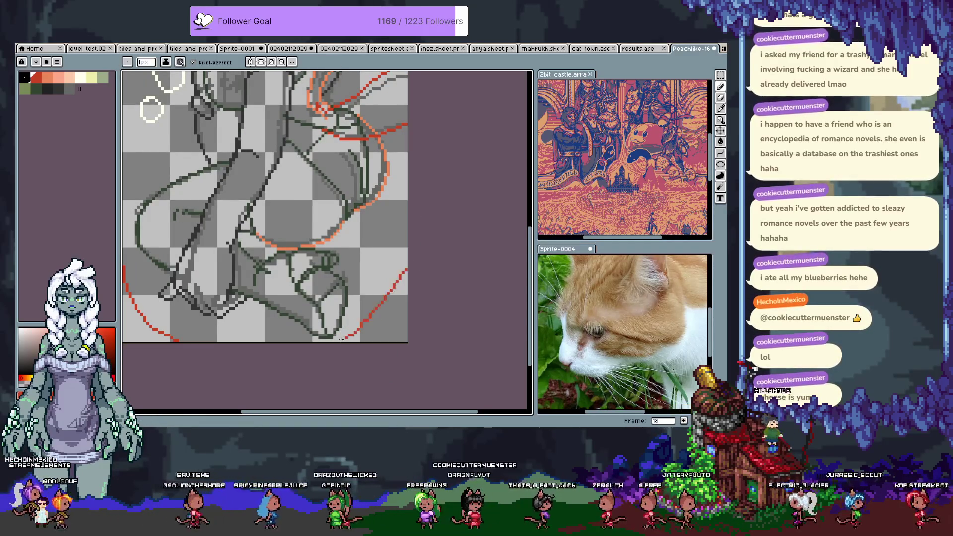
{"action": "key", "text": "ctrl+z"}
{"action": "key", "text": "ctrl+z"}
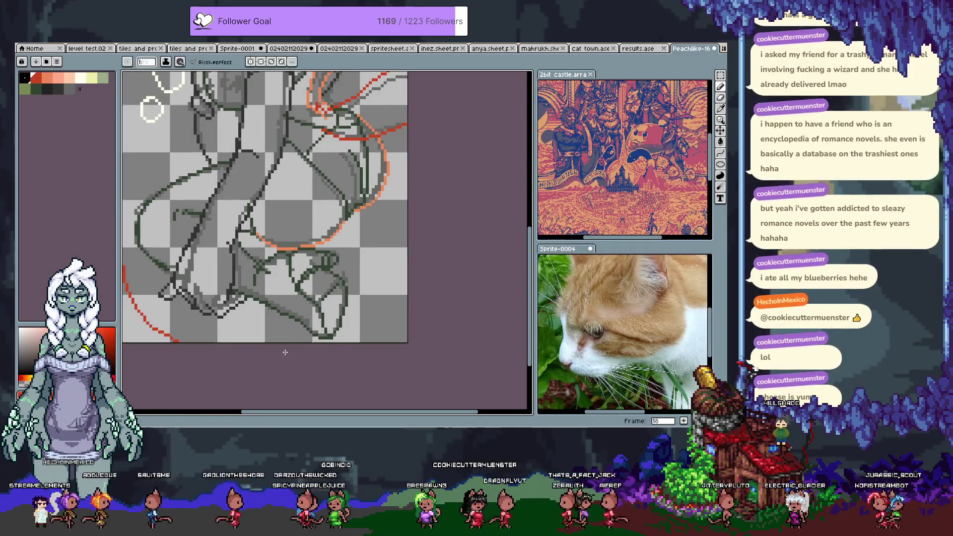
{"action": "key", "text": "ctrl+z"}
{"action": "left_click_drag", "start_coordinate": [406, 283], "coordinate": [370, 340]}
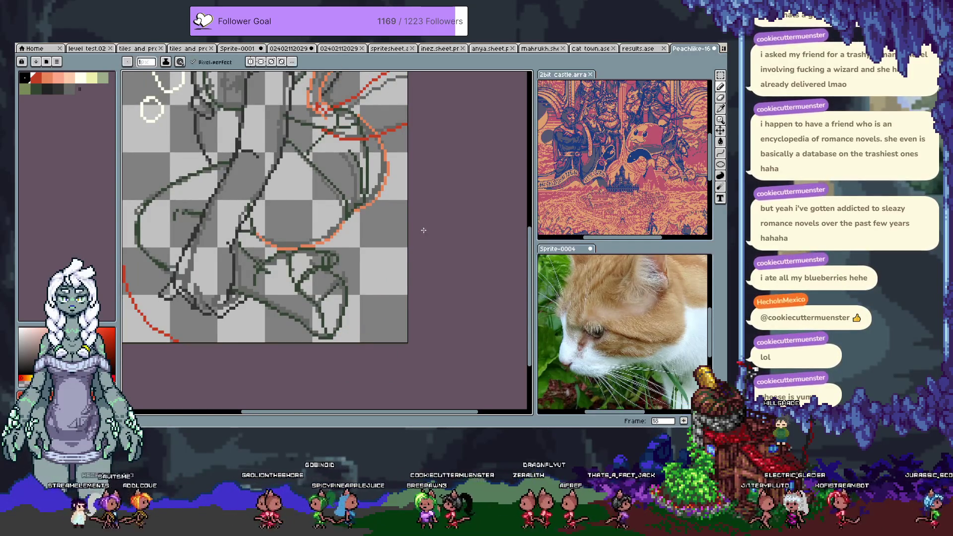
{"action": "key", "text": "ctrl+z"}
{"action": "key", "text": "ctrl+z"}
{"action": "key", "text": "ctrl+z"}
{"action": "scroll", "coordinate": [415, 241], "scroll_direction": "up", "scroll_amount": 2}
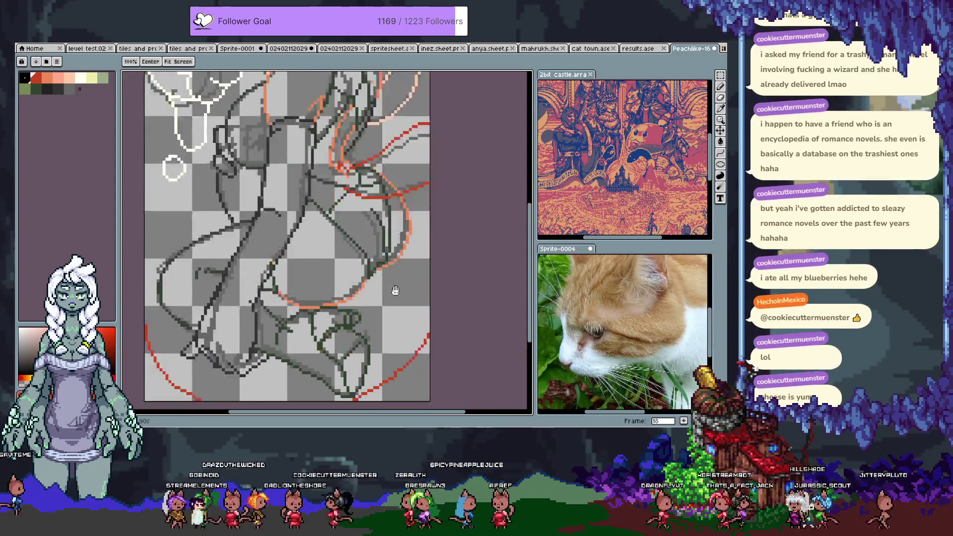
{"action": "scroll", "coordinate": [338, 264], "scroll_direction": "down", "scroll_amount": 2}
{"action": "scroll", "coordinate": [338, 265], "scroll_direction": "up", "scroll_amount": 2}
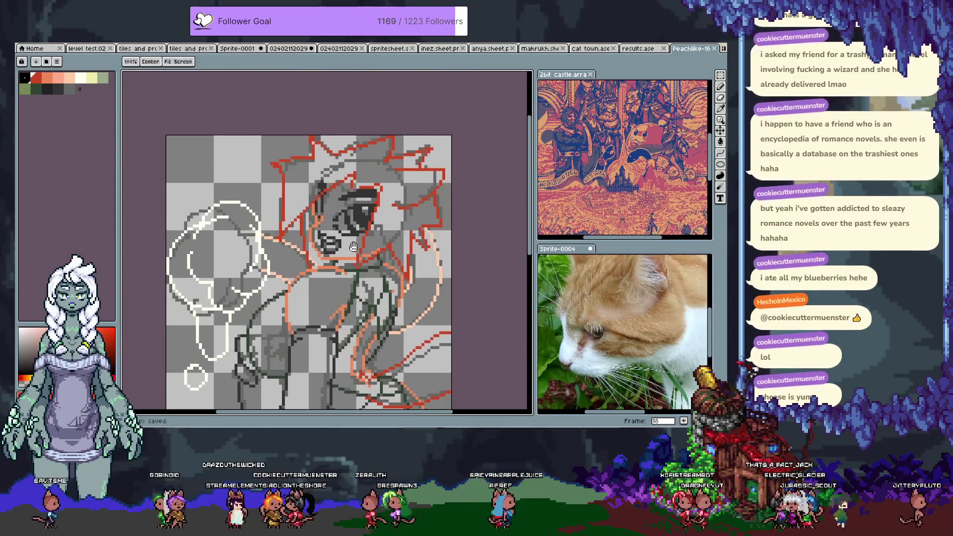
{"action": "scroll", "coordinate": [355, 231], "scroll_direction": "up", "scroll_amount": 1}
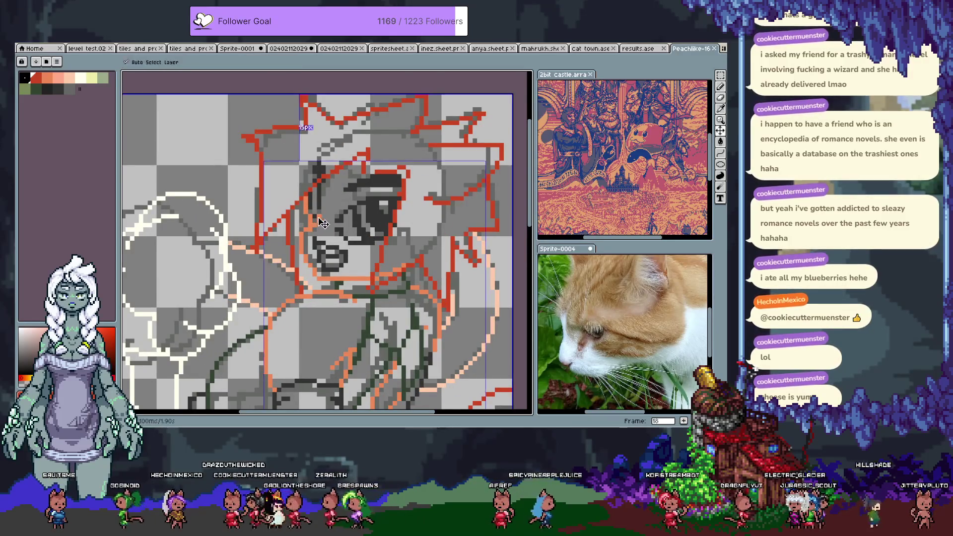
{"action": "scroll", "coordinate": [318, 216], "scroll_direction": "down", "scroll_amount": 1}
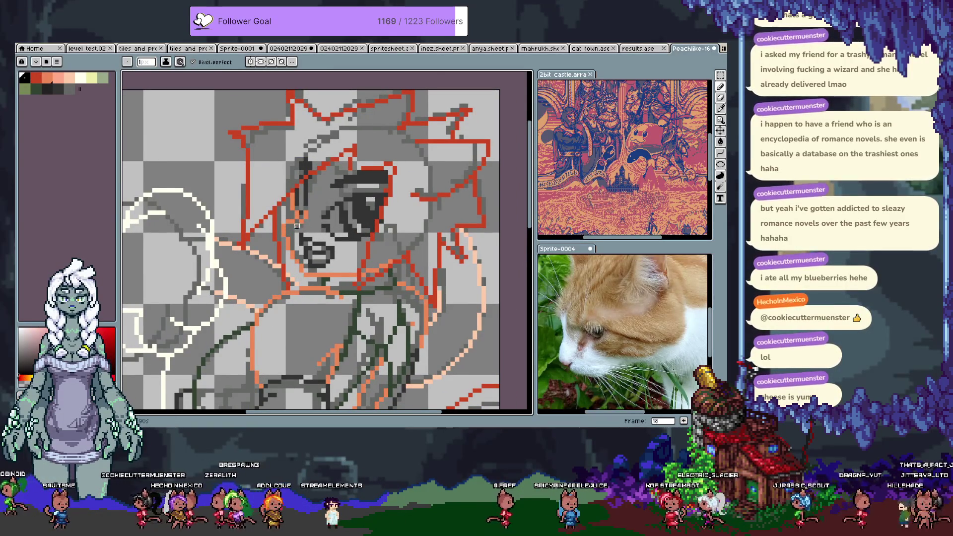
Undo the last edit, pick an orange drawing colour and save the sprite
{"action": "key", "text": "ctrl+z"}
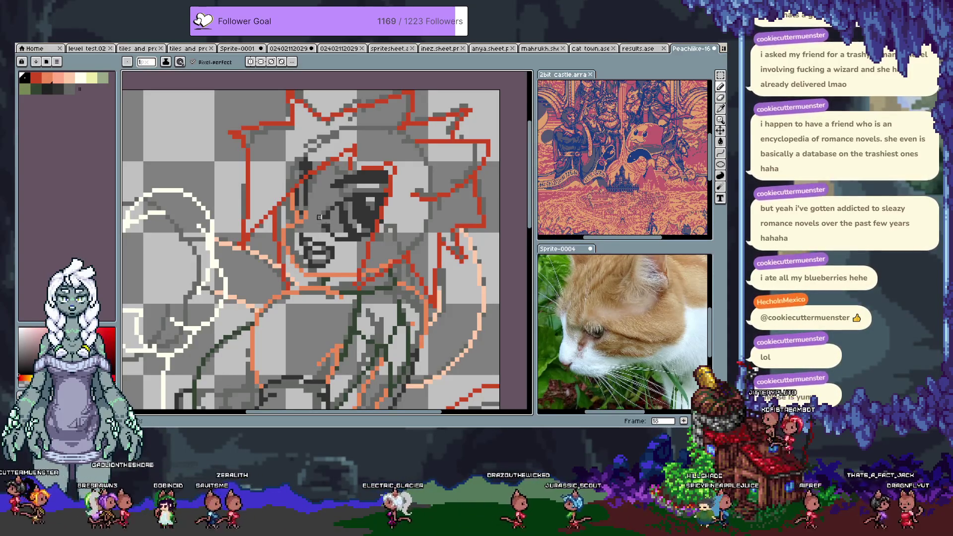
{"action": "left_click", "coordinate": [310, 196], "text": "alt"}
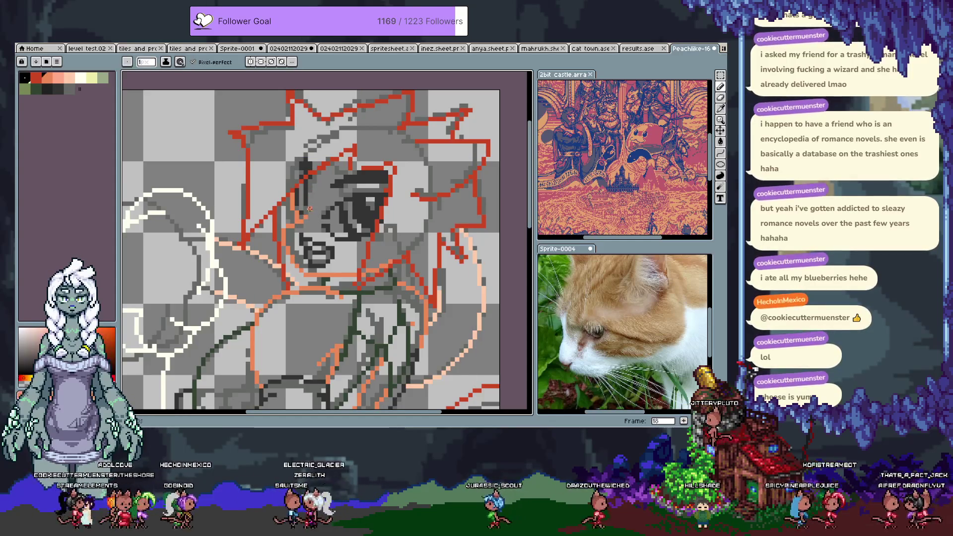
{"action": "key", "text": "ctrl+s"}
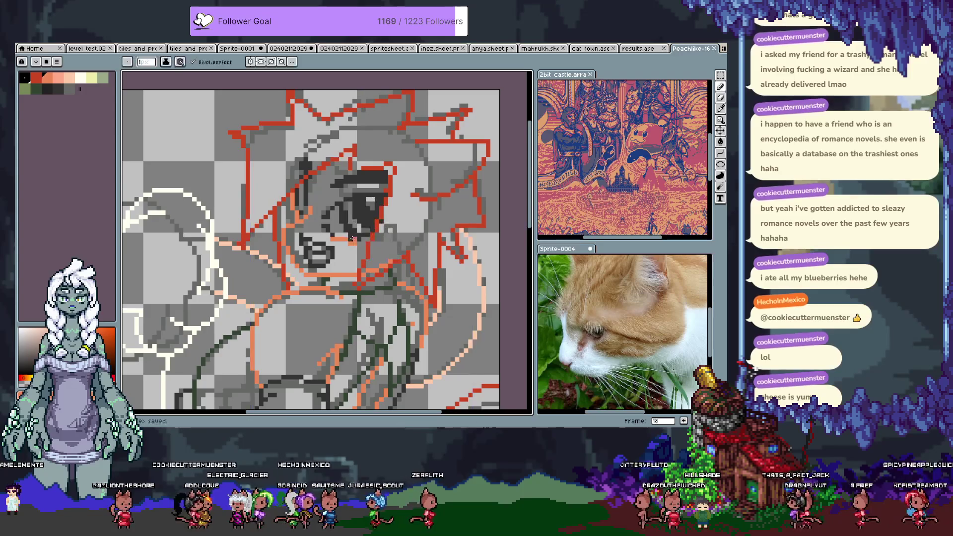
{"action": "left_click_drag", "start_coordinate": [355, 254], "coordinate": [335, 227]}
{"action": "scroll", "coordinate": [335, 228], "scroll_direction": "down", "scroll_amount": 1}
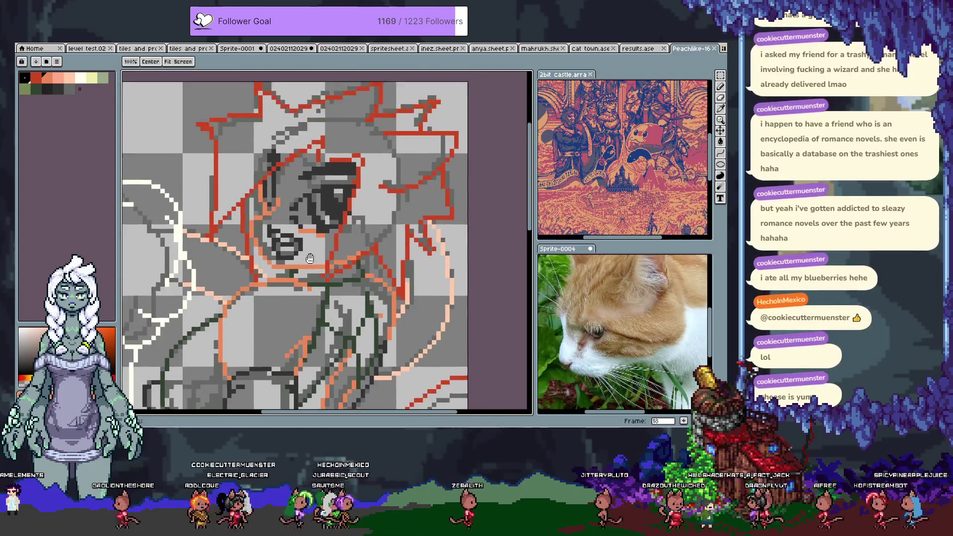
{"action": "scroll", "coordinate": [334, 228], "scroll_direction": "down", "scroll_amount": 1}
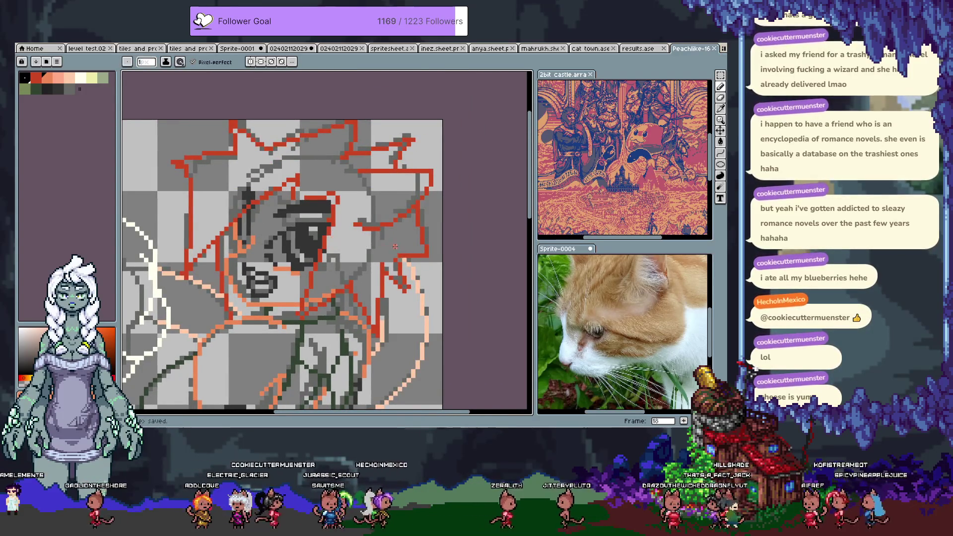
{"action": "scroll", "coordinate": [334, 237], "scroll_direction": "down", "scroll_amount": 1}
{"action": "scroll", "coordinate": [335, 237], "scroll_direction": "down", "scroll_amount": 1}
{"action": "scroll", "coordinate": [334, 237], "scroll_direction": "down", "scroll_amount": 1}
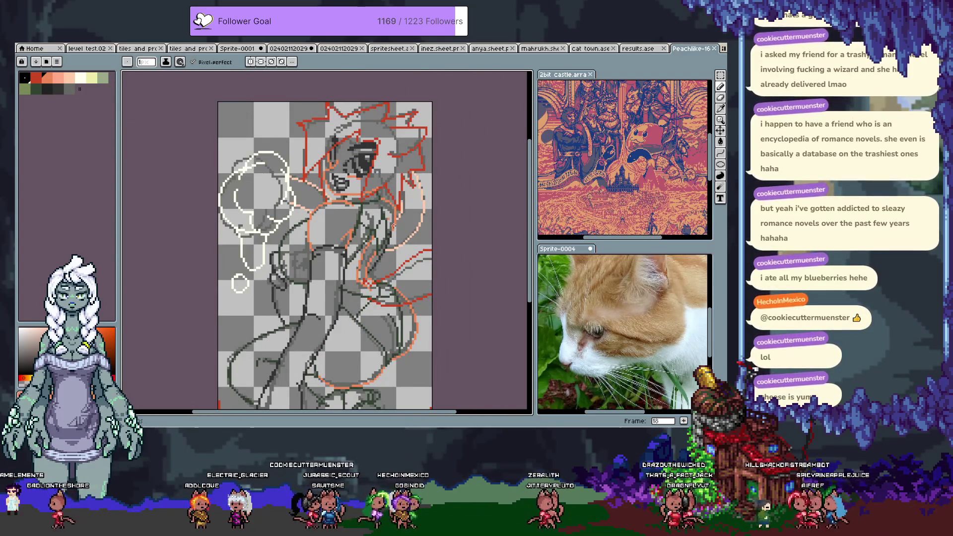
{"action": "scroll", "coordinate": [393, 238], "scroll_direction": "down", "scroll_amount": 1}
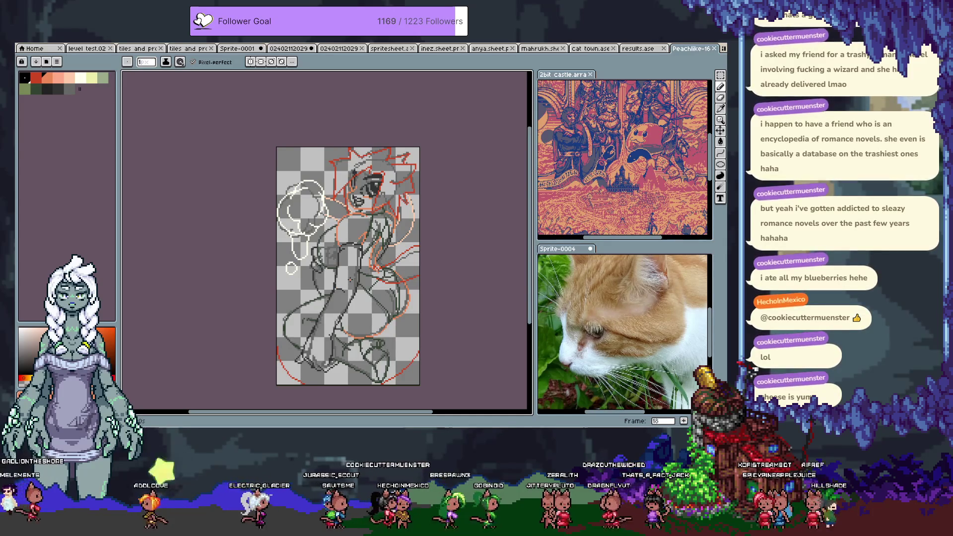
{"action": "scroll", "coordinate": [368, 214], "scroll_direction": "up", "scroll_amount": 2}
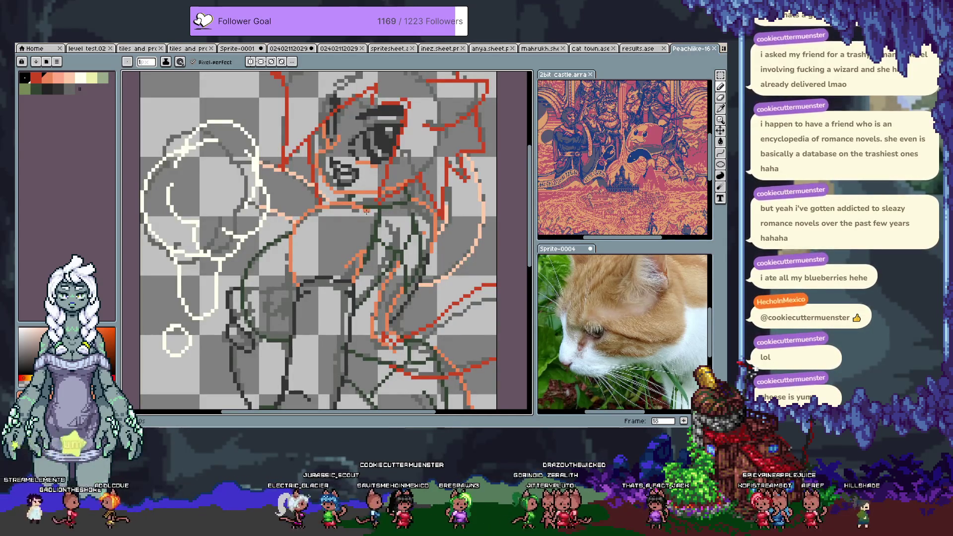
{"action": "key", "text": "Tab"}
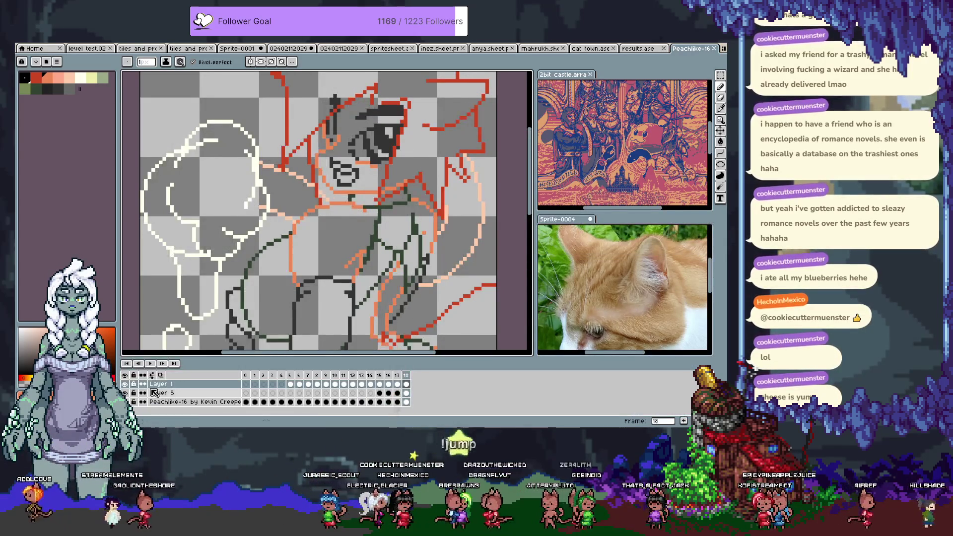
{"action": "key", "text": "Tab"}
{"action": "scroll", "coordinate": [385, 165], "scroll_direction": "down", "scroll_amount": 1}
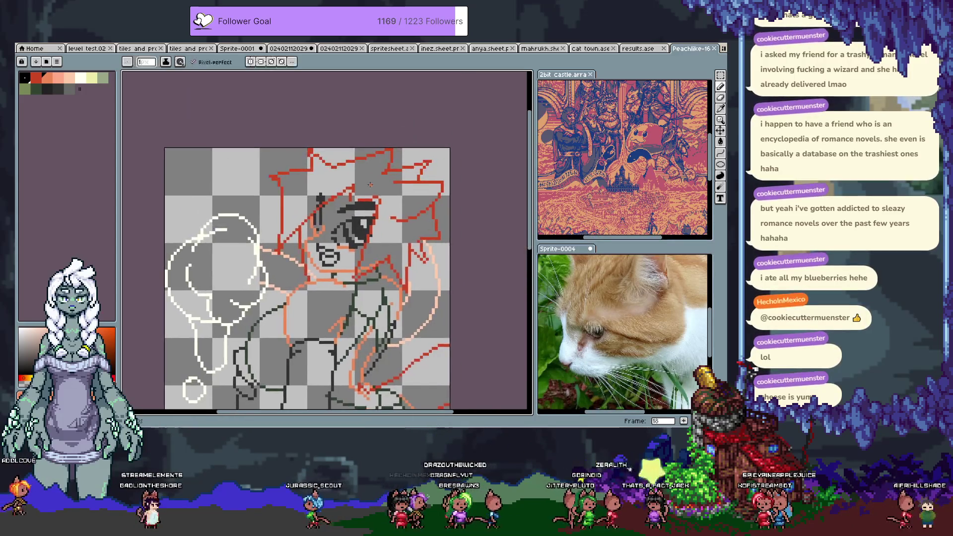
{"action": "scroll", "coordinate": [336, 165], "scroll_direction": "up", "scroll_amount": 1}
{"action": "key", "text": "i"}
{"action": "key", "text": "b"}
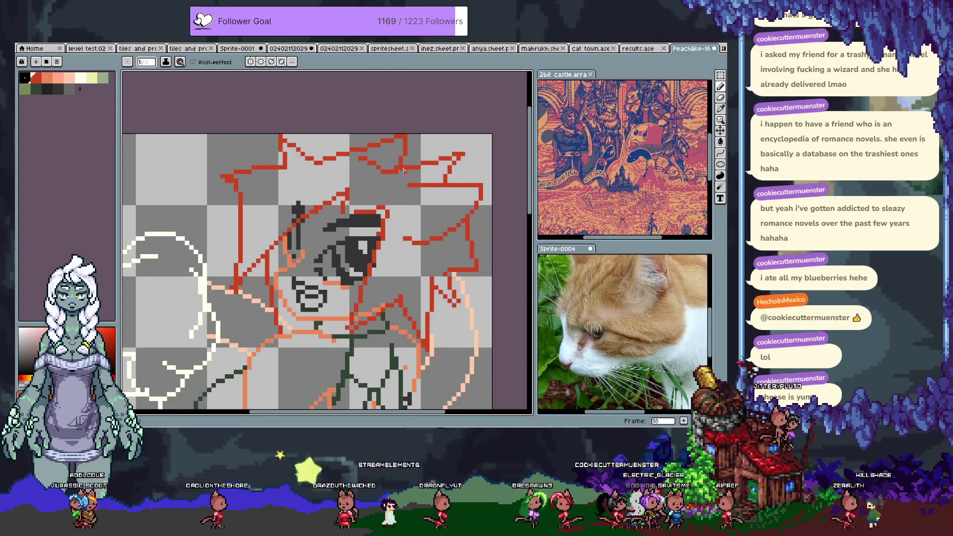
{"action": "scroll", "coordinate": [463, 230], "scroll_direction": "down", "scroll_amount": 2}
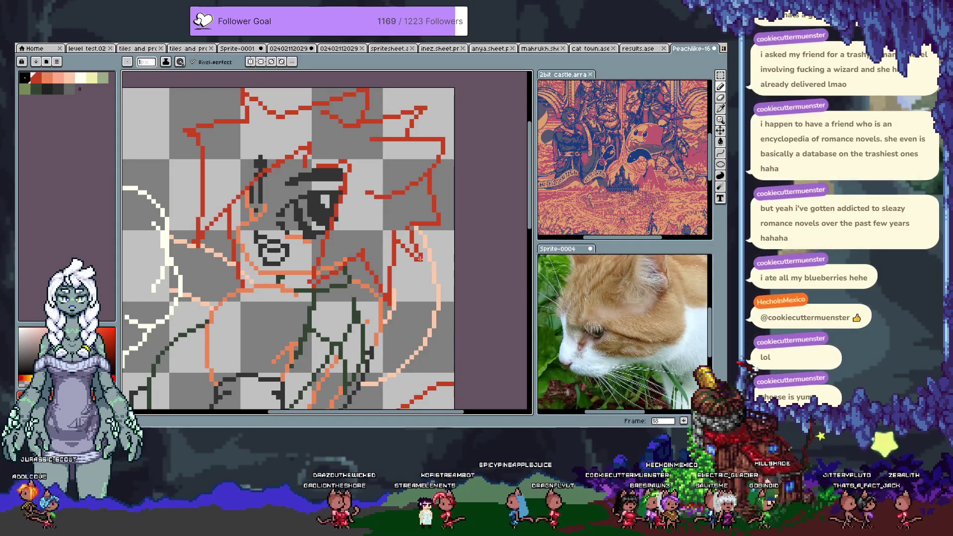
{"action": "scroll", "coordinate": [398, 314], "scroll_direction": "up", "scroll_amount": 2}
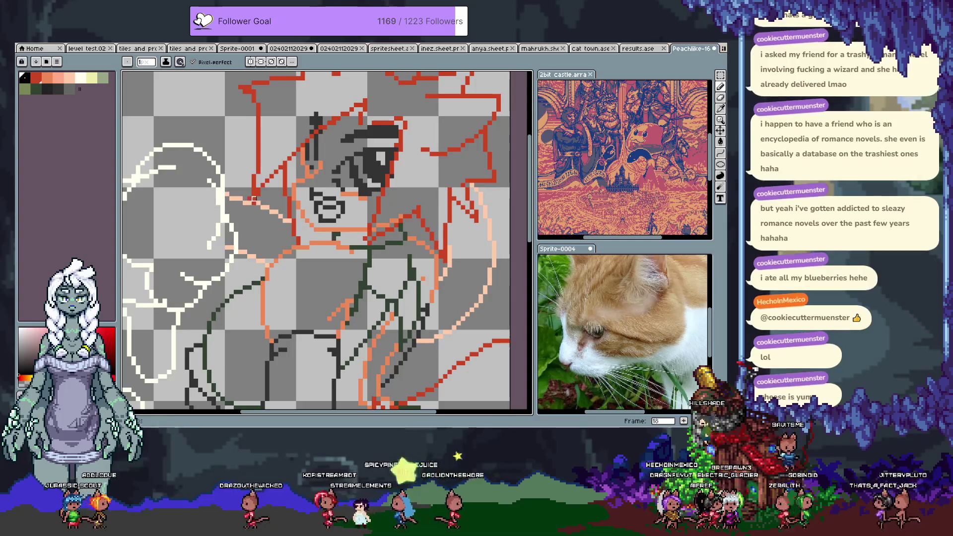
Pan to the sprite's top edge and undo the stray pencil strokes there
{"action": "key", "text": "space"}
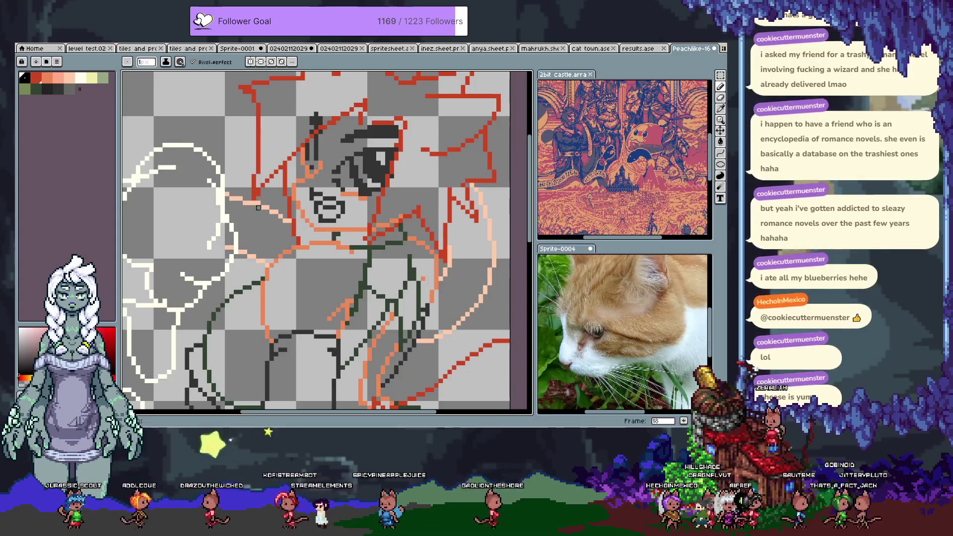
{"action": "left_click_drag", "start_coordinate": [264, 118], "coordinate": [276, 189]}
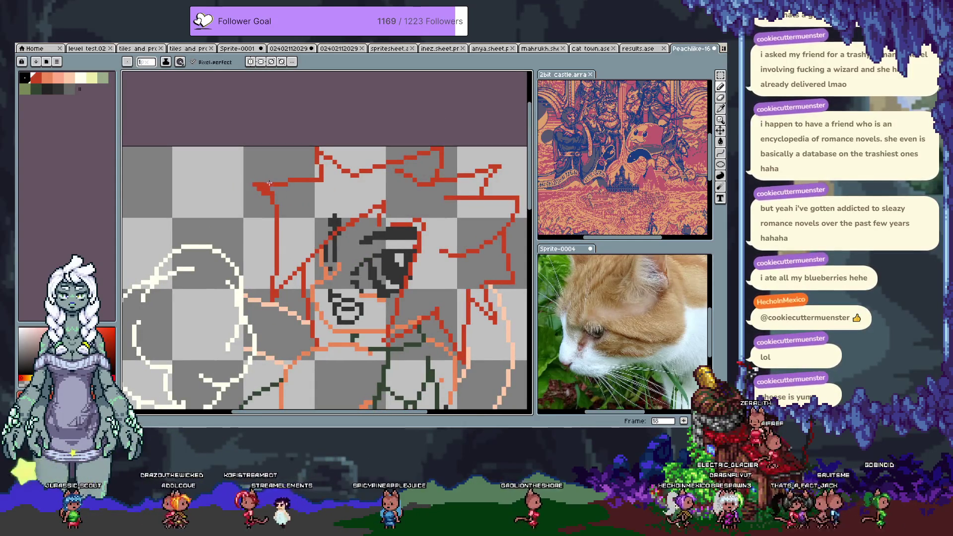
{"action": "key", "text": "b"}
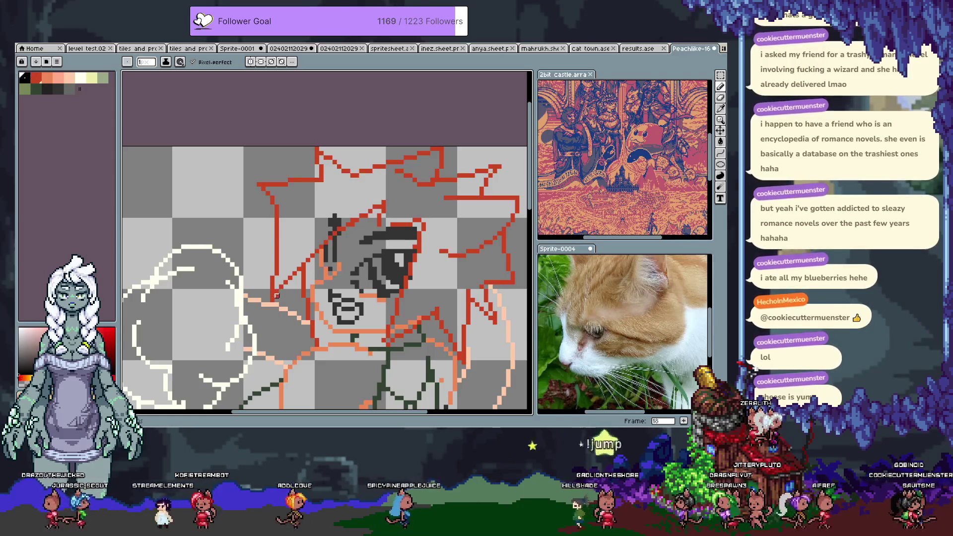
{"action": "scroll", "coordinate": [380, 223], "scroll_direction": "right", "scroll_amount": 3}
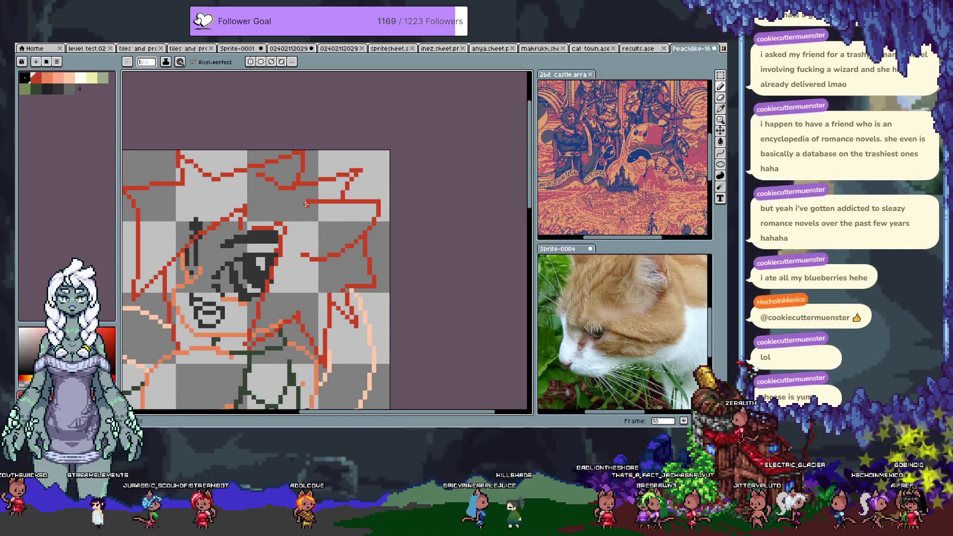
{"action": "key", "text": "ctrl+z"}
{"action": "key", "text": "ctrl+z"}
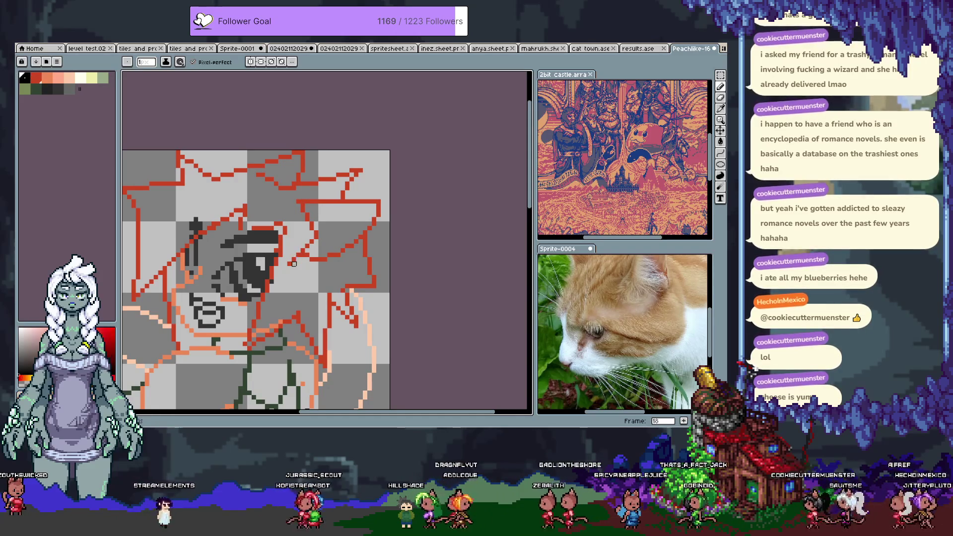
{"action": "key", "text": "v"}
{"action": "key", "text": "ctrl+z"}
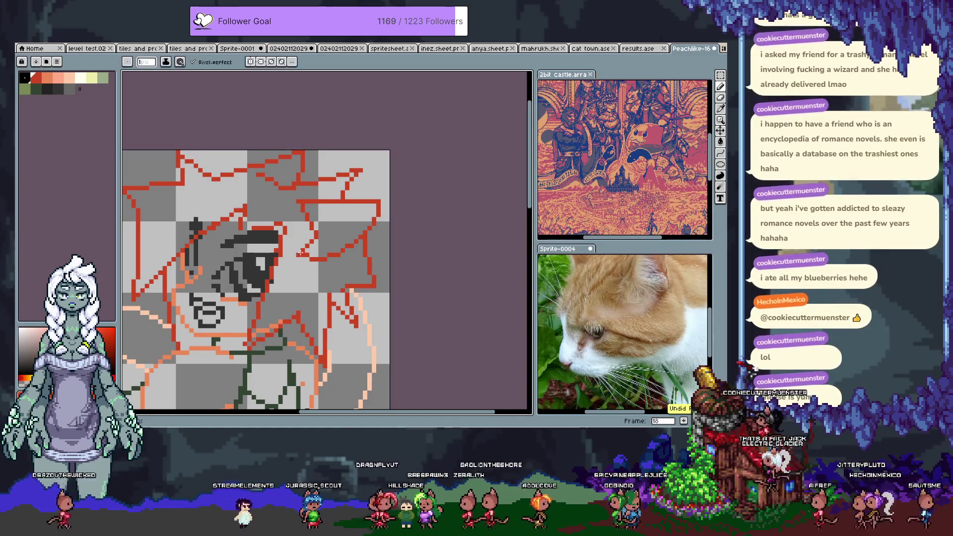
Draw a short red stroke near the face and save the sprite
{"action": "left_click_drag", "start_coordinate": [294, 255], "coordinate": [305, 273]}
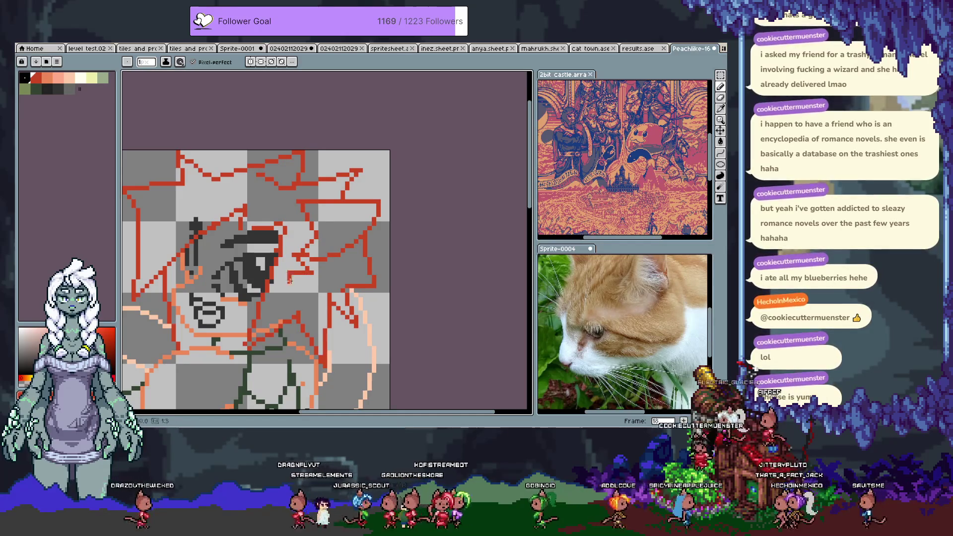
{"action": "key", "text": "ctrl+s"}
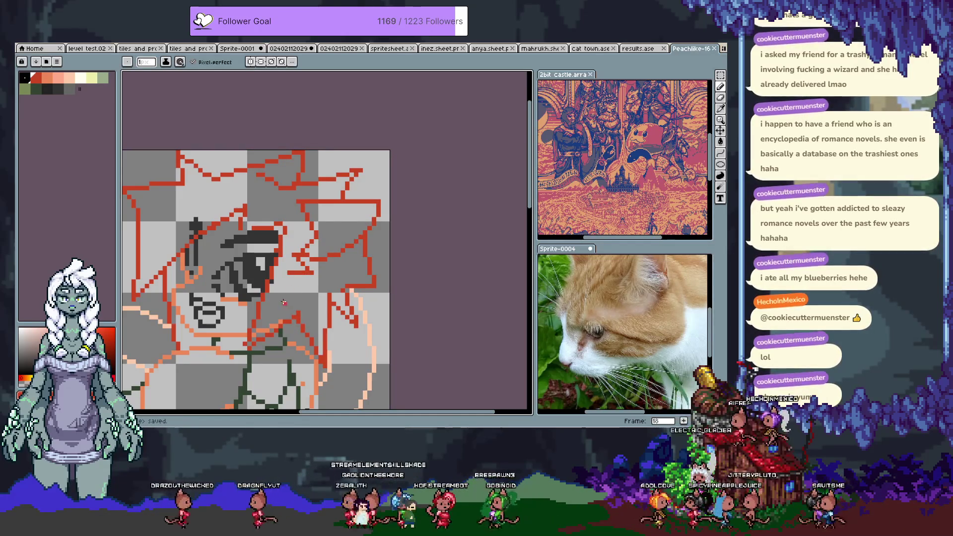
{"action": "left_click_drag", "start_coordinate": [285, 283], "coordinate": [341, 159]}
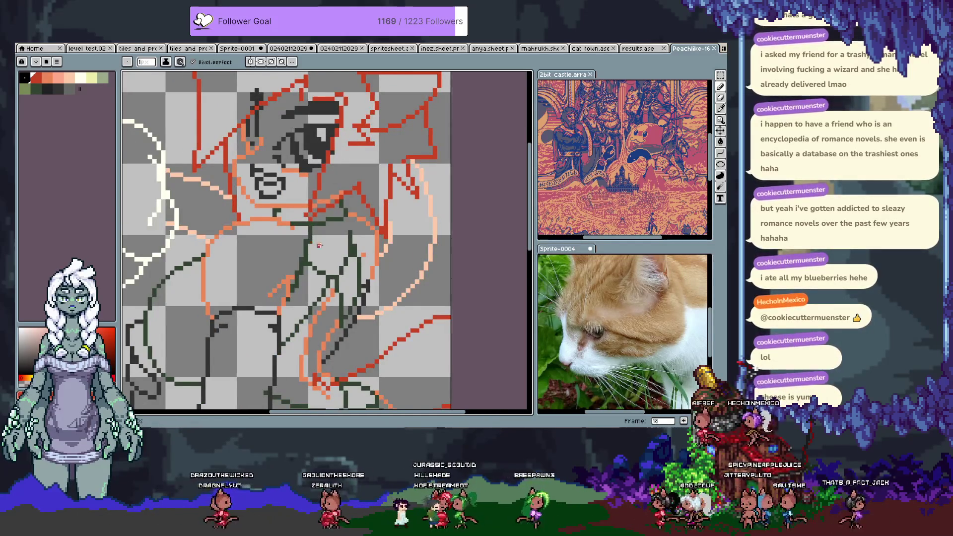
{"action": "scroll", "coordinate": [316, 286], "scroll_direction": "down", "scroll_amount": 1}
{"action": "scroll", "coordinate": [316, 286], "scroll_direction": "down", "scroll_amount": 1}
Show the timeline and toggle the grey sketch layer, leaving it hidden under the line art
{"action": "mouse_move", "coordinate": [307, 300]}
{"action": "left_mouse_down"}
{"action": "mouse_move", "coordinate": [311, 282]}
{"action": "mouse_move", "coordinate": [286, 292]}
{"action": "left_mouse_up"}
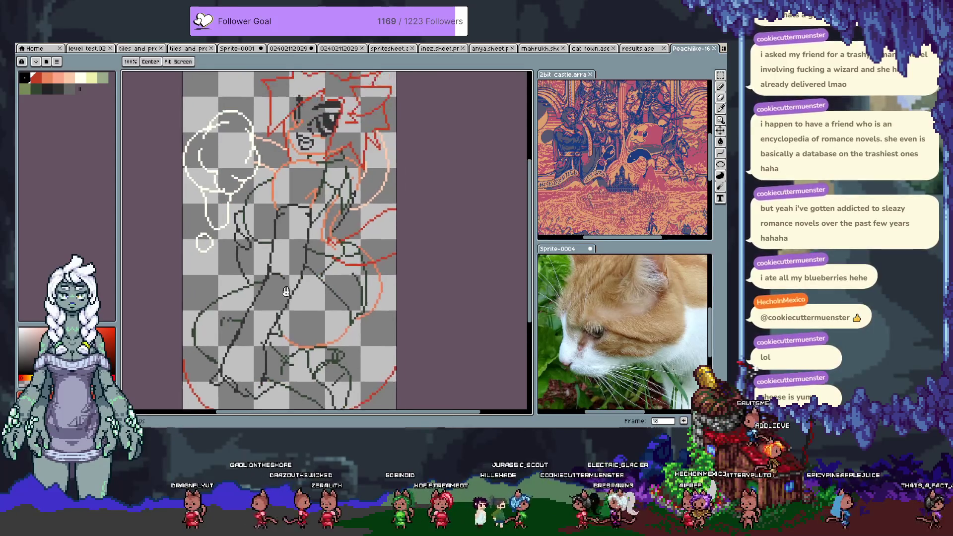
{"action": "key", "text": "Tab"}
{"action": "left_click", "coordinate": [133, 410]}
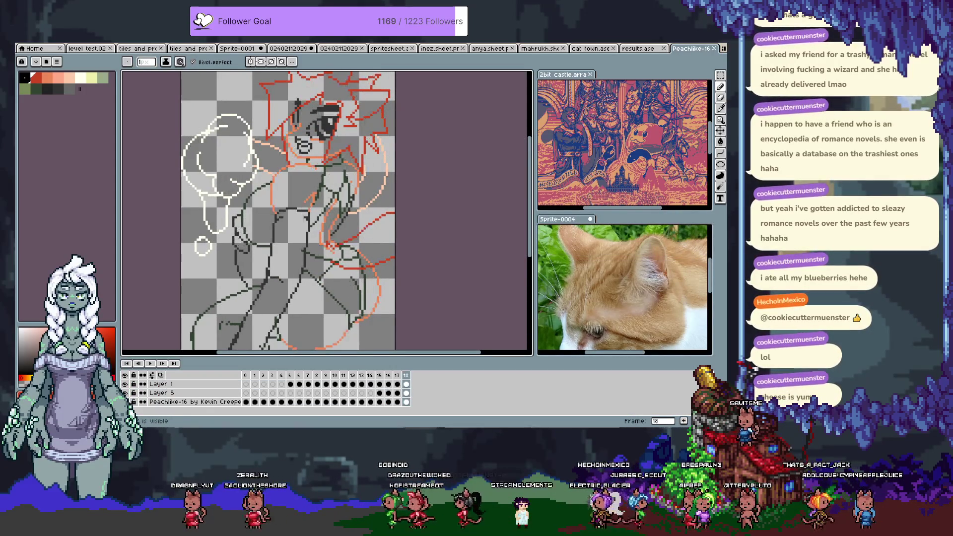
{"action": "left_click", "coordinate": [124, 393]}
{"action": "left_click", "coordinate": [125, 392]}
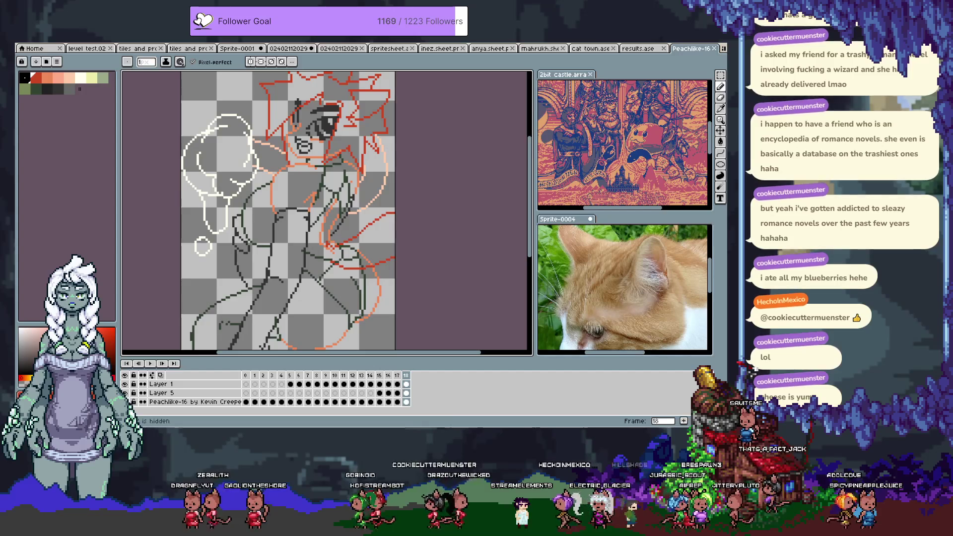
{"action": "scroll", "coordinate": [372, 286], "scroll_direction": "up", "scroll_amount": 2}
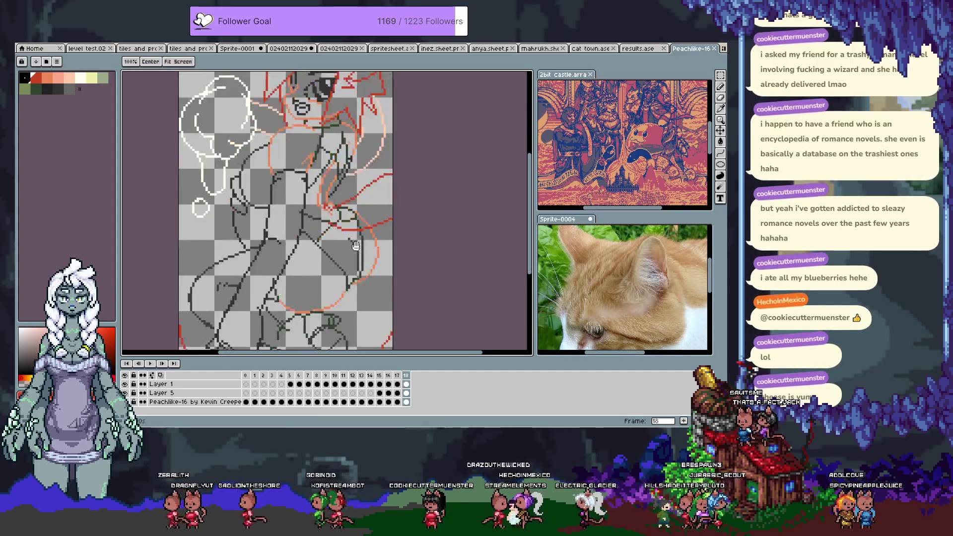
{"action": "scroll", "coordinate": [346, 228], "scroll_direction": "up", "scroll_amount": 2}
{"action": "left_click_drag", "start_coordinate": [346, 229], "coordinate": [380, 195]}
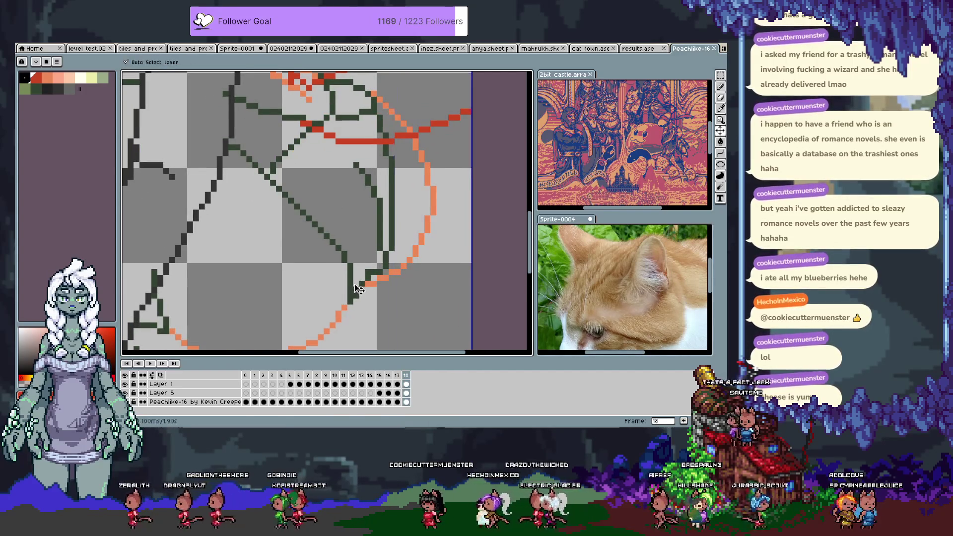
On a new layer, draw dark green body lines across the torso and erase part of one
{"action": "key", "text": "shift+n"}
{"action": "key", "text": "b"}
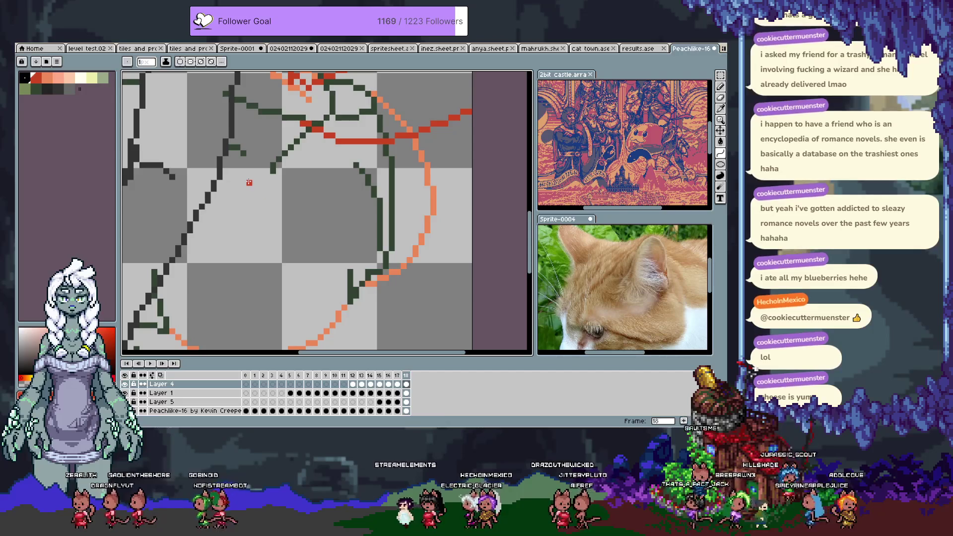
{"action": "key", "text": "m"}
{"action": "left_click_drag", "start_coordinate": [243, 156], "coordinate": [336, 249]}
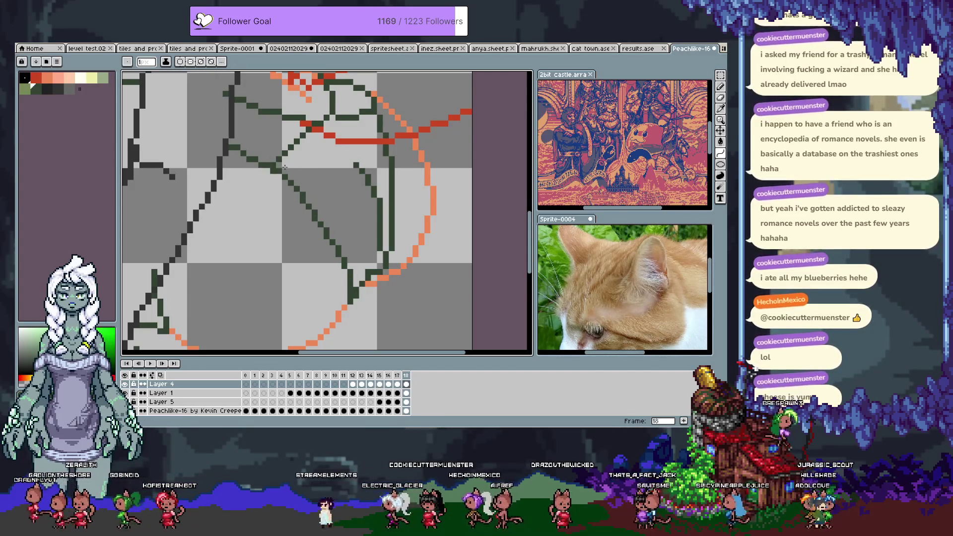
{"action": "left_click_drag", "start_coordinate": [304, 163], "coordinate": [352, 239]}
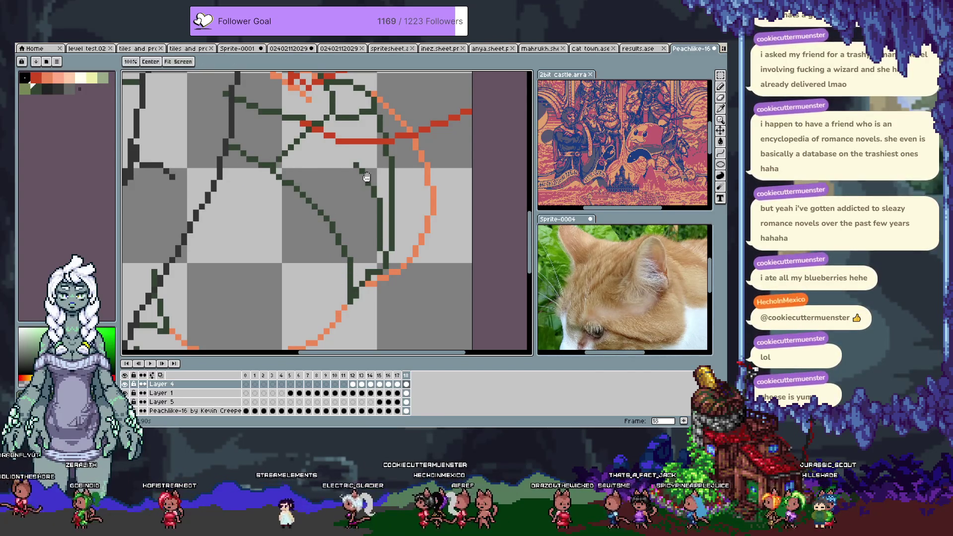
{"action": "left_click_drag", "start_coordinate": [369, 279], "coordinate": [378, 299]}
{"action": "key", "text": "e"}
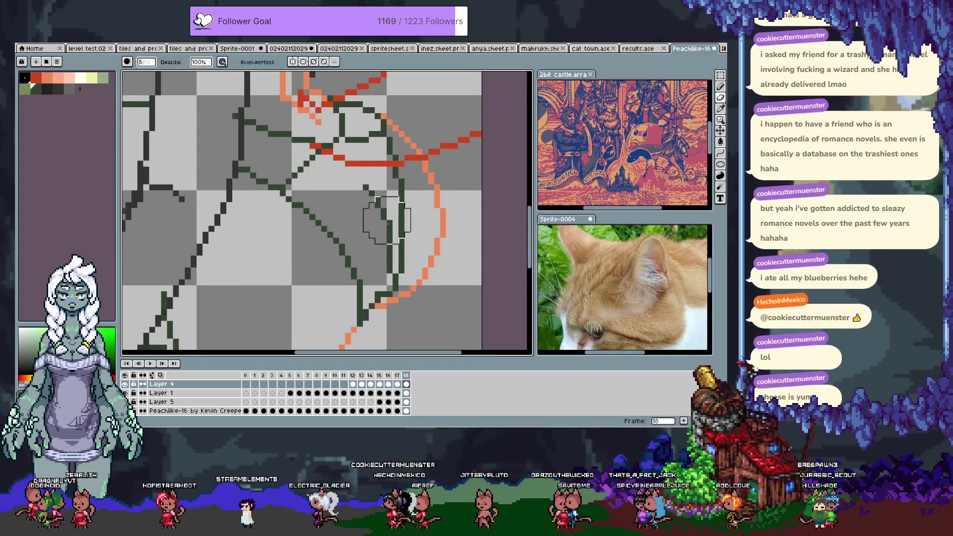
{"action": "mouse_move", "coordinate": [389, 259]}
{"action": "left_mouse_down"}
{"action": "mouse_move", "coordinate": [379, 193]}
{"action": "mouse_move", "coordinate": [404, 256]}
{"action": "left_mouse_up"}
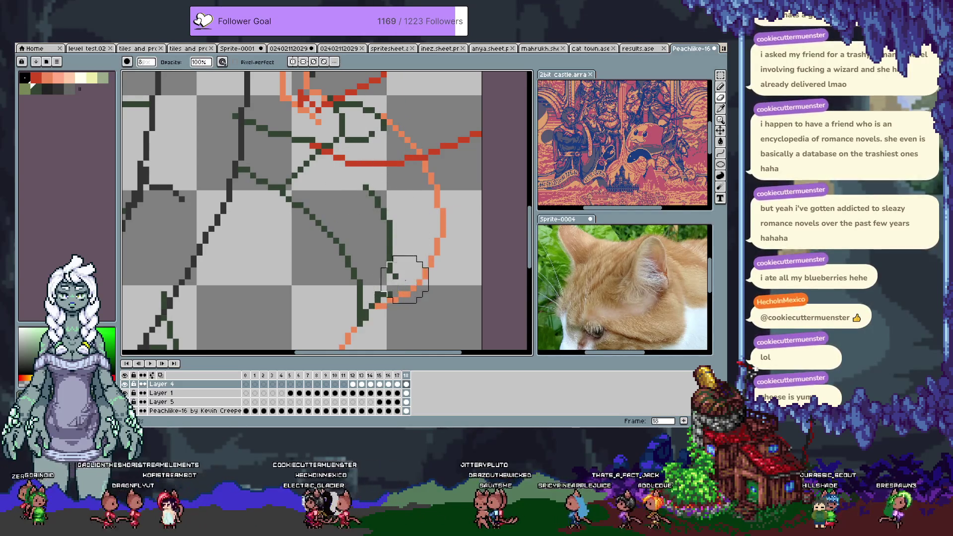
{"action": "key", "text": "b"}
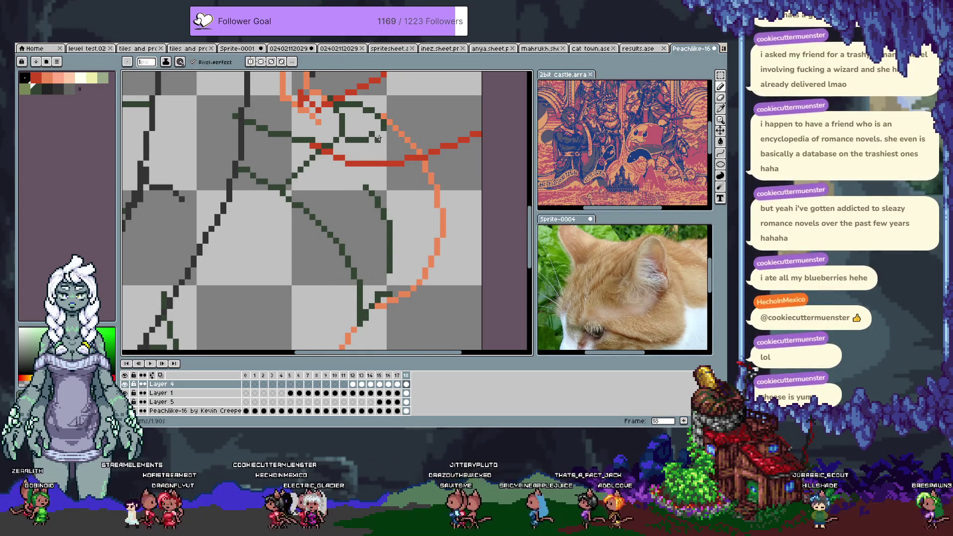
Redraw the dark green line down the figure's right side in straighter form
{"action": "left_click_drag", "start_coordinate": [384, 118], "coordinate": [395, 290]}
{"action": "key", "text": "ctrl+z"}
{"action": "key", "text": "e"}
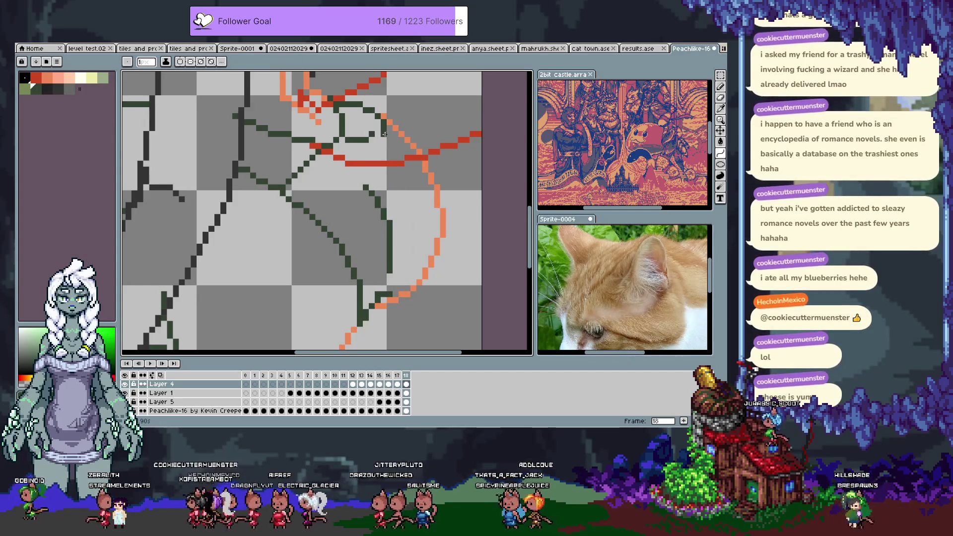
{"action": "key", "text": "ctrl+z"}
{"action": "left_click_drag", "start_coordinate": [401, 268], "coordinate": [408, 162]}
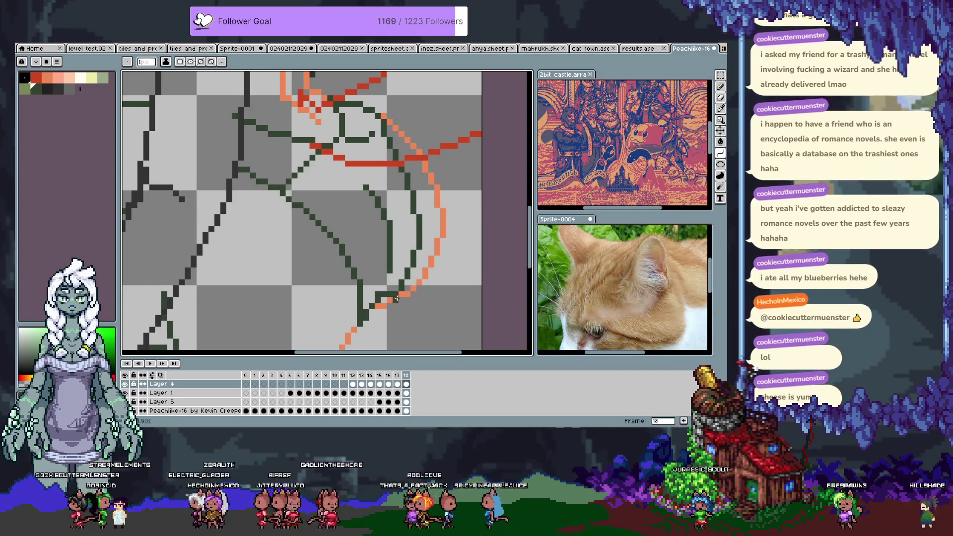
{"action": "key", "text": "b"}
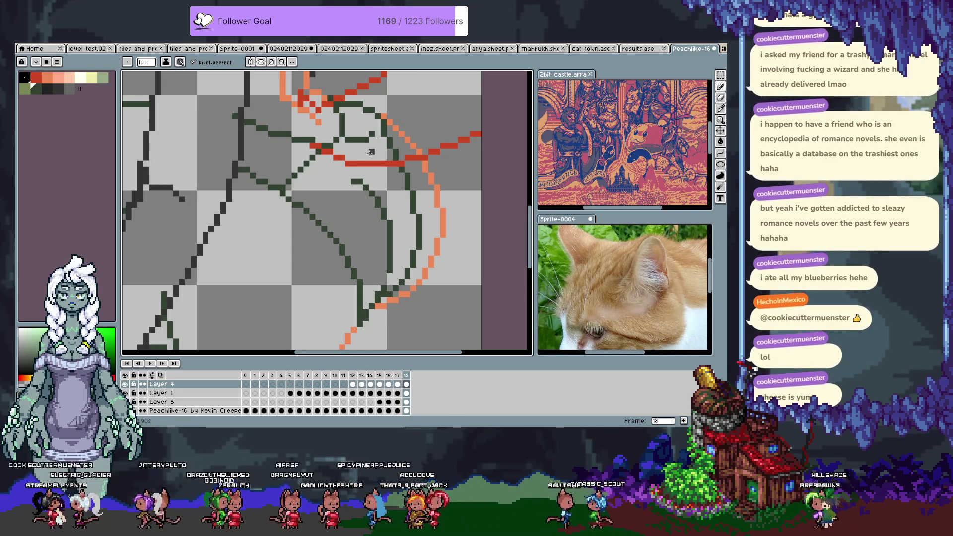
{"action": "scroll", "coordinate": [370, 152], "scroll_direction": "down", "scroll_amount": 1}
{"action": "scroll", "coordinate": [320, 268], "scroll_direction": "down", "scroll_amount": 1}
{"action": "scroll", "coordinate": [323, 191], "scroll_direction": "down", "scroll_amount": 1}
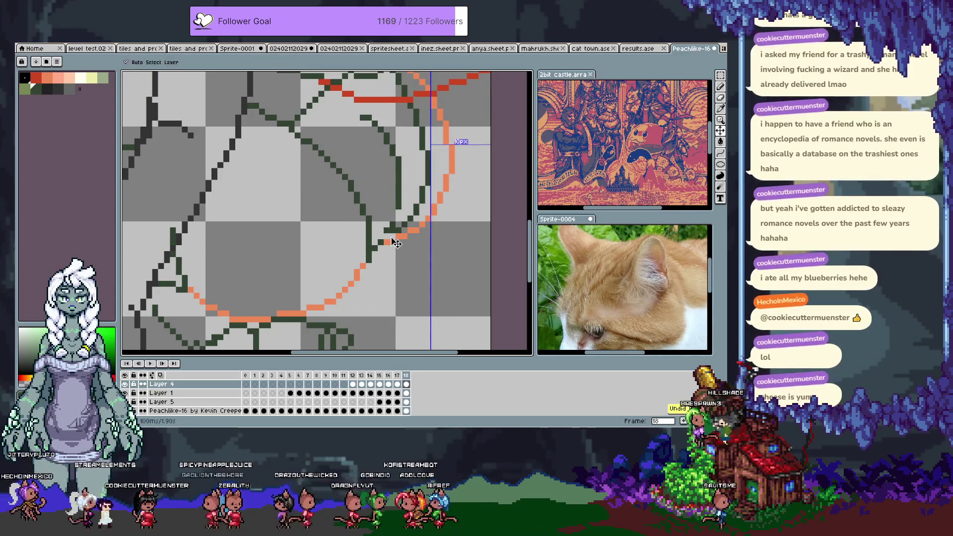
{"action": "scroll", "coordinate": [366, 253], "scroll_direction": "up", "scroll_amount": 2}
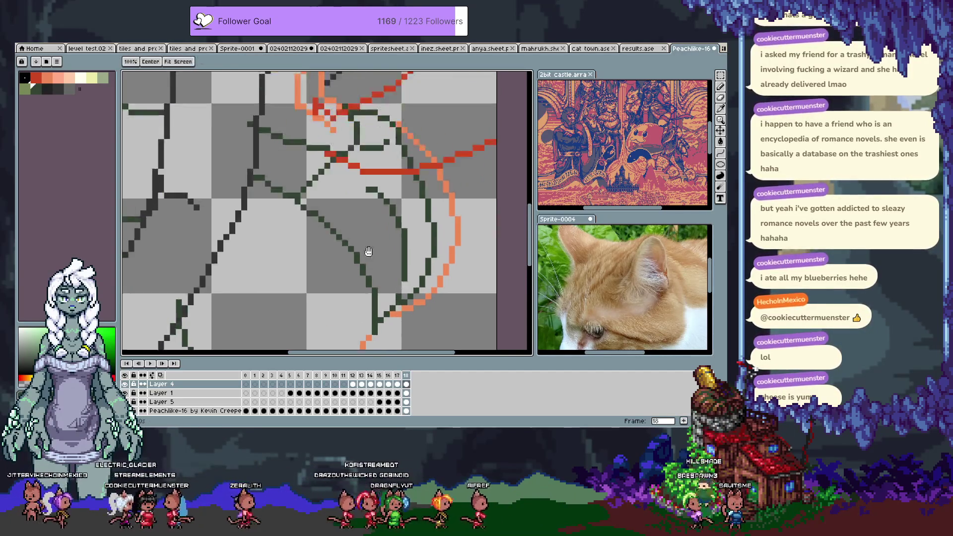
{"action": "scroll", "coordinate": [323, 234], "scroll_direction": "up", "scroll_amount": 2}
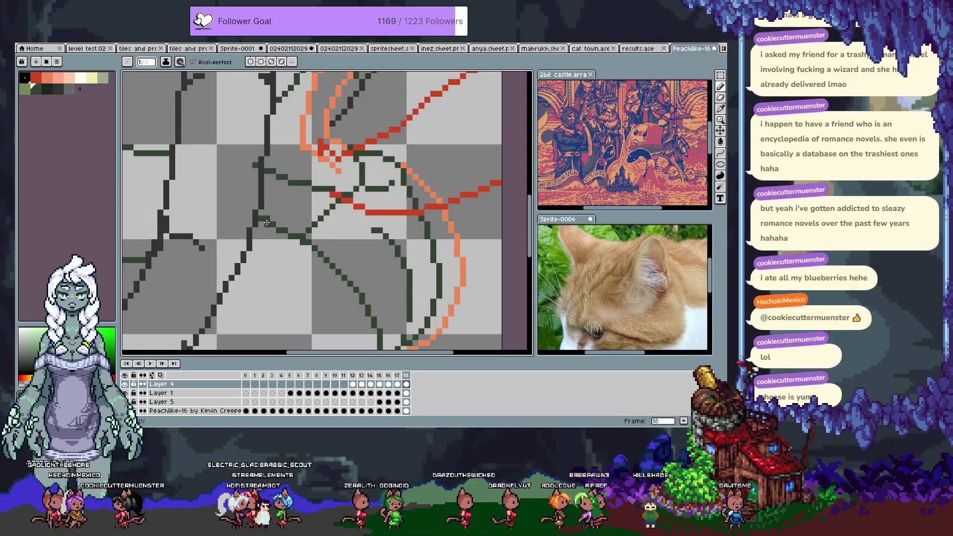
Review the face area, undo the last stroke and hide the timeline
{"action": "left_click_drag", "start_coordinate": [356, 199], "coordinate": [289, 259]}
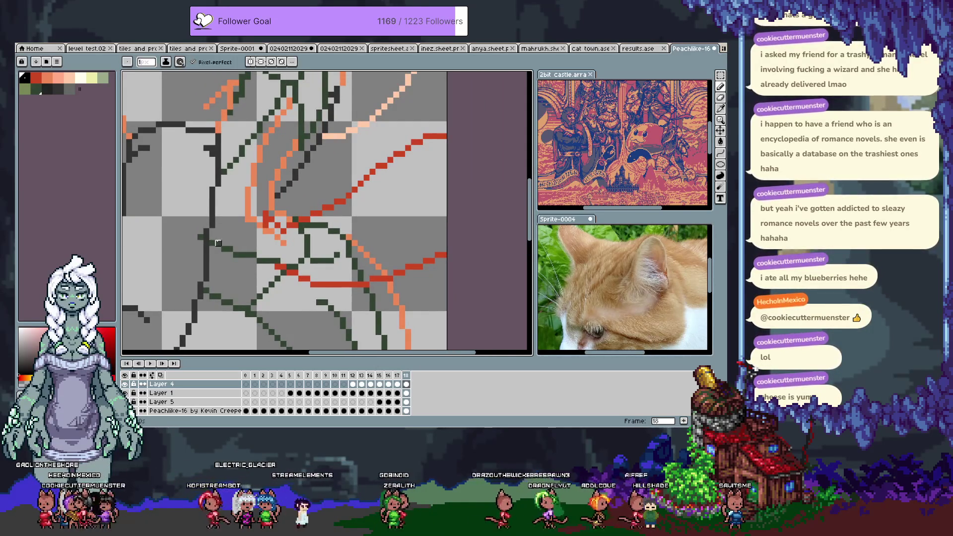
{"action": "mouse_move", "coordinate": [244, 137]}
{"action": "left_mouse_down"}
{"action": "mouse_move", "coordinate": [261, 218]}
{"action": "mouse_move", "coordinate": [314, 202]}
{"action": "left_mouse_up"}
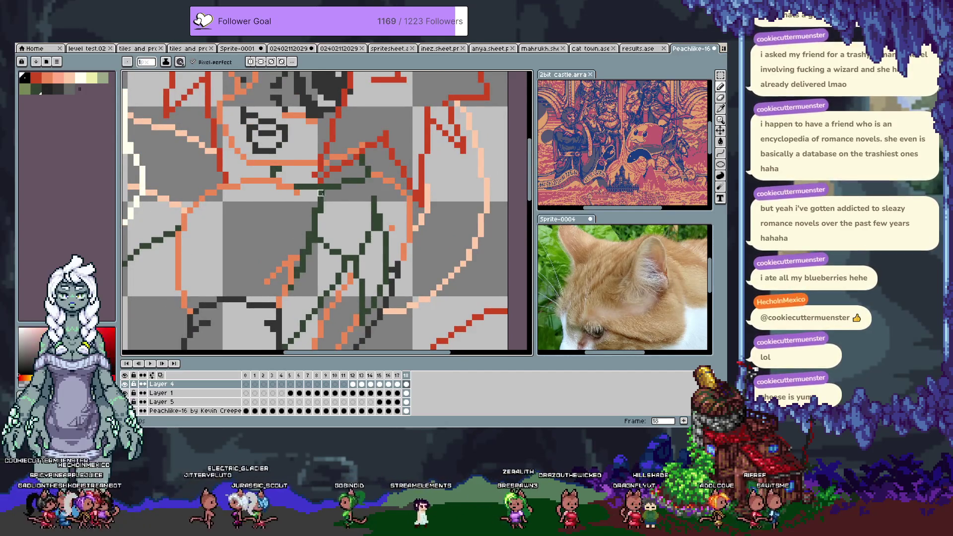
{"action": "key", "text": "ctrl+z"}
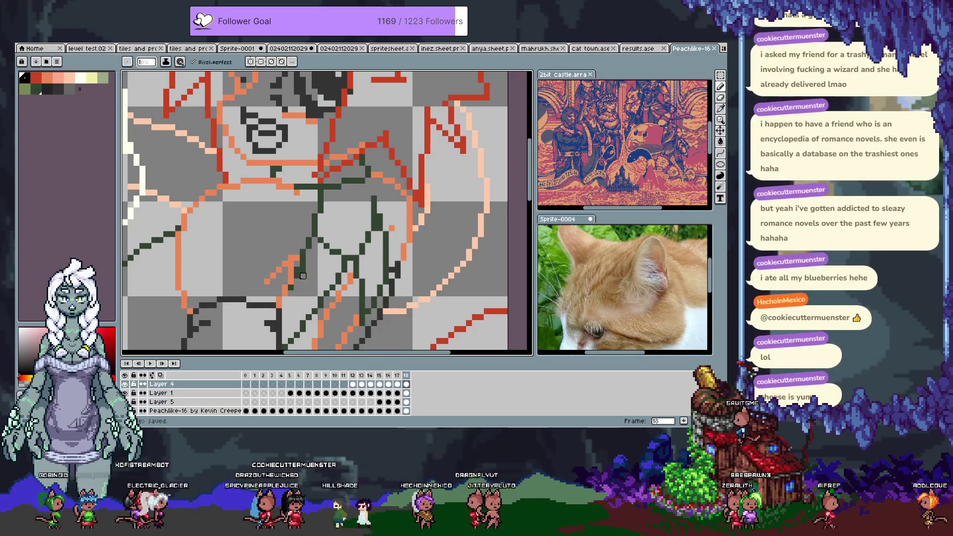
{"action": "left_click_drag", "start_coordinate": [375, 279], "coordinate": [347, 262]}
{"action": "key", "text": "Tab"}
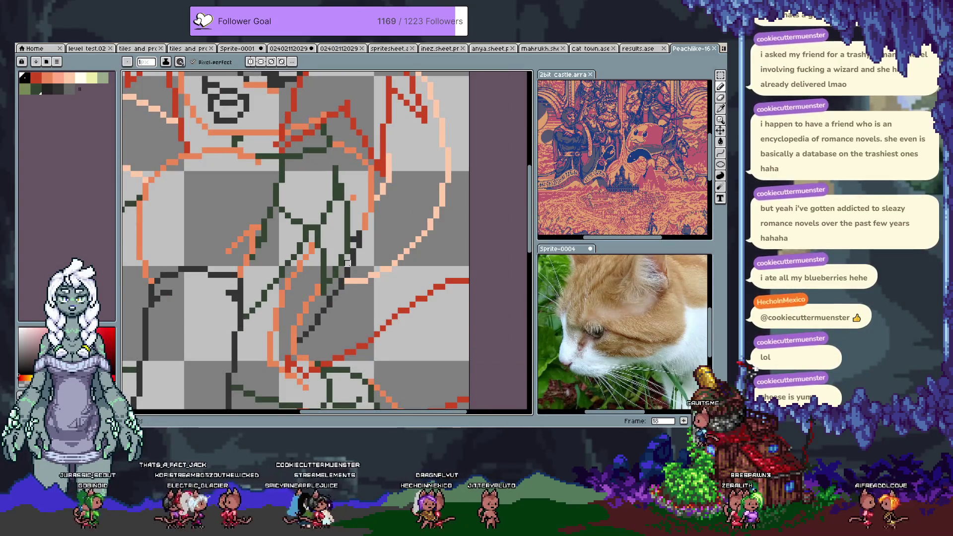
{"action": "scroll", "coordinate": [347, 264], "scroll_direction": "down", "scroll_amount": 2}
{"action": "scroll", "coordinate": [347, 263], "scroll_direction": "down", "scroll_amount": 1}
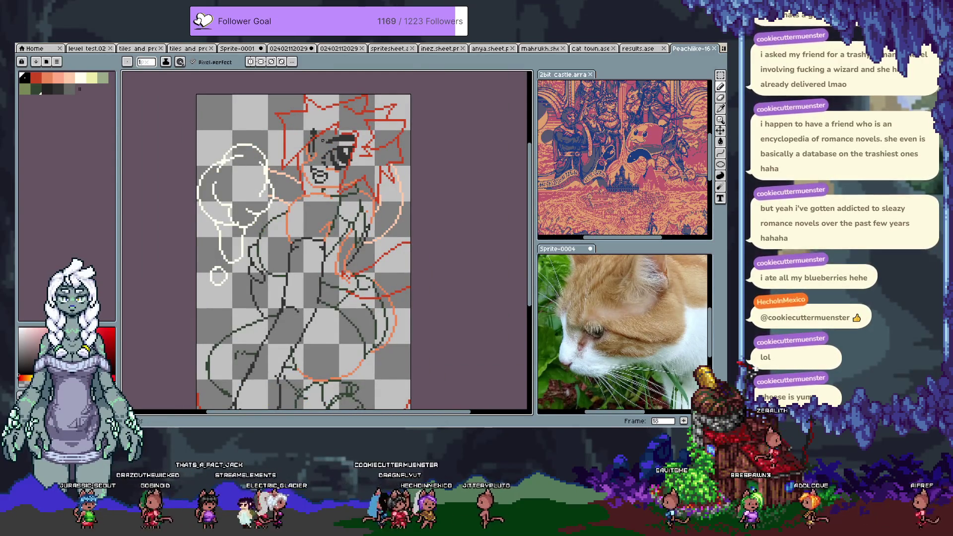
{"action": "scroll", "coordinate": [314, 138], "scroll_direction": "up", "scroll_amount": 1}
{"action": "scroll", "coordinate": [316, 140], "scroll_direction": "up", "scroll_amount": 1}
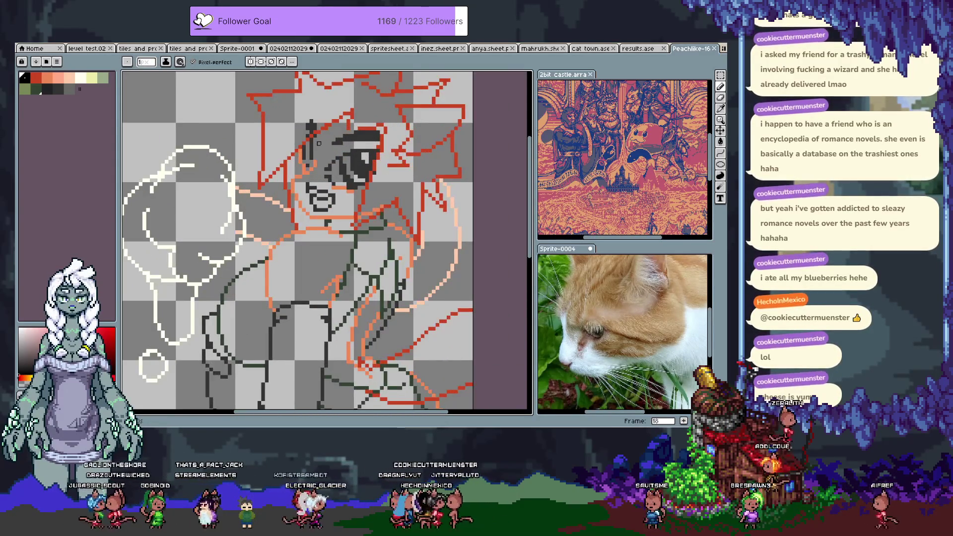
Make Layer 2 active and select an oval region around the eye
{"action": "key", "text": "Tab"}
{"action": "key", "text": "alt+Up"}
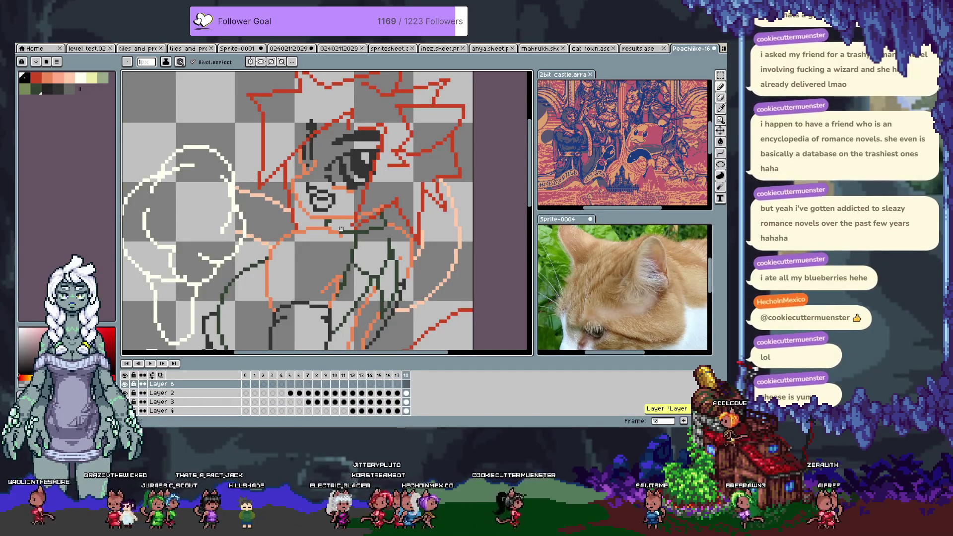
{"action": "key", "text": "Tab"}
{"action": "key", "text": "v"}
{"action": "scroll", "coordinate": [216, 372], "scroll_direction": "down", "scroll_amount": 1}
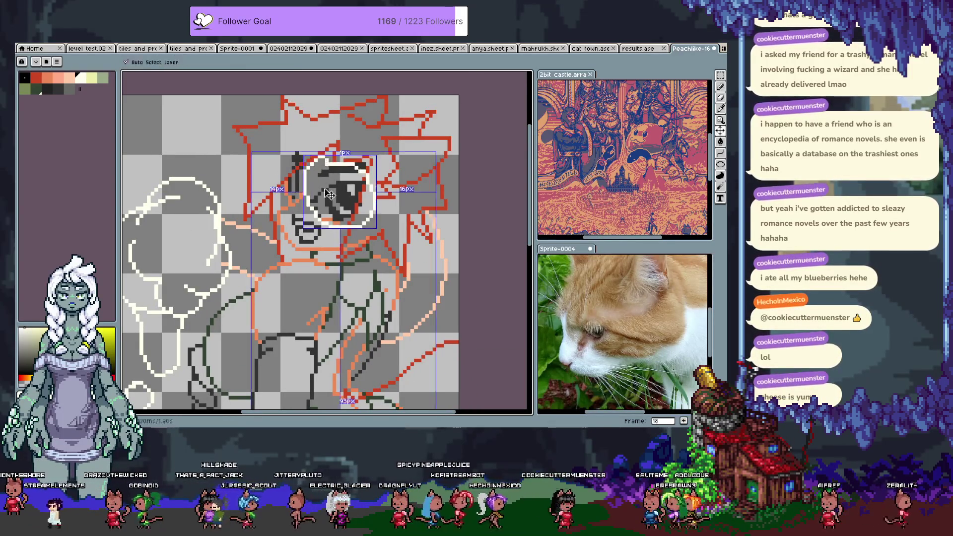
{"action": "key", "text": "shift+m"}
{"action": "mouse_move", "coordinate": [322, 162]}
{"action": "left_mouse_down"}
{"action": "mouse_move", "coordinate": [366, 238]}
{"action": "mouse_move", "coordinate": [356, 237]}
{"action": "left_mouse_up"}
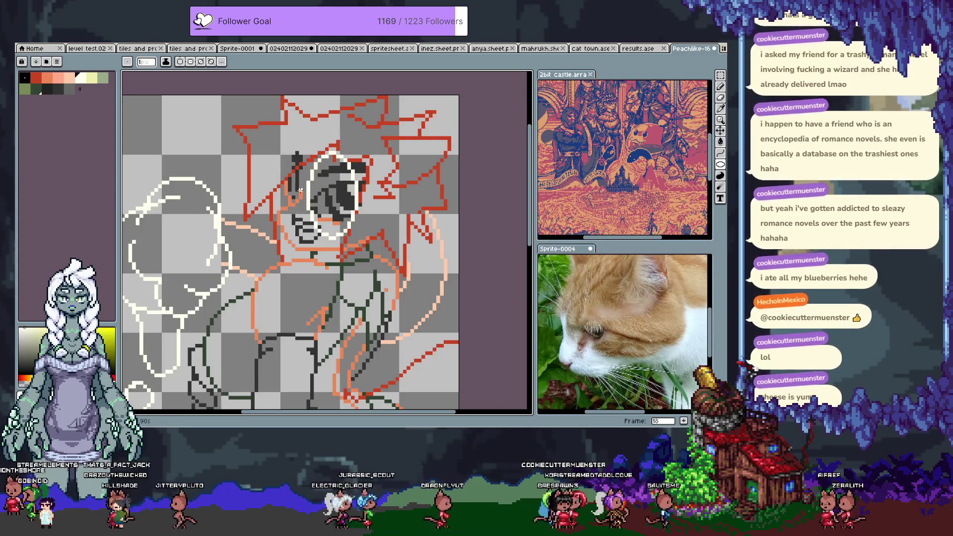
Sketch a white curve beside the eye, discard it and advance to frame 19
{"action": "left_click_drag", "start_coordinate": [279, 139], "coordinate": [272, 128]}
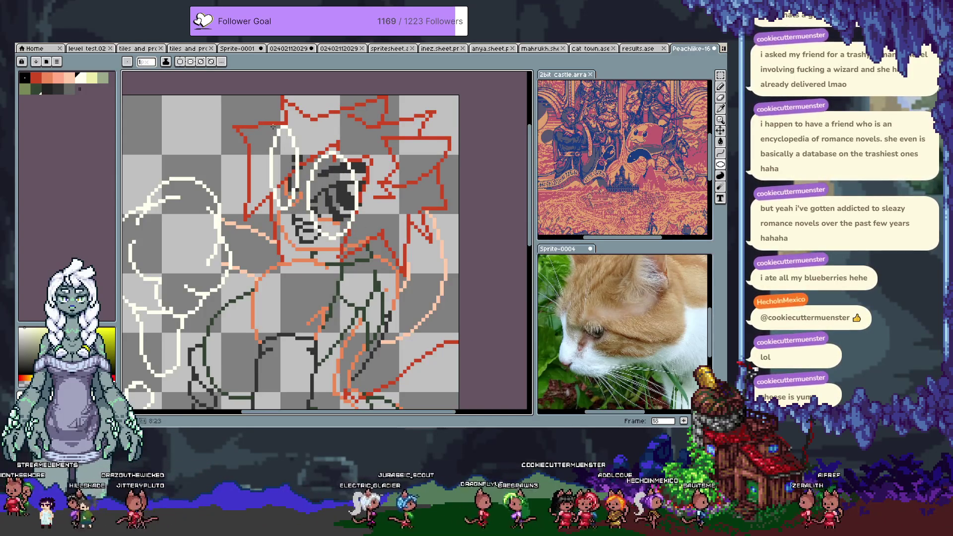
{"action": "key", "text": "ctrl+z"}
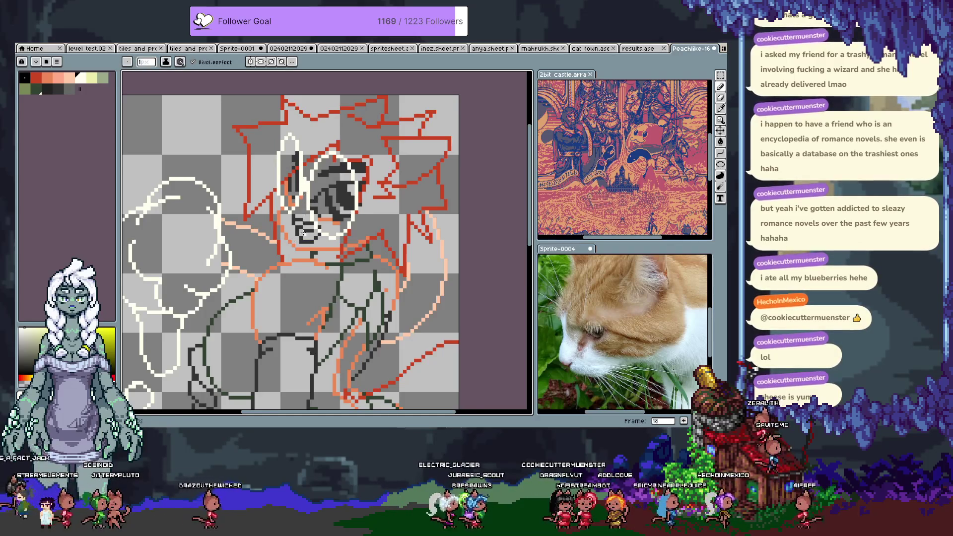
{"action": "key", "text": "Tab"}
{"action": "key", "text": "Right"}
{"action": "key", "text": "Tab"}
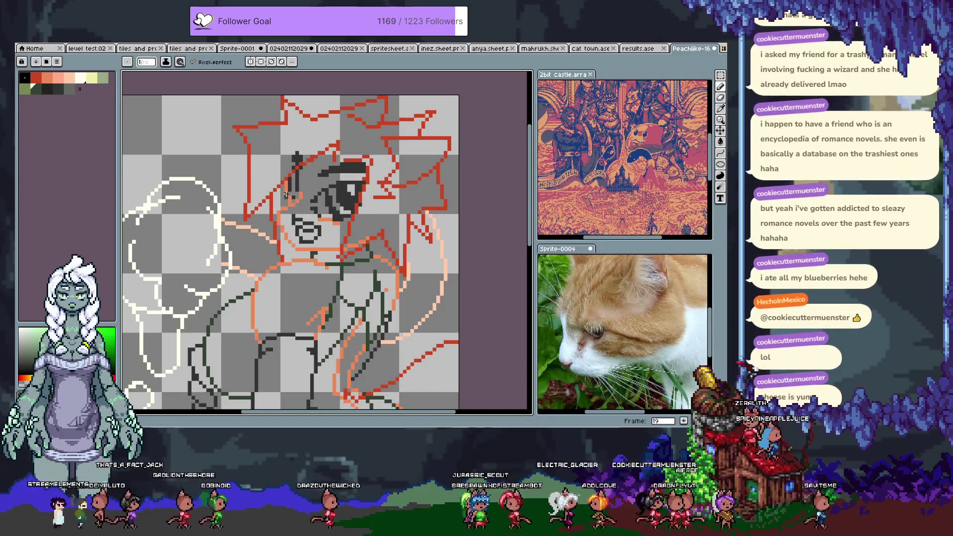
Eyedrop the red hair colour from the drawing and undo accidental canvas changes
{"action": "key", "text": "alt"}
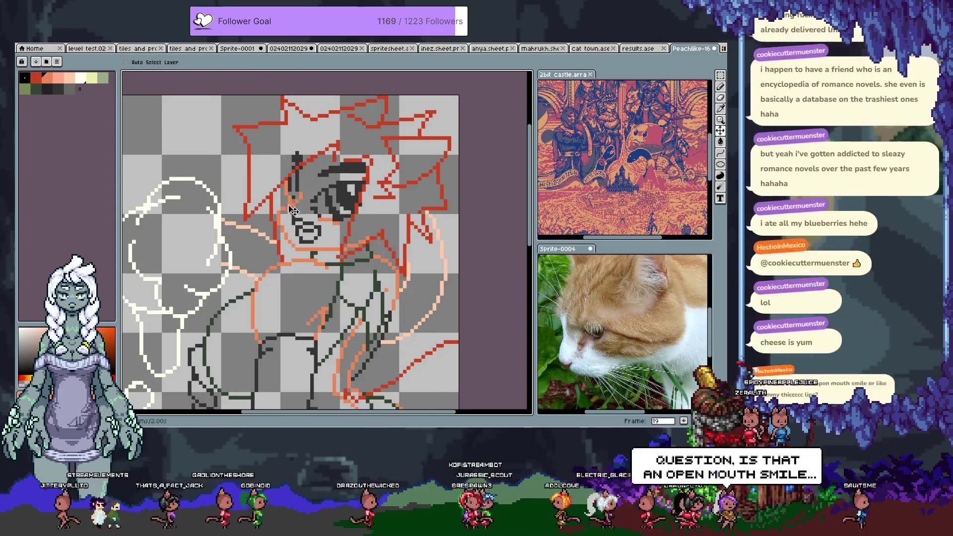
{"action": "key", "text": "ctrl"}
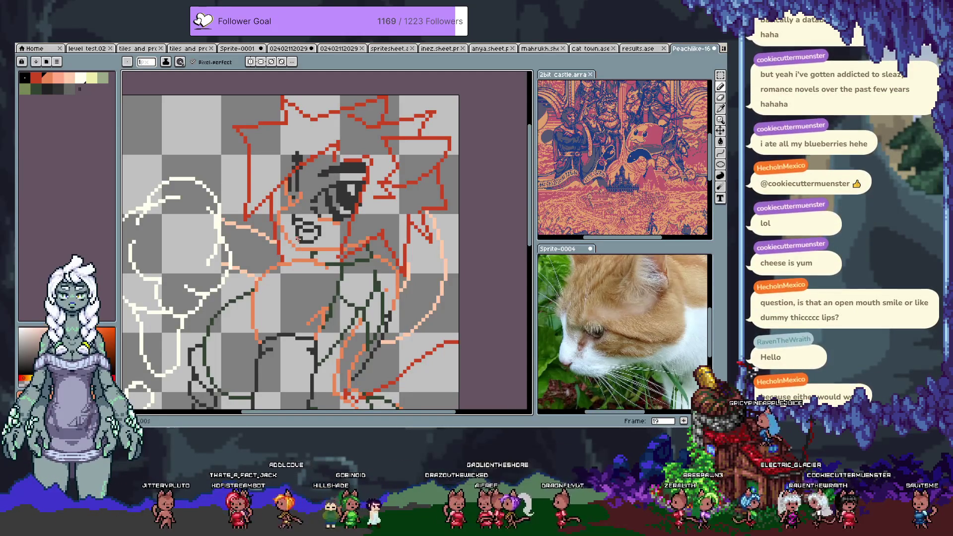
{"action": "left_click", "coordinate": [285, 204], "text": "alt"}
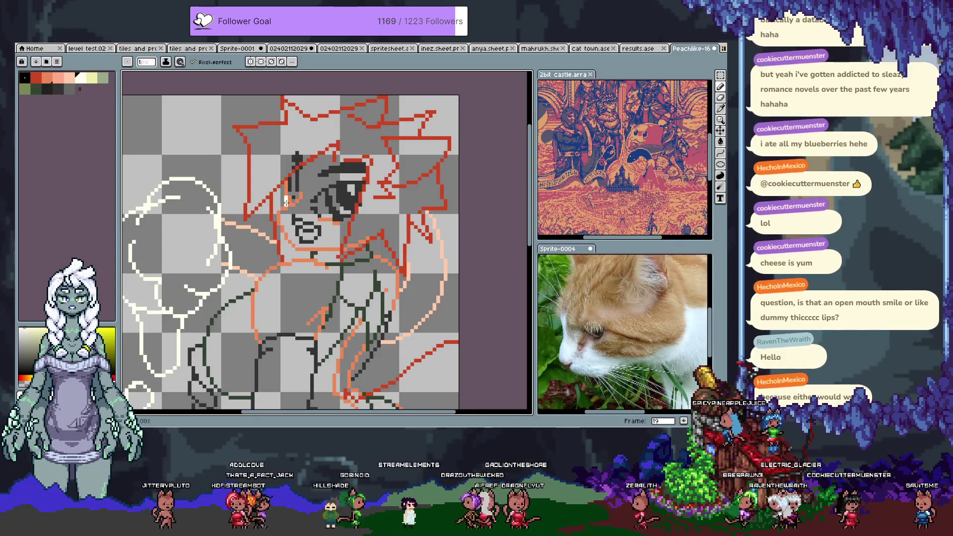
{"action": "left_click", "coordinate": [290, 198], "text": "alt"}
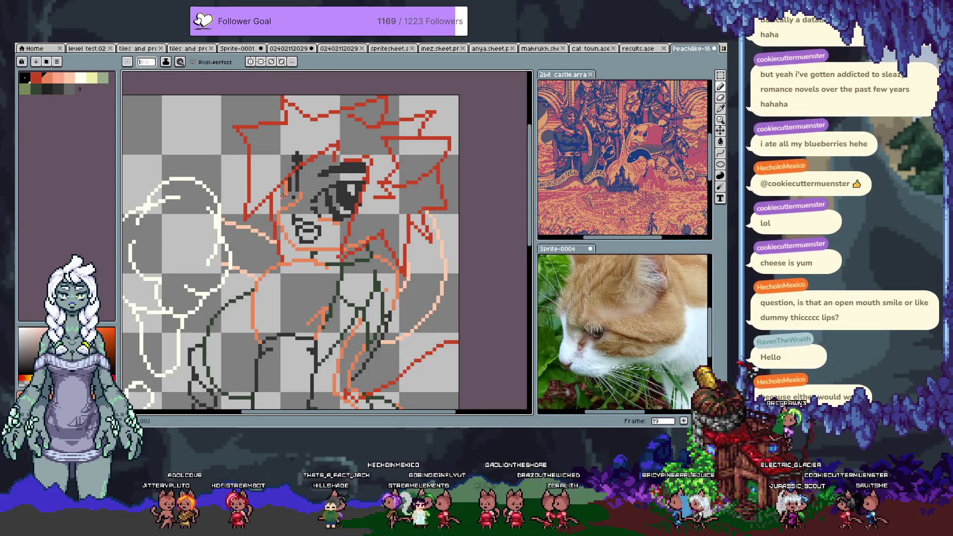
{"action": "key", "text": "ctrl+z"}
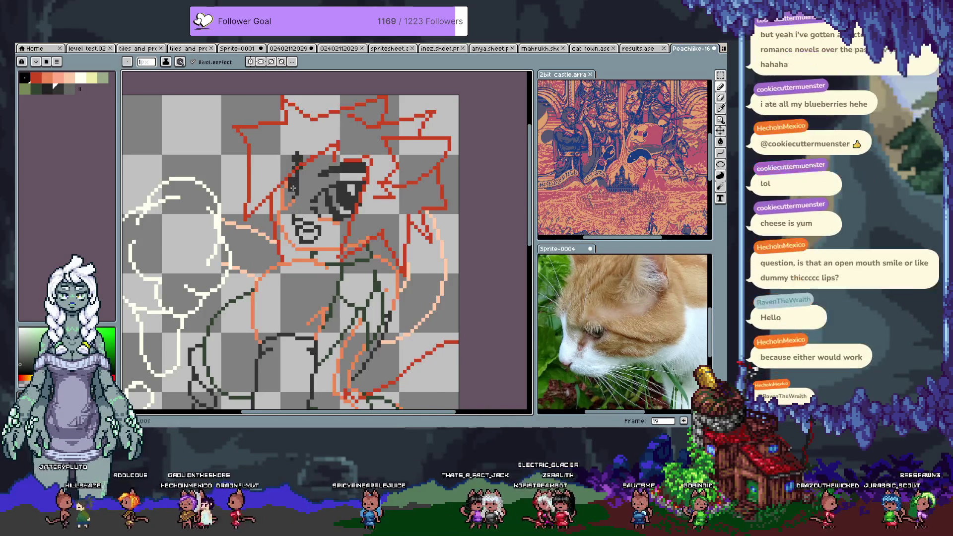
{"action": "left_click", "coordinate": [295, 216]}
{"action": "key", "text": "ctrl+z"}
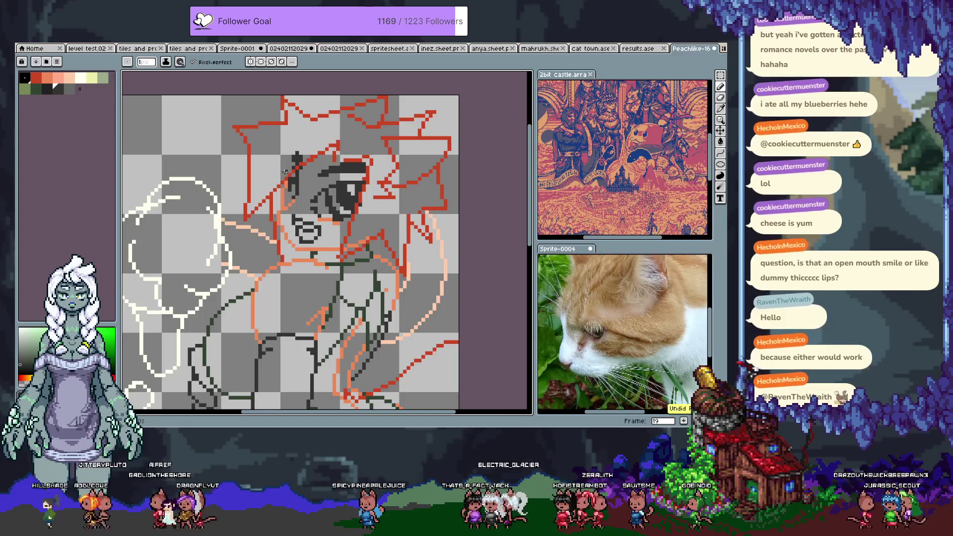
{"action": "key", "text": "ctrl+z"}
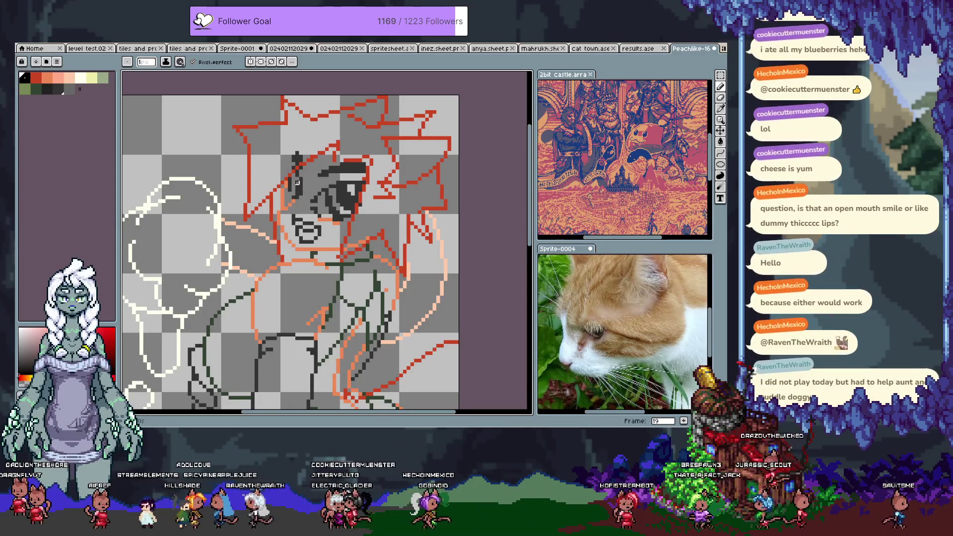
Choose the red palette colour, save the drawing, and resample red while undoing stray edits
{"action": "left_click", "coordinate": [54, 87]}
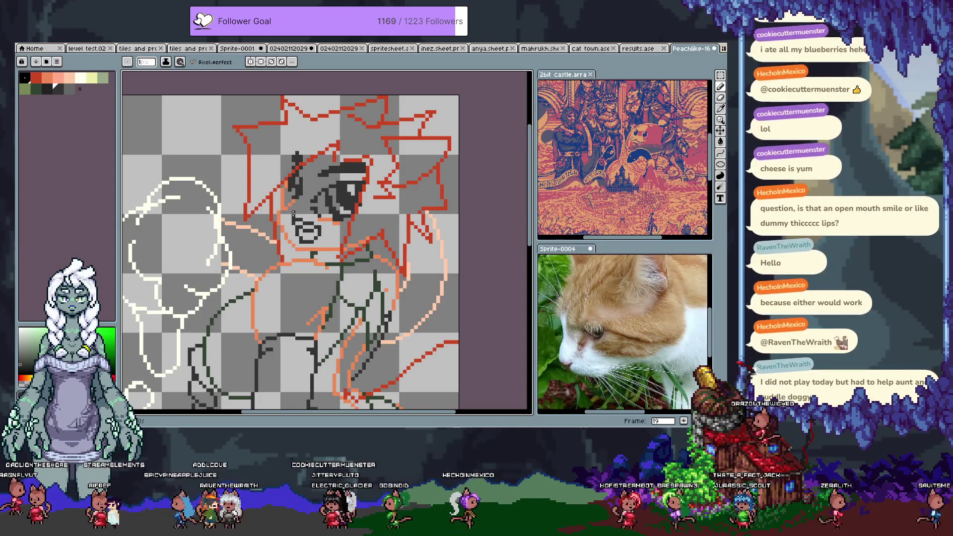
{"action": "left_click", "coordinate": [63, 90]}
{"action": "key", "text": "ctrl+s"}
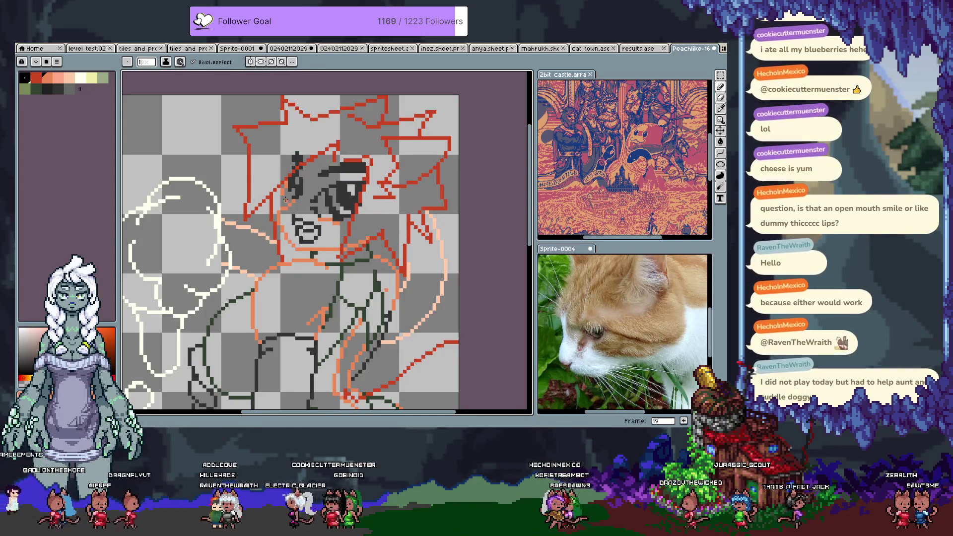
{"action": "key", "text": "ctrl"}
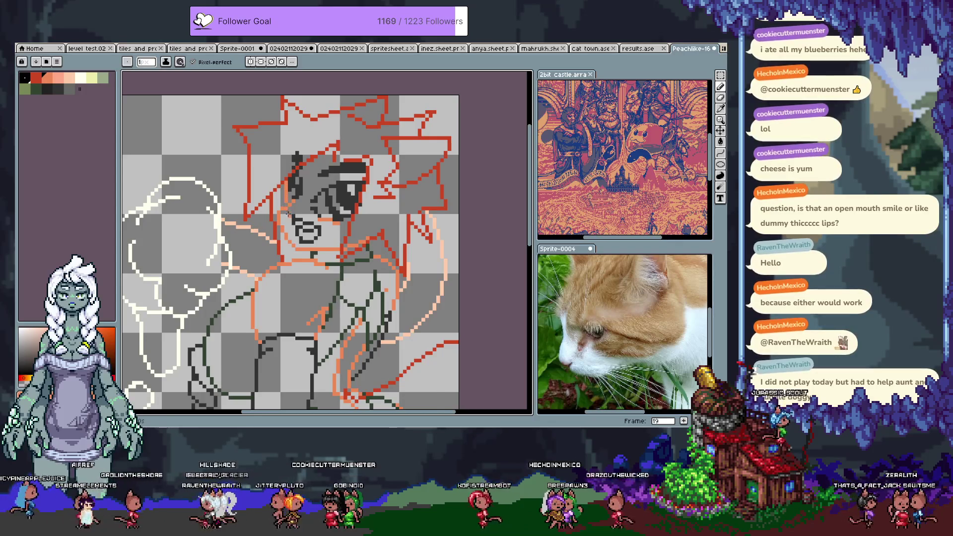
{"action": "left_click", "coordinate": [287, 181], "text": "alt"}
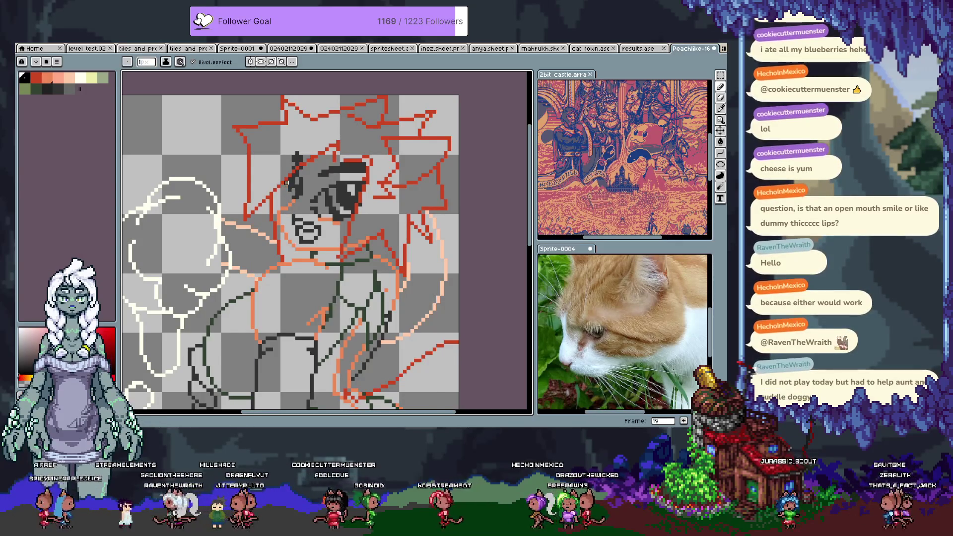
{"action": "key", "text": "ctrl+z"}
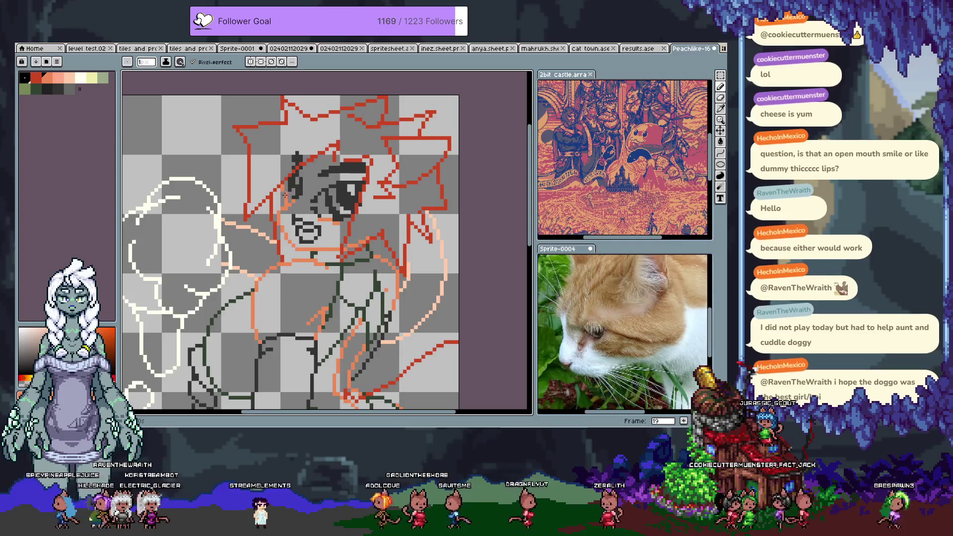
{"action": "key", "text": "ctrl"}
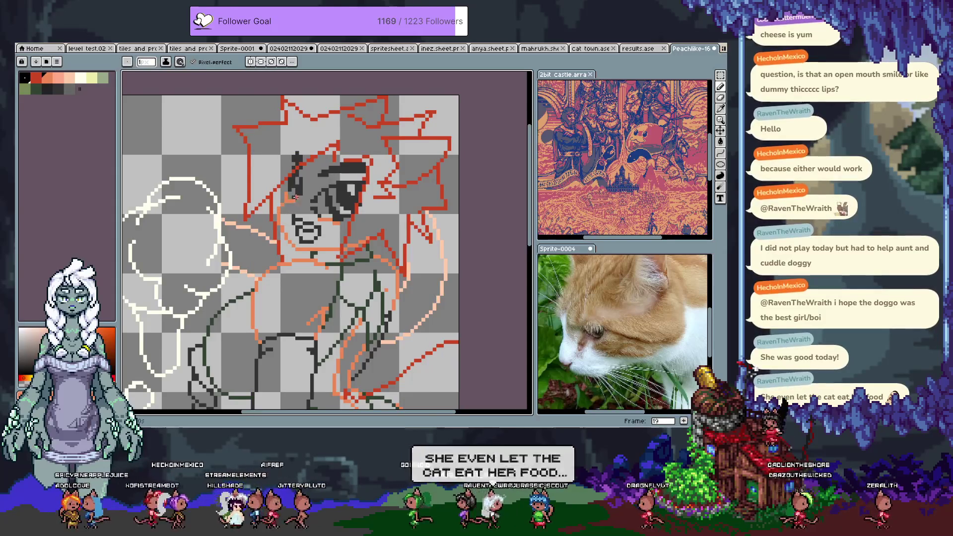
{"action": "key", "text": "ctrl+z"}
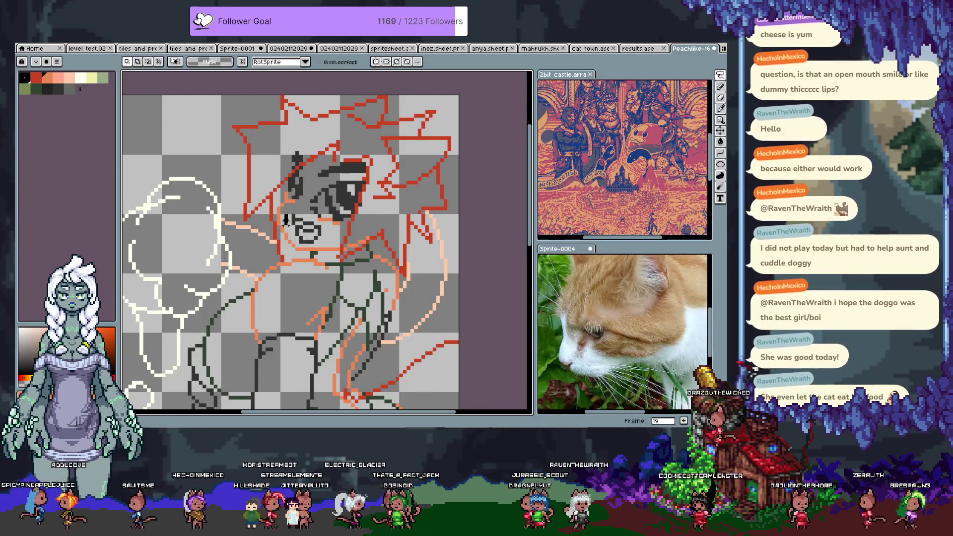
Darken the mouth pixels, reposition the mouth on the face and commit it in place
{"action": "mouse_move", "coordinate": [316, 238]}
{"action": "left_mouse_down"}
{"action": "mouse_move", "coordinate": [320, 227]}
{"action": "mouse_move", "coordinate": [305, 242]}
{"action": "mouse_move", "coordinate": [308, 231]}
{"action": "left_mouse_up"}
{"action": "key", "text": "ctrl+v"}
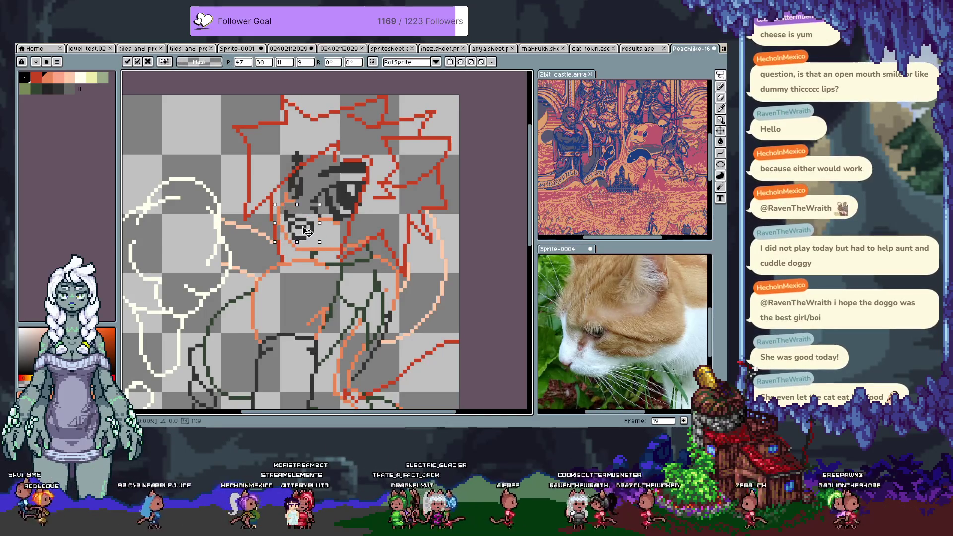
{"action": "key", "text": "b"}
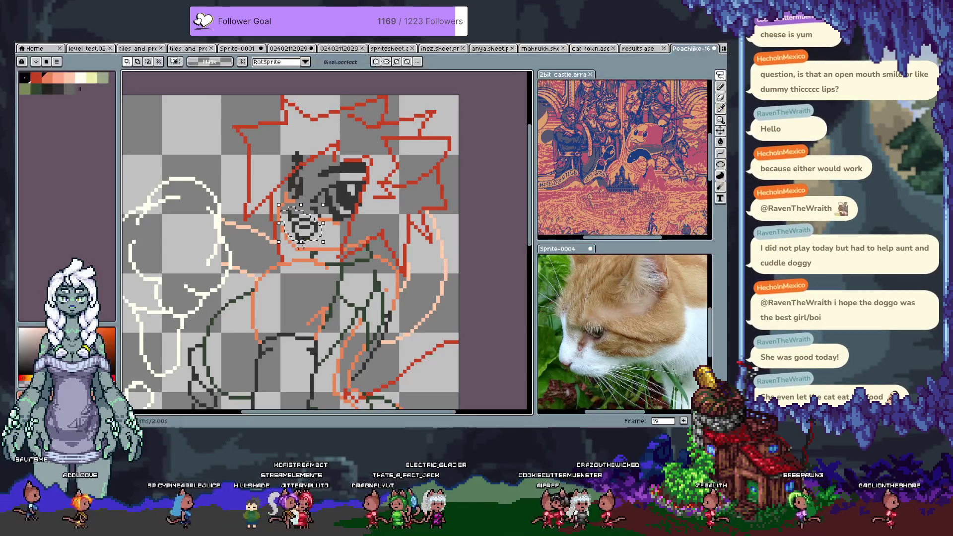
{"action": "left_click_drag", "start_coordinate": [298, 215], "coordinate": [346, 130]}
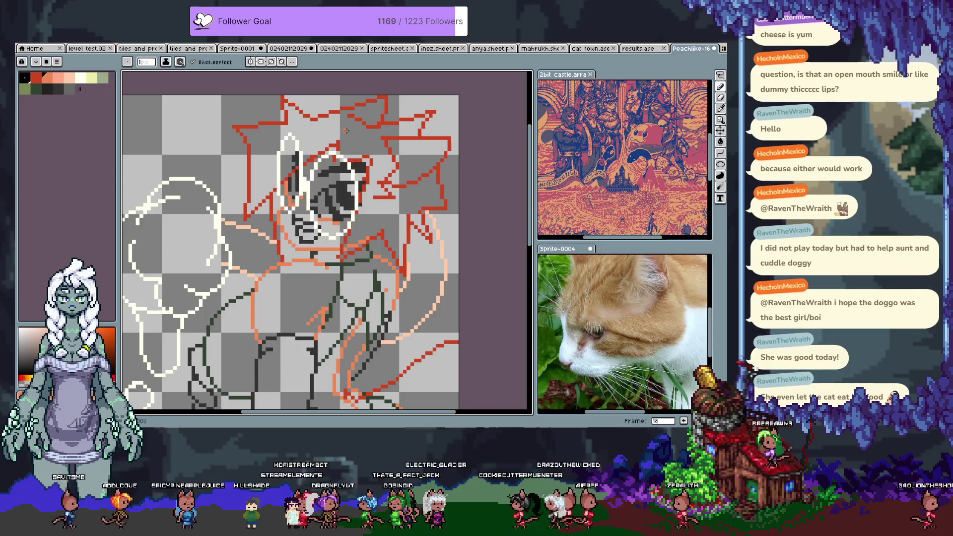
Step back and forth between neighbouring frames to compare the face
{"action": "key", "text": "Left"}
{"action": "key", "text": "Right"}
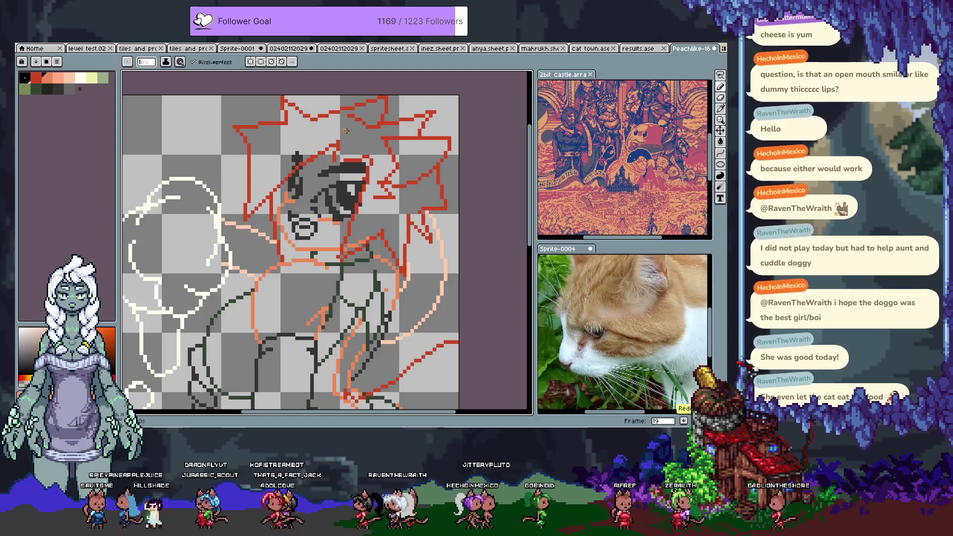
{"action": "key", "text": "i"}
{"action": "key", "text": "b"}
{"action": "key", "text": "Left"}
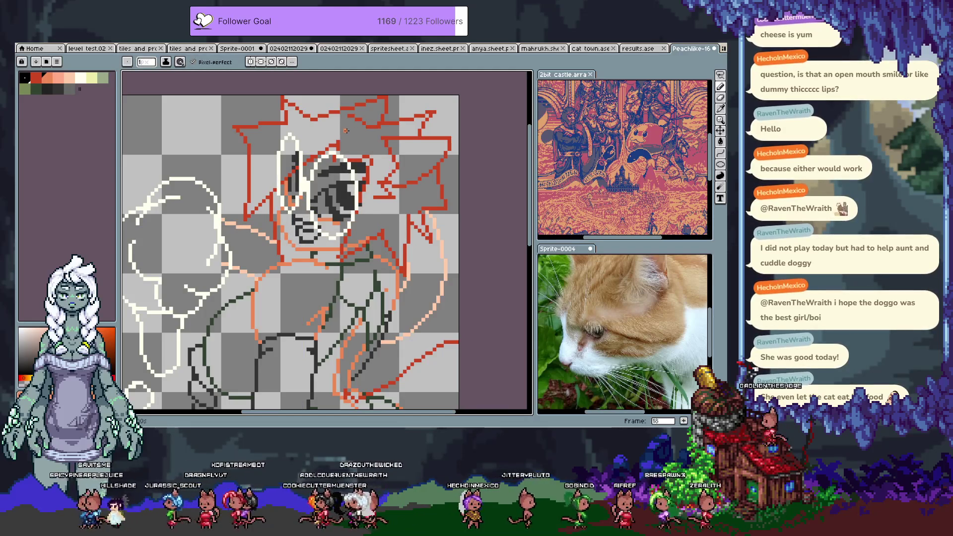
{"action": "key", "text": "Right"}
{"action": "key", "text": "Right"}
{"action": "key", "text": "Tab"}
{"action": "key", "text": "Tab"}
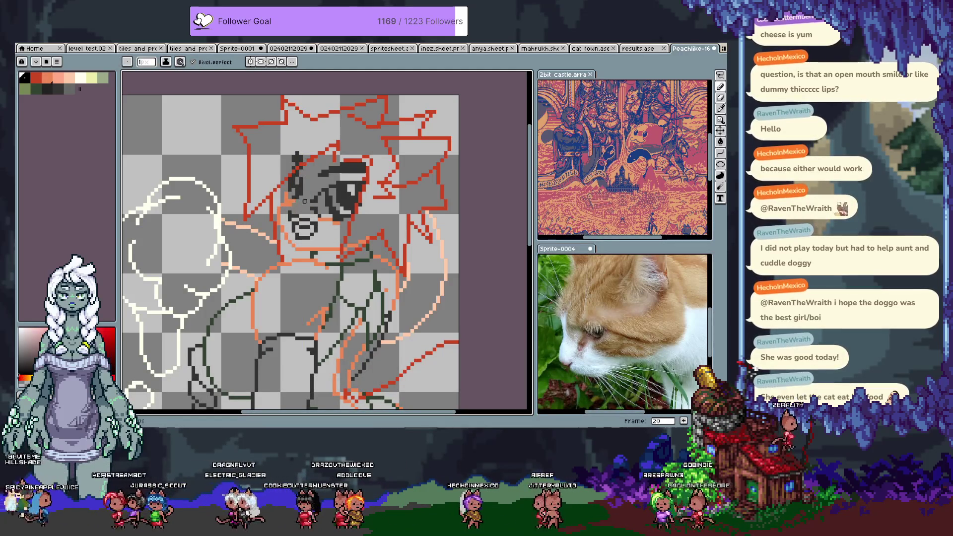
Switch the drawing colour to orange and check the face layer's bounds for moving
{"action": "key", "text": "]"}
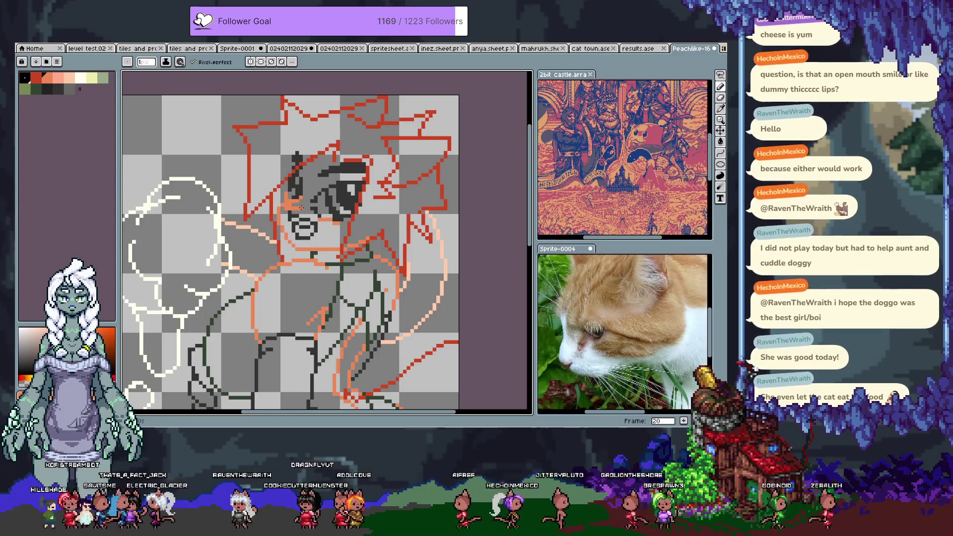
{"action": "key", "text": "ctrl"}
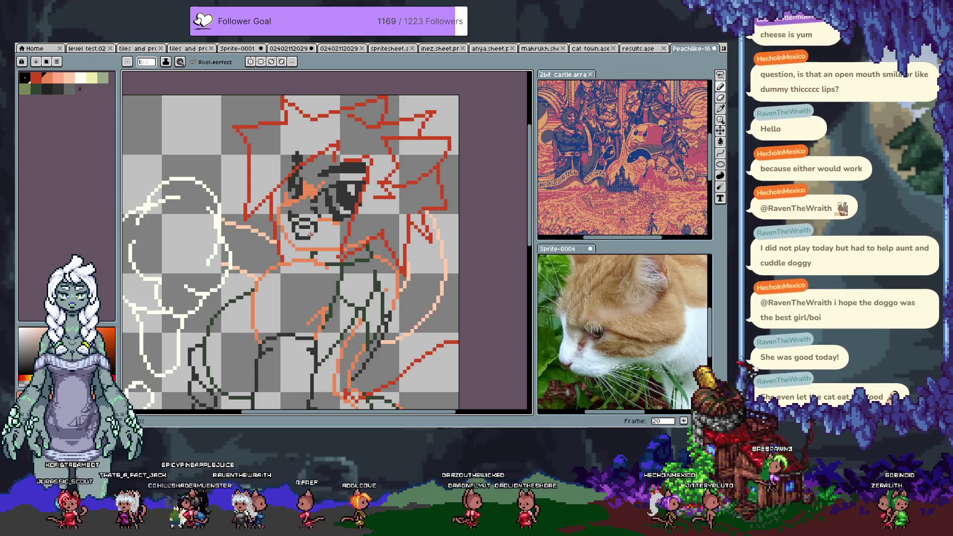
{"action": "key", "text": "ctrl"}
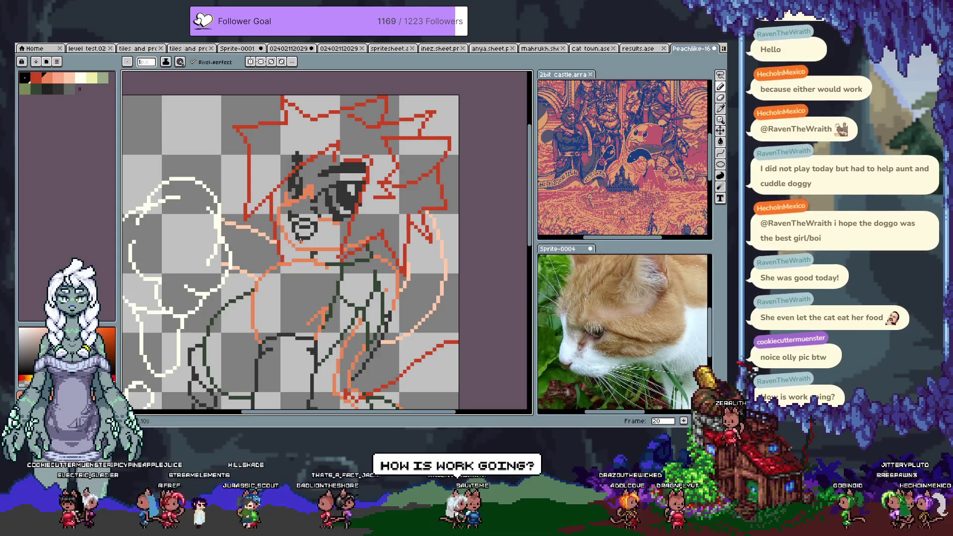
{"action": "scroll", "coordinate": [243, 199], "scroll_direction": "down", "scroll_amount": 1}
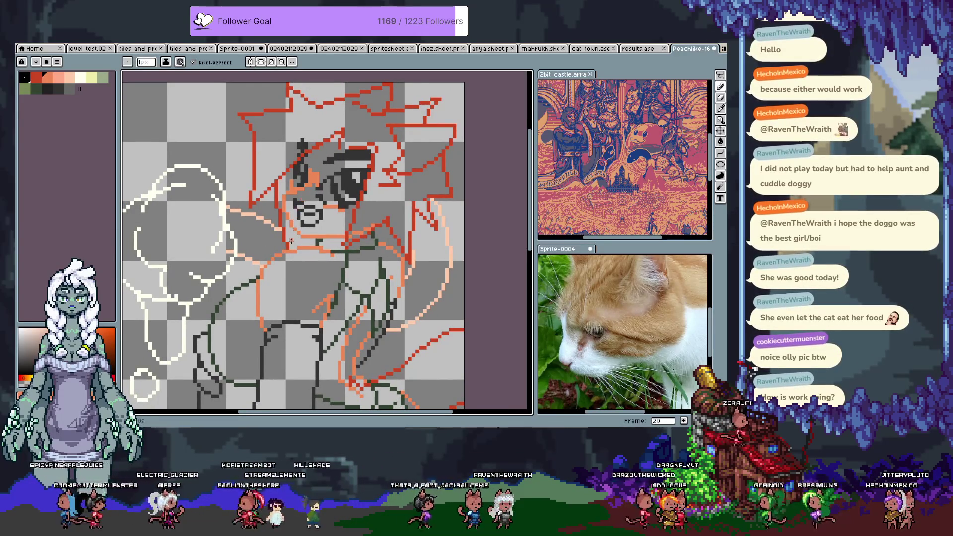
{"action": "scroll", "coordinate": [274, 262], "scroll_direction": "down", "scroll_amount": 2}
{"action": "scroll", "coordinate": [276, 245], "scroll_direction": "down", "scroll_amount": 3}
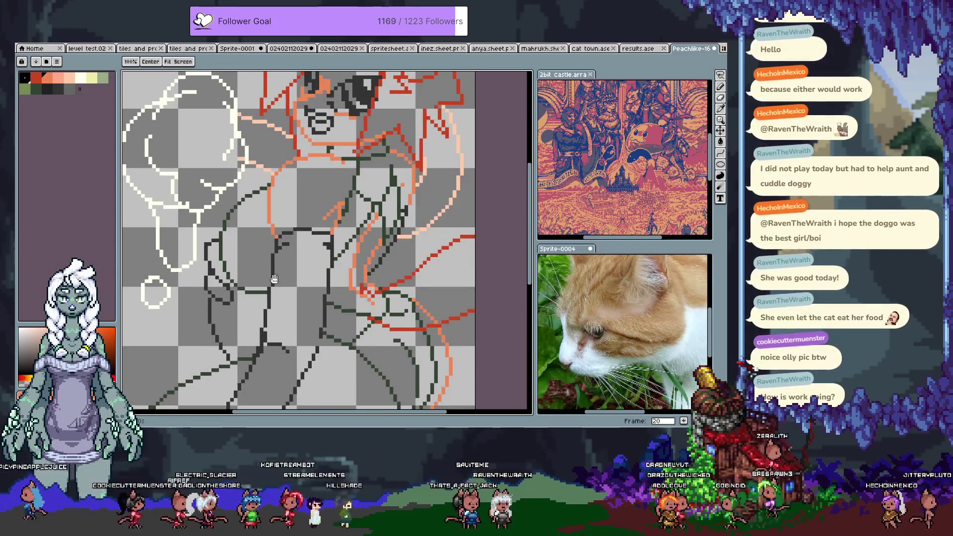
{"action": "scroll", "coordinate": [276, 215], "scroll_direction": "down", "scroll_amount": 3}
Try a peach fill on the body area and undo it, leaving the body unfilled
{"action": "left_click_drag", "start_coordinate": [277, 215], "coordinate": [228, 279]}
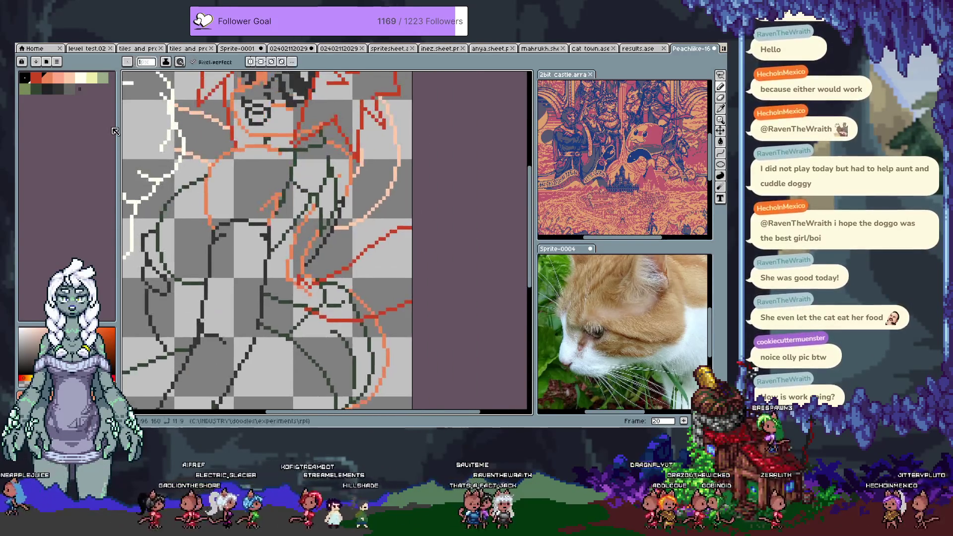
{"action": "left_click", "coordinate": [69, 82]}
{"action": "key", "text": "g"}
{"action": "left_click", "coordinate": [256, 106]}
{"action": "key", "text": "ctrl+z"}
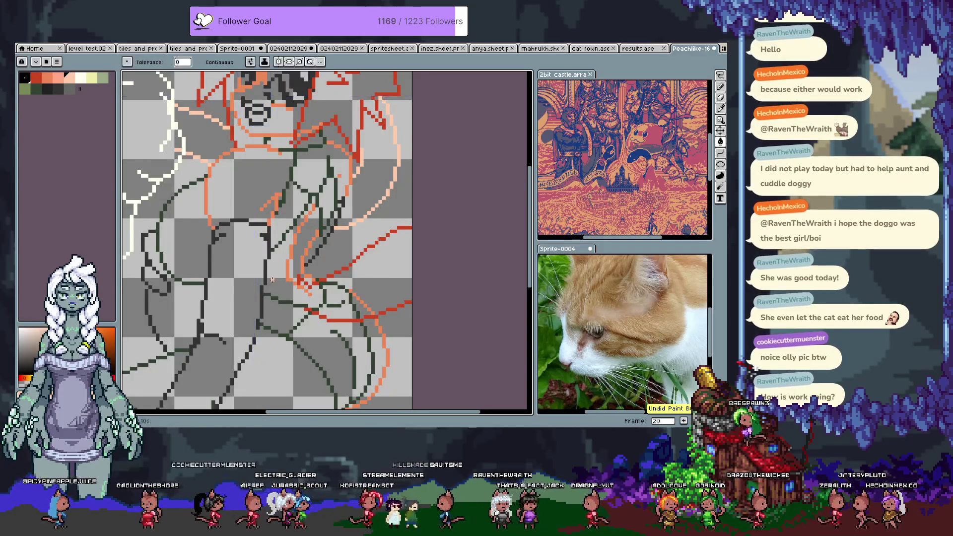
{"action": "key", "text": "Tab"}
{"action": "key", "text": "Tab"}
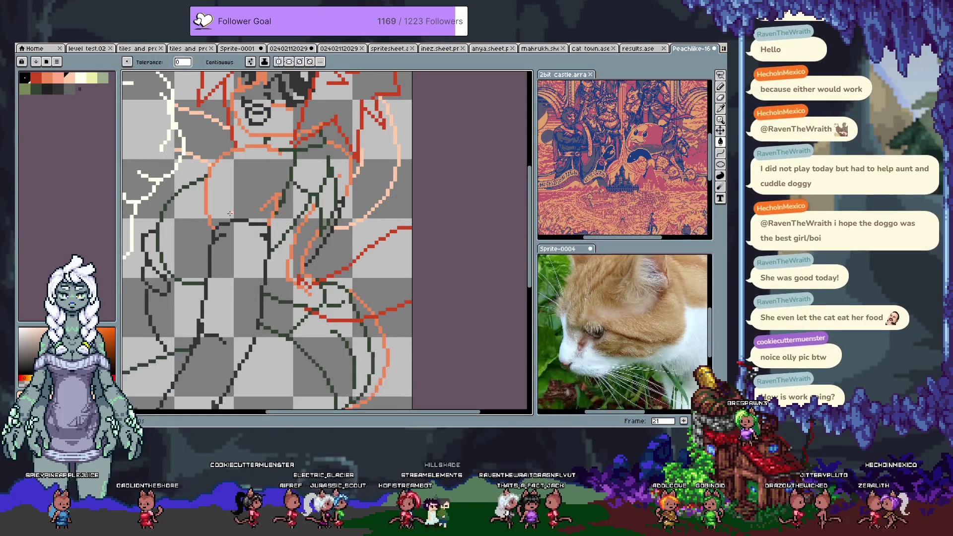
{"action": "scroll", "coordinate": [276, 259], "scroll_direction": "up", "scroll_amount": 1}
Sample line colours from the canvas and add orange pixels beside the torso outline
{"action": "key", "text": "b"}
{"action": "key", "text": "ctrl+d"}
{"action": "key", "text": "b"}
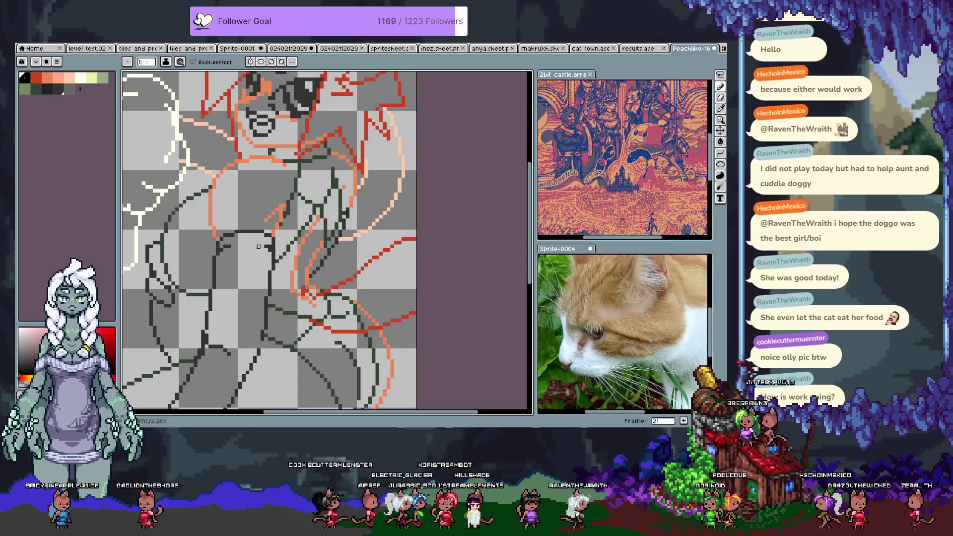
{"action": "left_click", "coordinate": [214, 253], "text": "alt"}
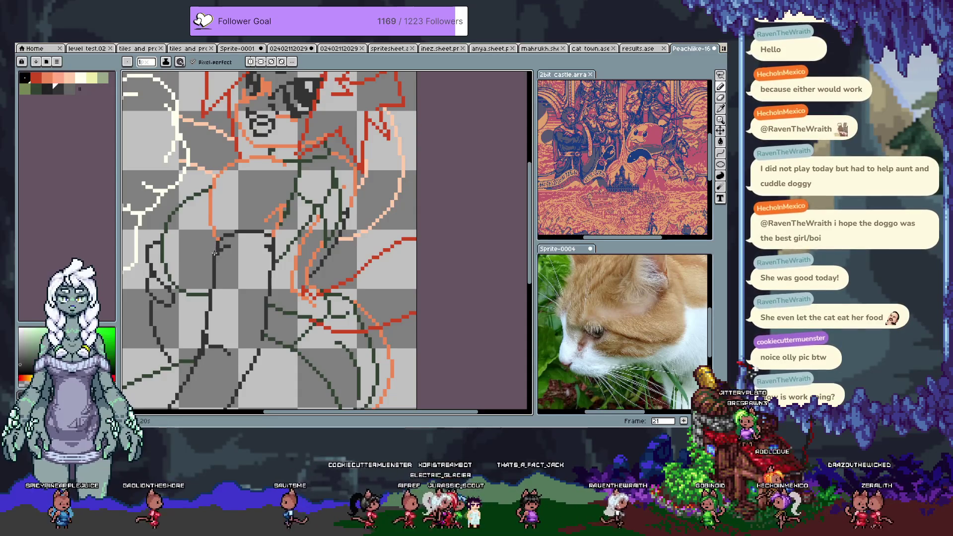
{"action": "left_click", "coordinate": [218, 253], "text": "alt"}
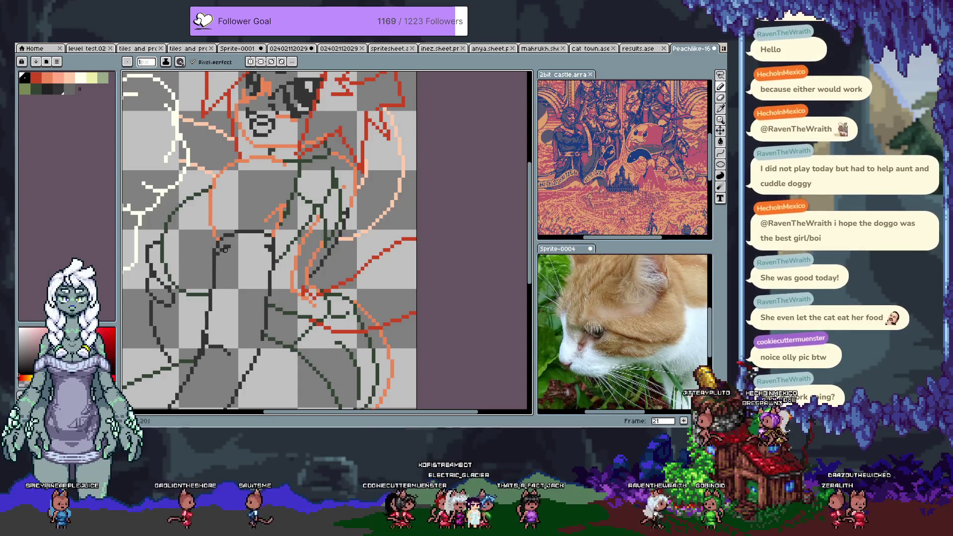
{"action": "left_click", "coordinate": [216, 246], "text": "alt"}
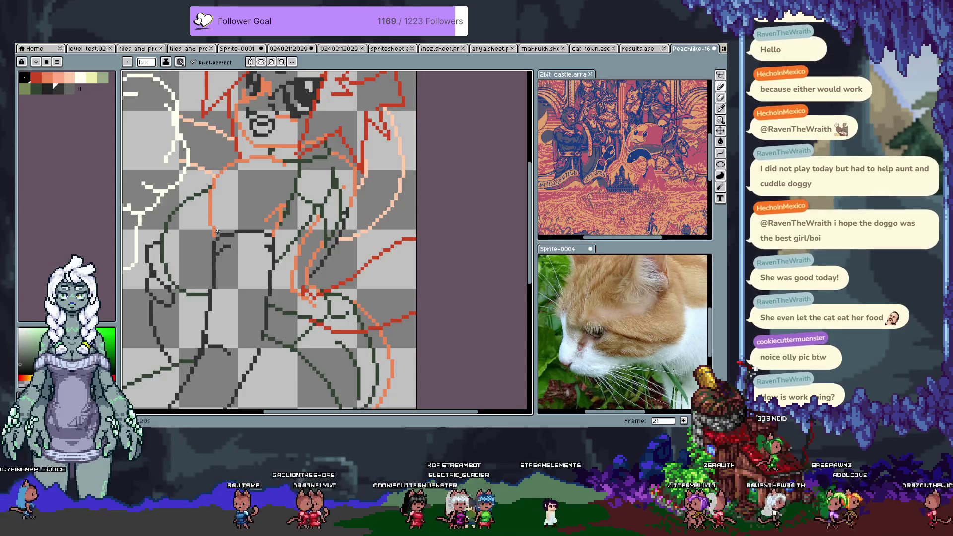
{"action": "left_click", "coordinate": [211, 233], "text": "alt"}
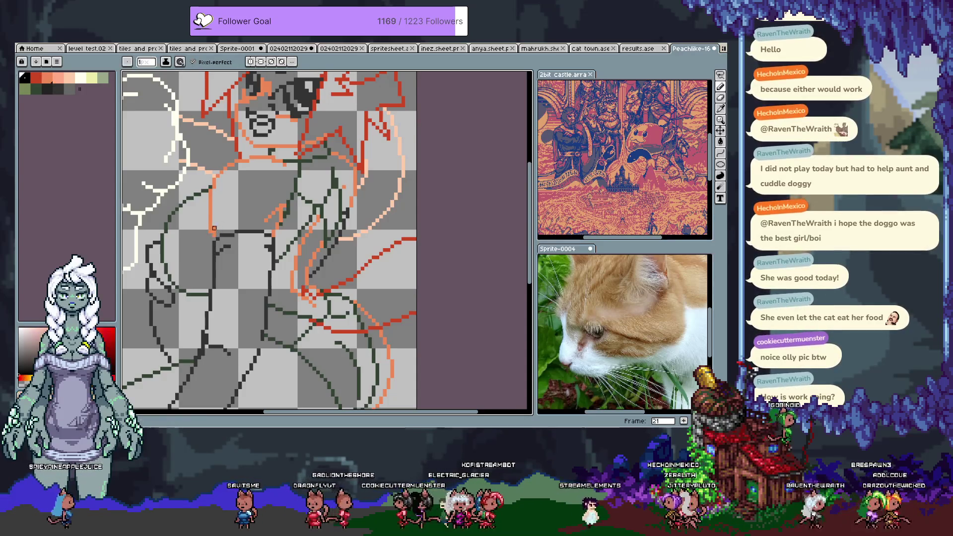
{"action": "left_click_drag", "start_coordinate": [217, 221], "coordinate": [222, 249]}
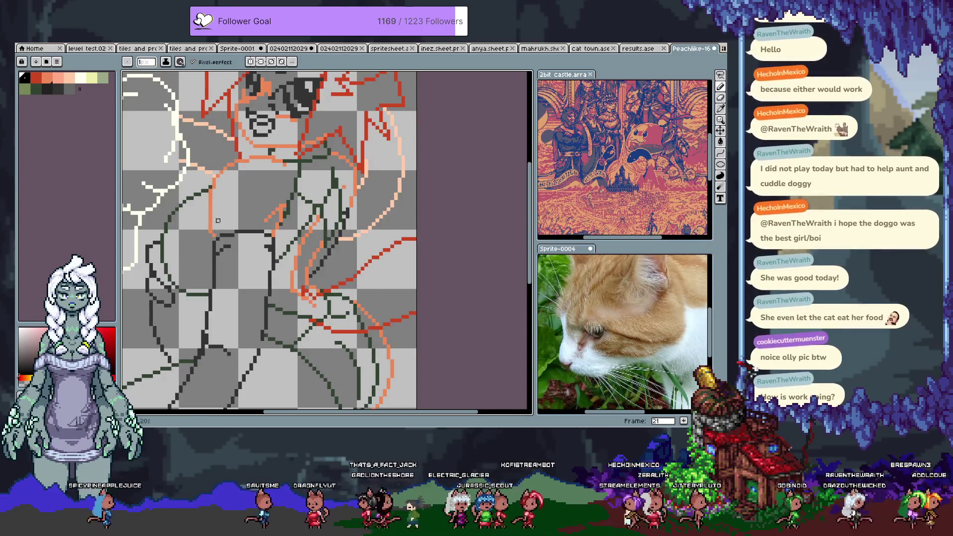
Redo the last change and toggle the drawing colour between green and red
{"action": "key", "text": "ctrl"}
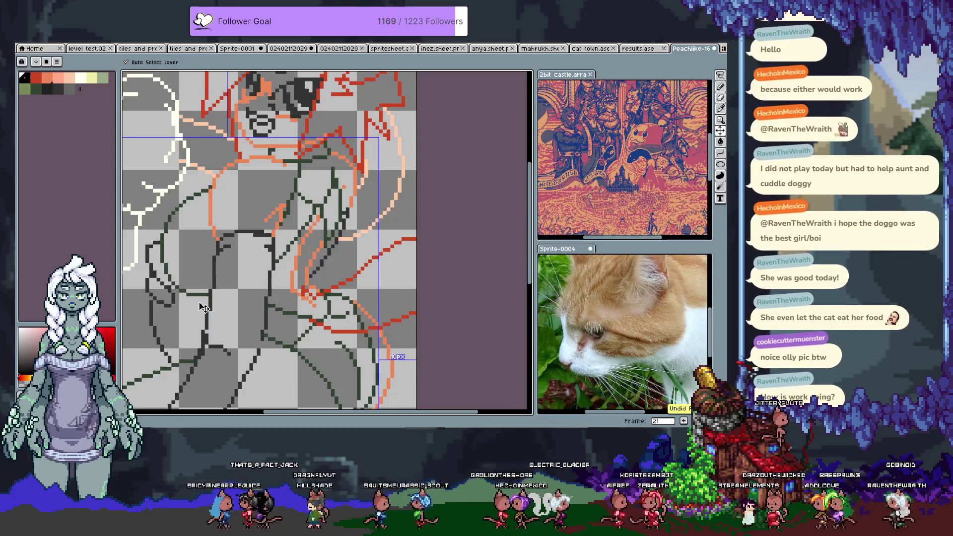
{"action": "key", "text": "ctrl+y"}
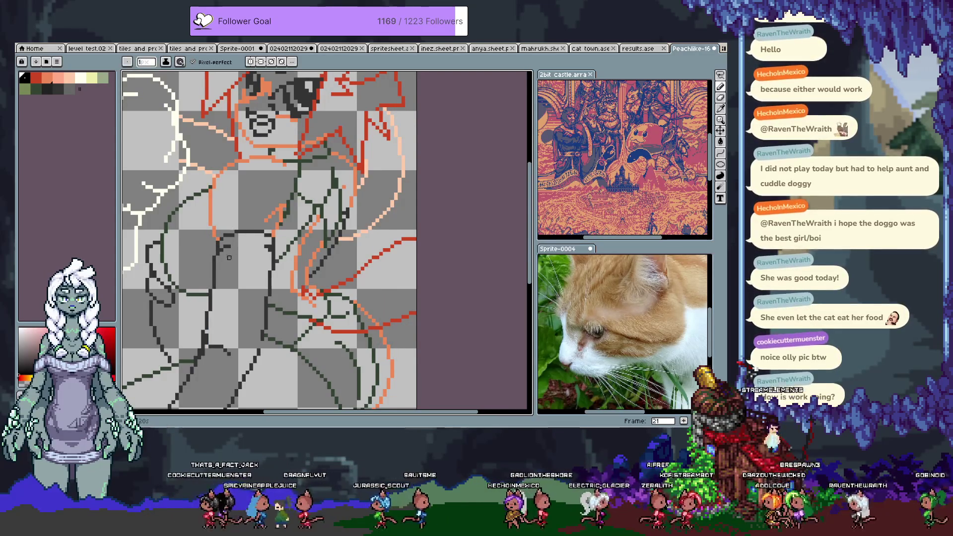
{"action": "left_click", "coordinate": [55, 86]}
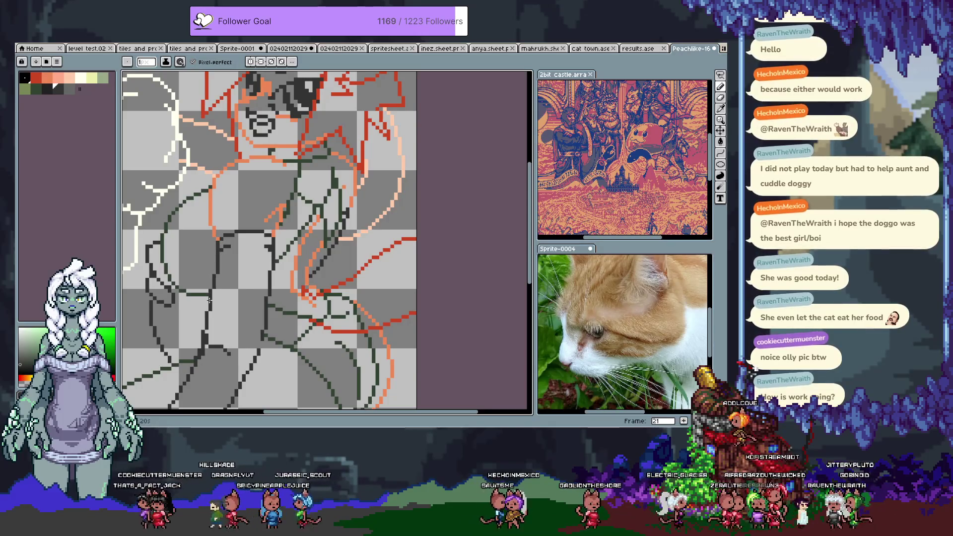
{"action": "left_click", "coordinate": [62, 89]}
{"action": "scroll", "coordinate": [206, 316], "scroll_direction": "up", "scroll_amount": 1}
{"action": "key", "text": "x"}
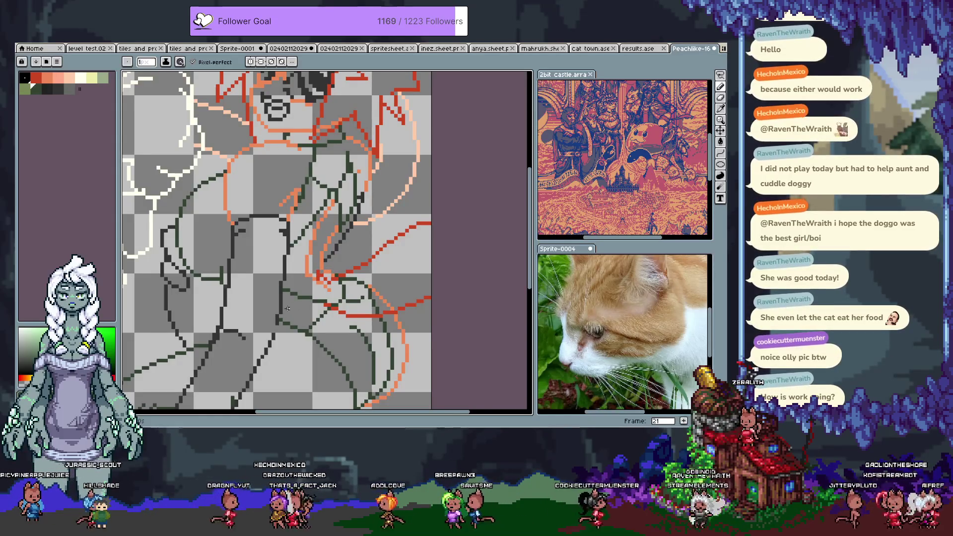
Bring the face back into view and choose the peach skin swatch from the palette
{"action": "key", "text": "v"}
{"action": "left_click_drag", "start_coordinate": [316, 260], "coordinate": [249, 238]}
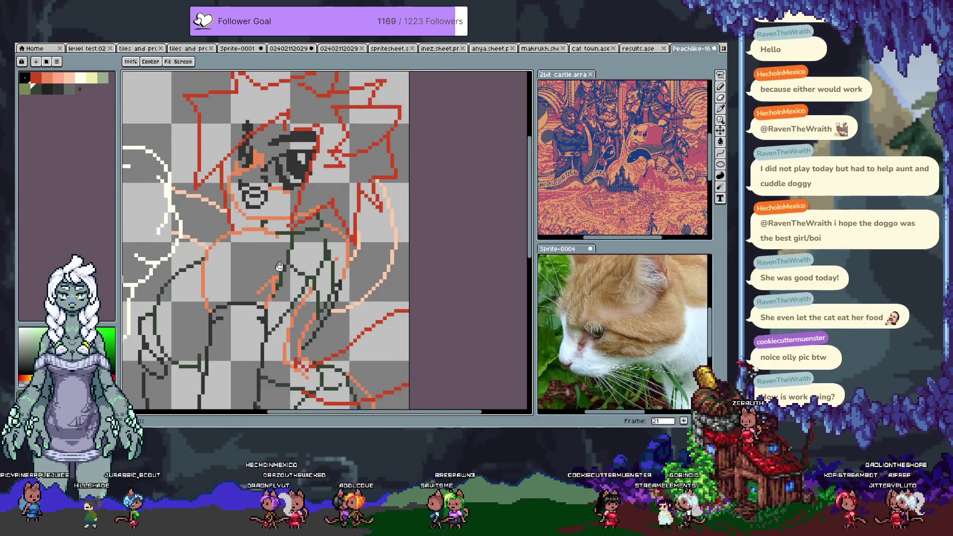
{"action": "key", "text": "b"}
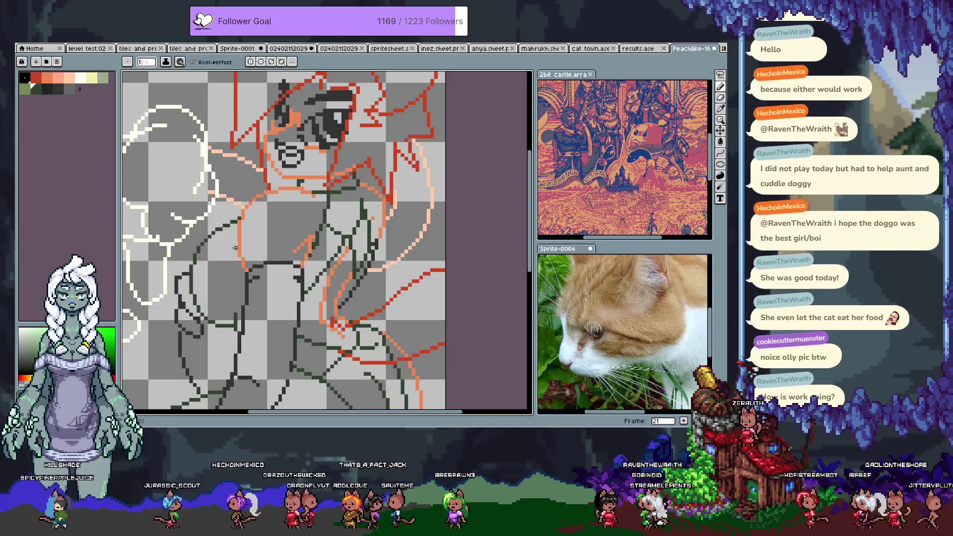
{"action": "key", "text": "Tab"}
{"action": "key", "text": "Tab"}
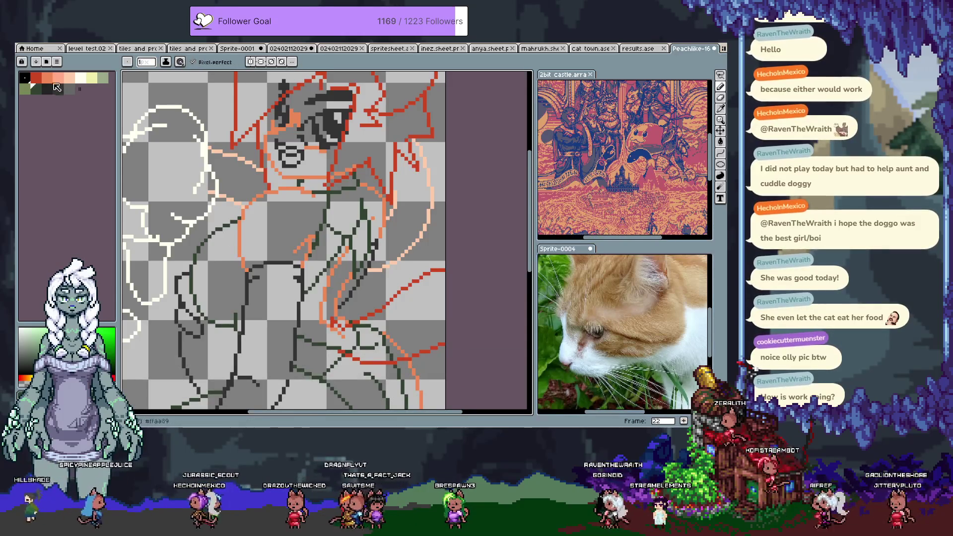
{"action": "left_click", "coordinate": [69, 78]}
Set the Paint Bucket to refer to visible layers and show the layers timeline
{"action": "key", "text": "g"}
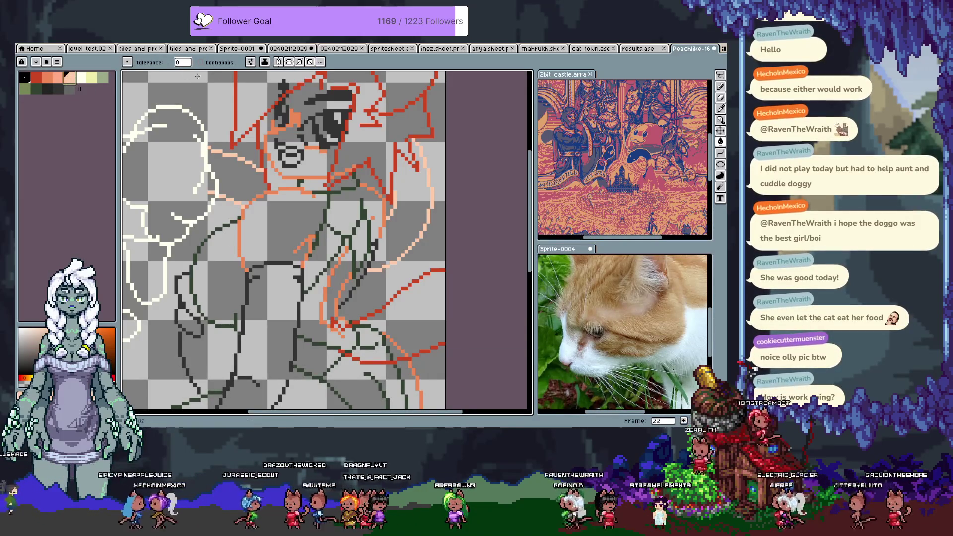
{"action": "left_click", "coordinate": [251, 62]}
{"action": "left_click", "coordinate": [262, 92]}
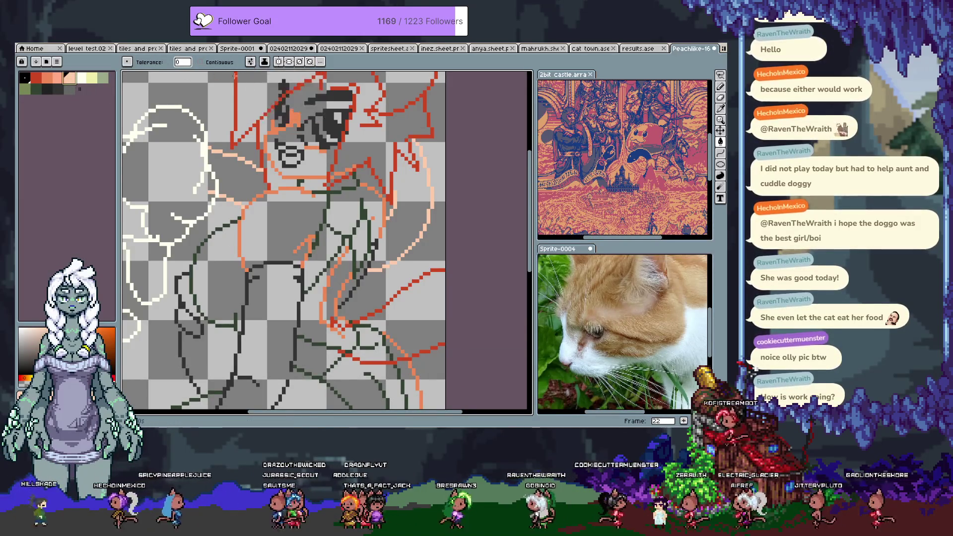
{"action": "key", "text": "Tab"}
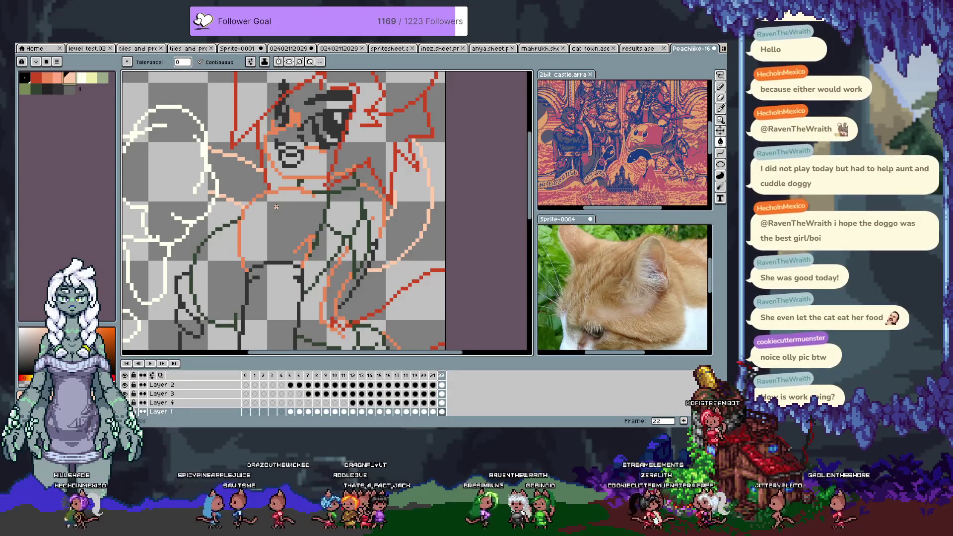
Test a skin-colour fill on the face, undo it and bring the timeline back
{"action": "key", "text": "Tab"}
{"action": "left_click", "coordinate": [267, 225]}
{"action": "key", "text": "ctrl+z"}
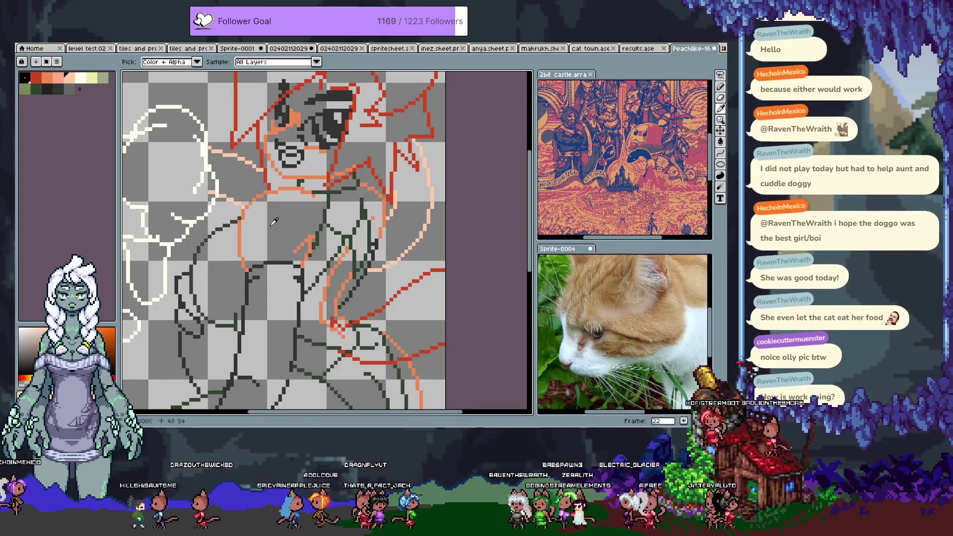
{"action": "key", "text": "Tab"}
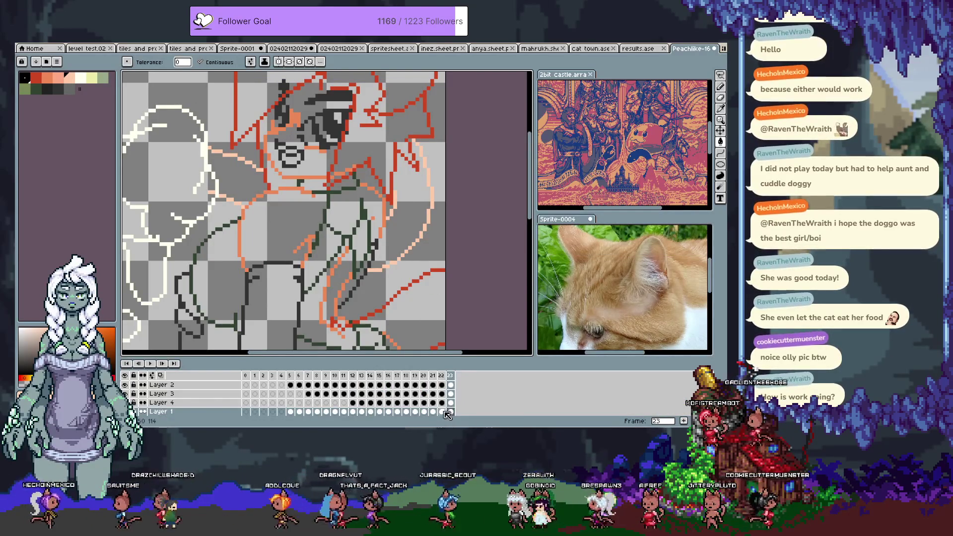
Cut the red sketch lines out of Layer 2's frame-23 cel
{"action": "left_click", "coordinate": [451, 402]}
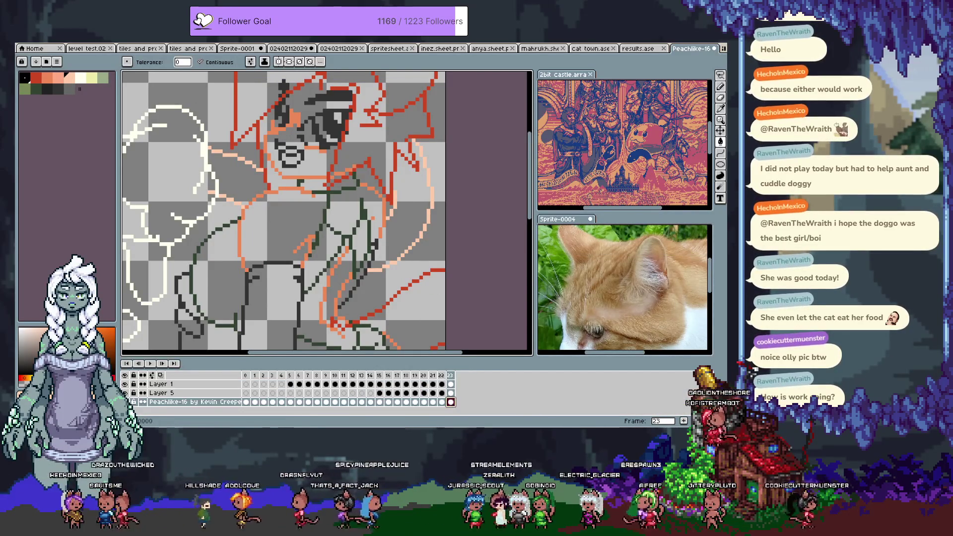
{"action": "left_click", "coordinate": [451, 393]}
{"action": "key", "text": "v"}
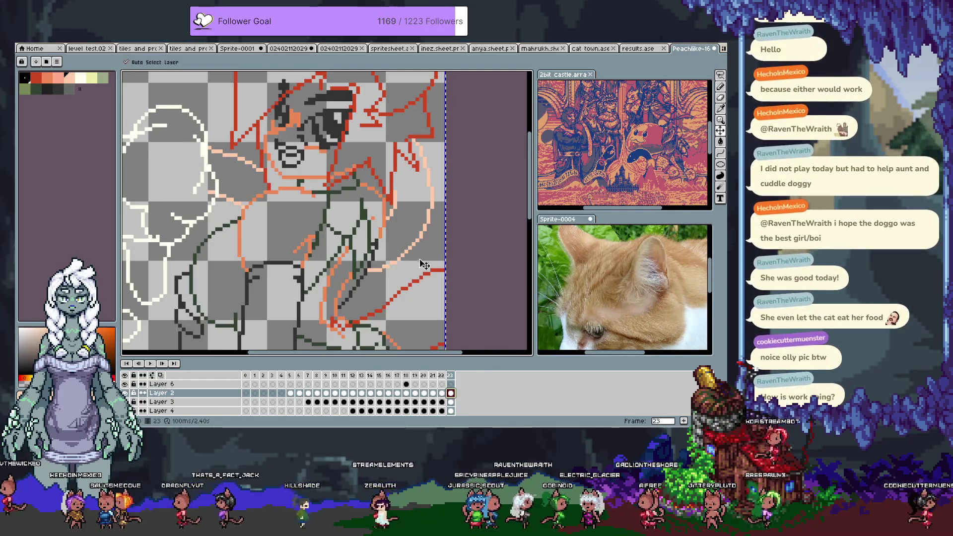
{"action": "key", "text": "Delete"}
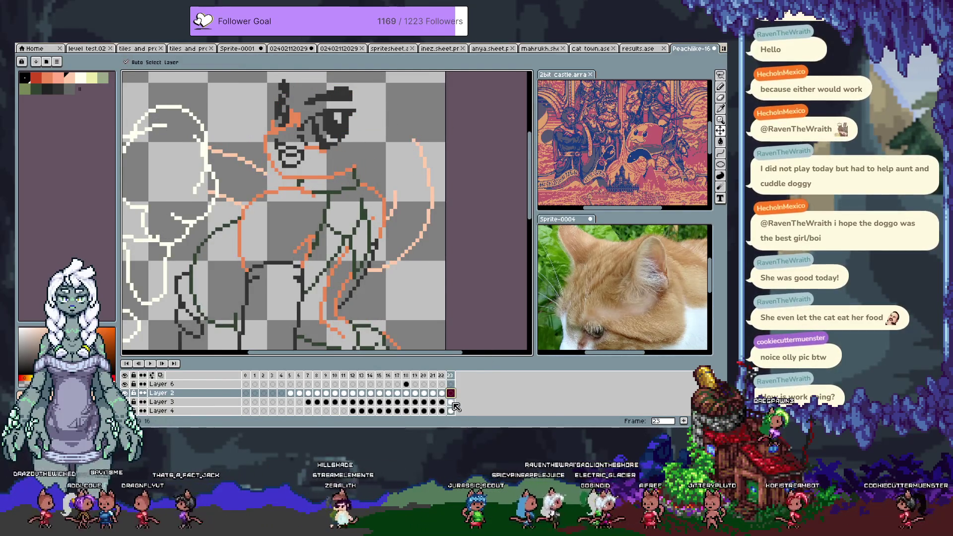
Trial-paste the sketch into Layers 3, 4 and 1, cancelling each paste
{"action": "left_click", "coordinate": [451, 402]}
{"action": "key", "text": "ctrl+v"}
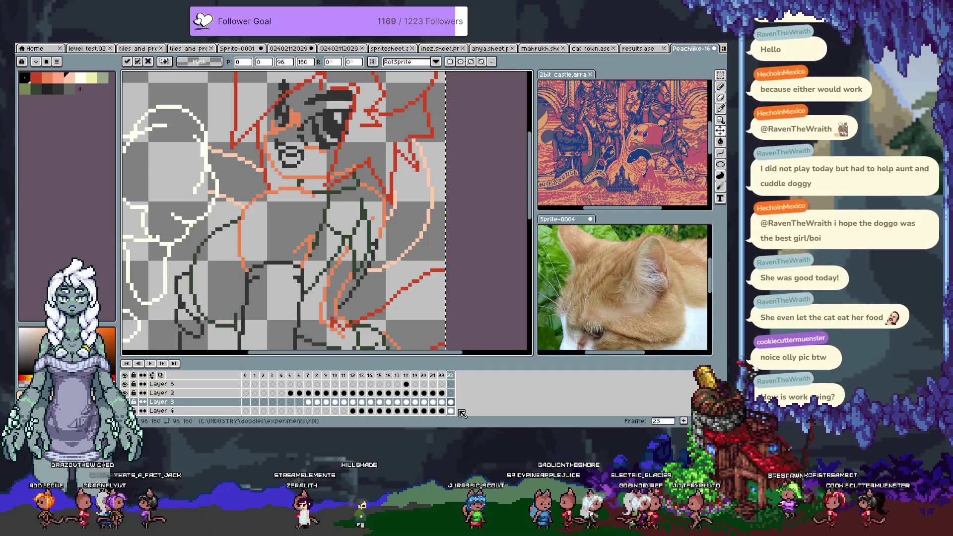
{"action": "key", "text": "Escape"}
{"action": "left_click", "coordinate": [451, 410]}
{"action": "key", "text": "ctrl+v"}
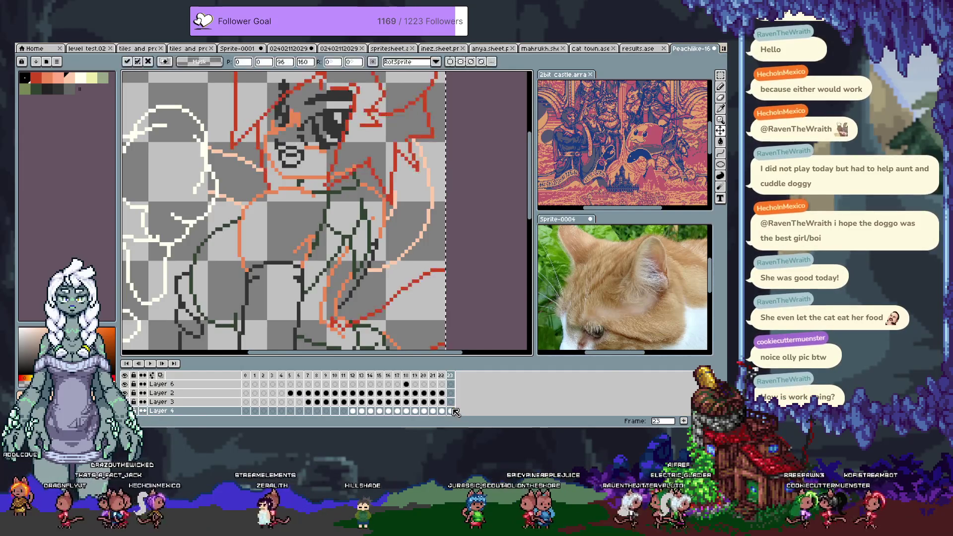
{"action": "key", "text": "Escape"}
{"action": "scroll", "coordinate": [452, 408], "scroll_direction": "down", "scroll_amount": 2}
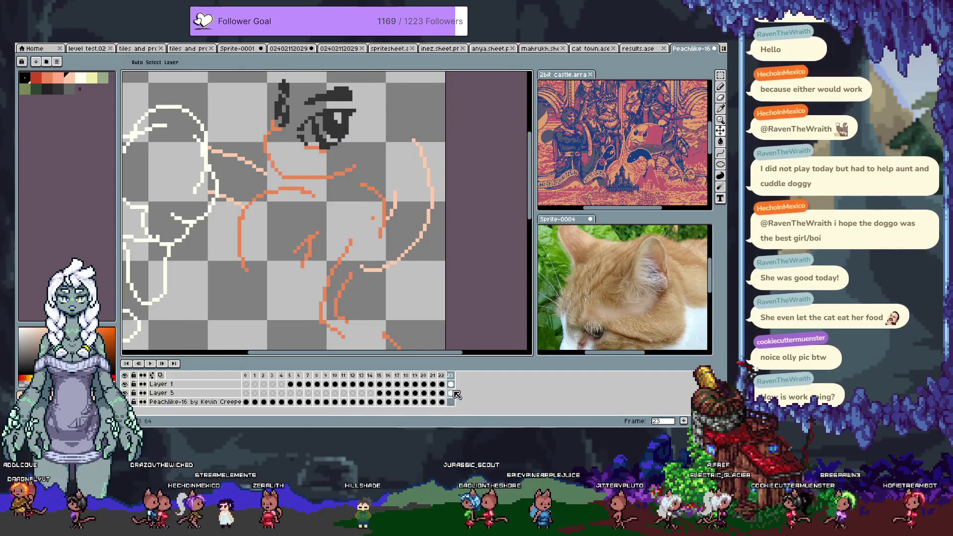
{"action": "scroll", "coordinate": [455, 391], "scroll_direction": "up", "scroll_amount": 1}
{"action": "left_click", "coordinate": [451, 394]}
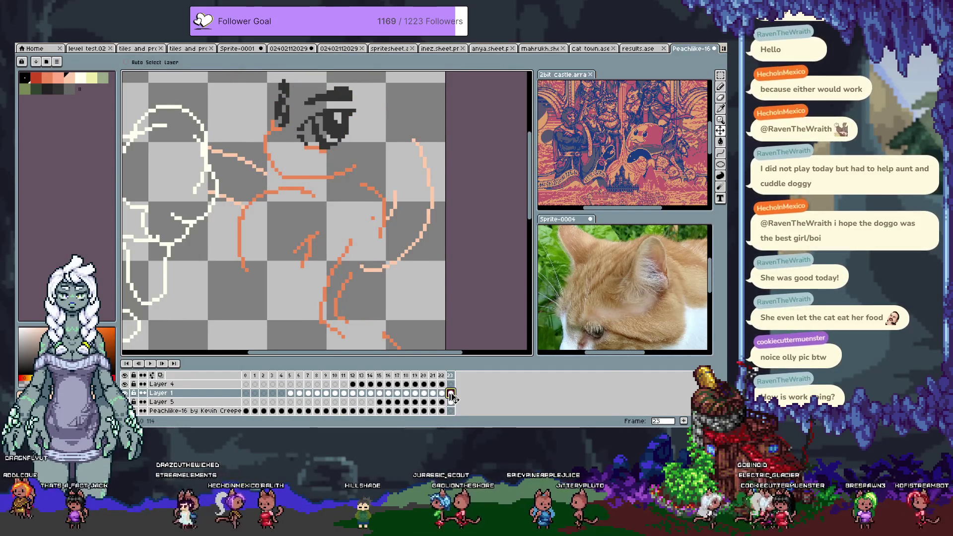
{"action": "key", "text": "ctrl+v"}
{"action": "key", "text": "Escape"}
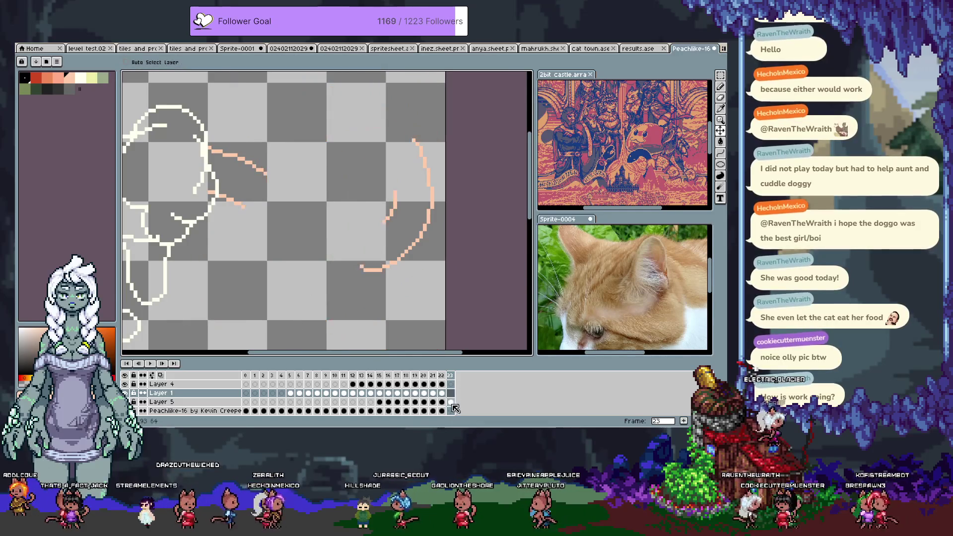
Paste the line art into Layer 5's frame-23 cel and commit it in place
{"action": "left_click", "coordinate": [450, 403]}
{"action": "key", "text": "ctrl+v"}
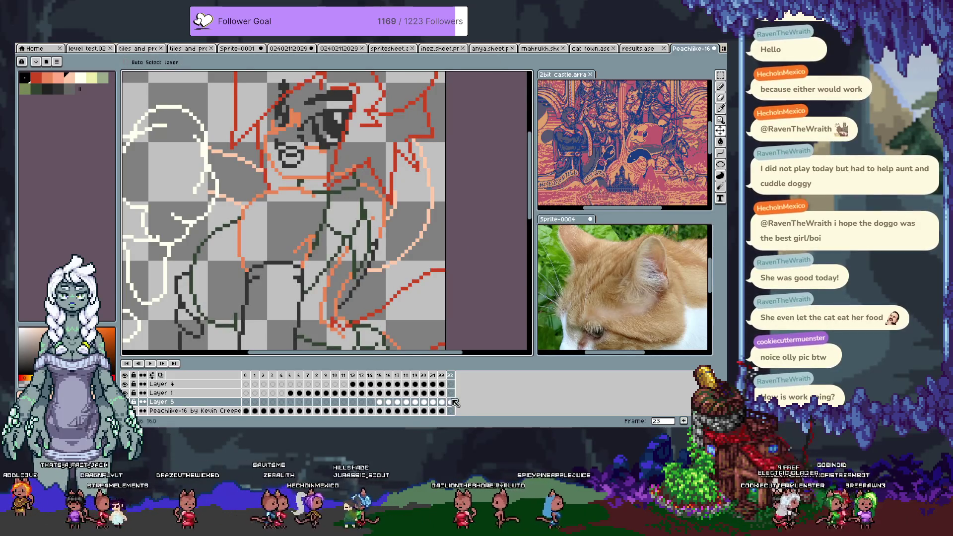
{"action": "key", "text": "g"}
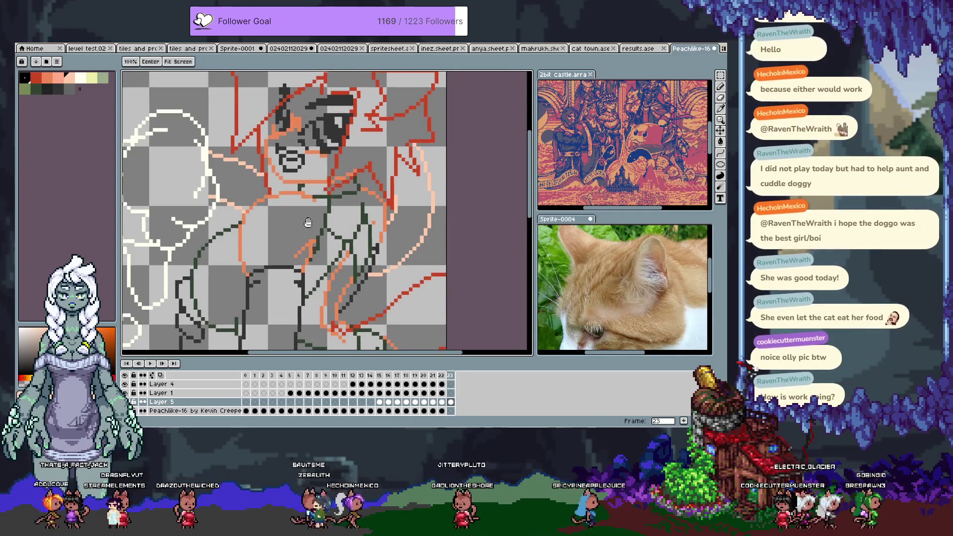
Fill the torso and face regions with peach, undoing stray overflowing fills
{"action": "left_click", "coordinate": [294, 262]}
{"action": "left_click", "coordinate": [319, 182]}
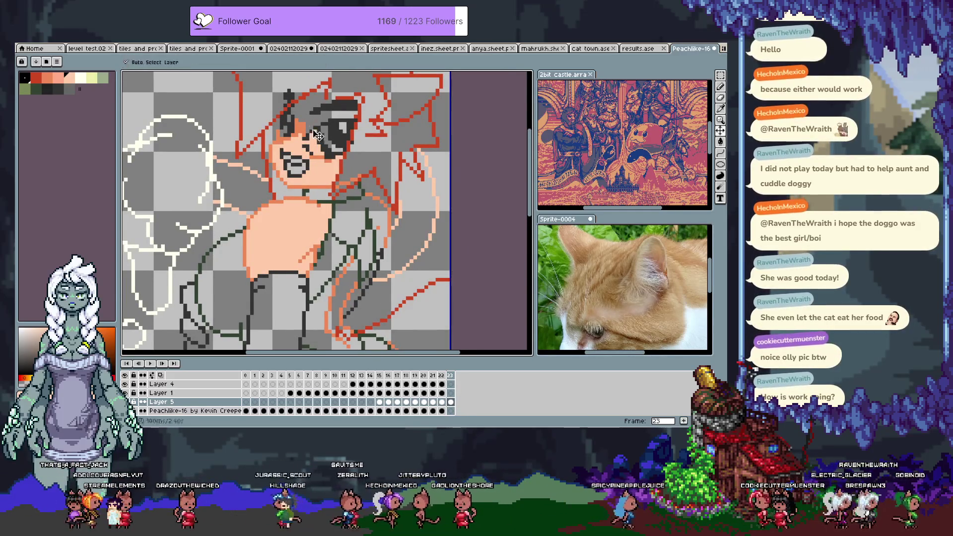
{"action": "key", "text": "ctrl+z"}
{"action": "key", "text": "b"}
{"action": "key", "text": "g"}
{"action": "left_click", "coordinate": [301, 144]}
{"action": "left_click", "coordinate": [306, 161]}
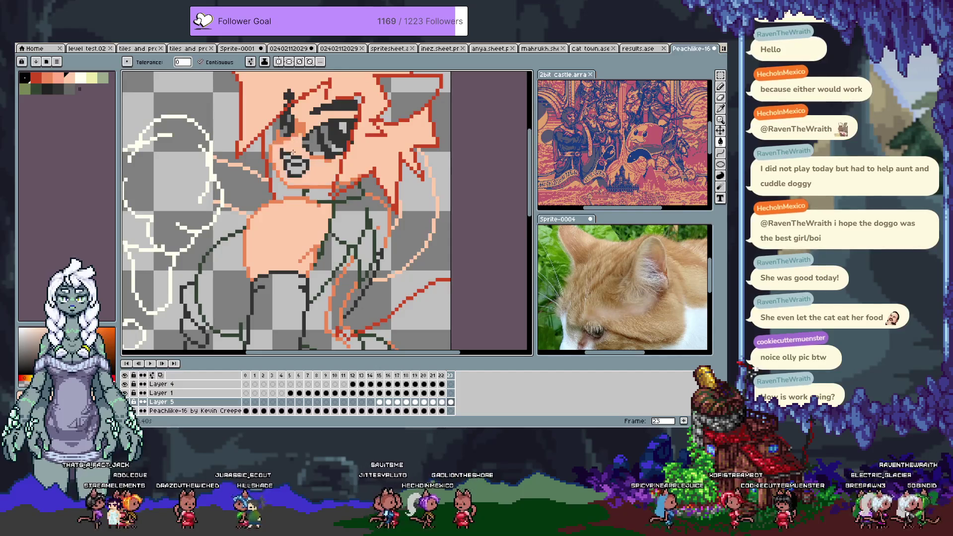
{"action": "key", "text": "ctrl+z"}
{"action": "key", "text": "ctrl+z"}
{"action": "left_click", "coordinate": [306, 161]}
Pan from the head down to the arm and body ready for the next fill
{"action": "mouse_move", "coordinate": [300, 143]}
{"action": "left_mouse_down"}
{"action": "mouse_move", "coordinate": [313, 211]}
{"action": "mouse_move", "coordinate": [292, 221]}
{"action": "left_mouse_up"}
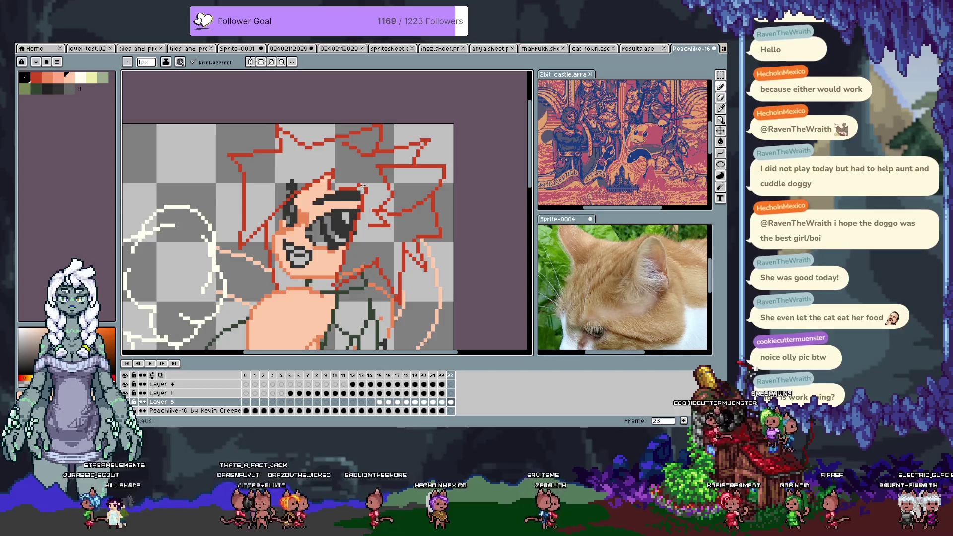
{"action": "mouse_move", "coordinate": [365, 190]}
{"action": "left_mouse_down"}
{"action": "mouse_move", "coordinate": [312, 173]}
{"action": "mouse_move", "coordinate": [364, 176]}
{"action": "mouse_move", "coordinate": [342, 121]}
{"action": "left_mouse_up"}
{"action": "key", "text": "g"}
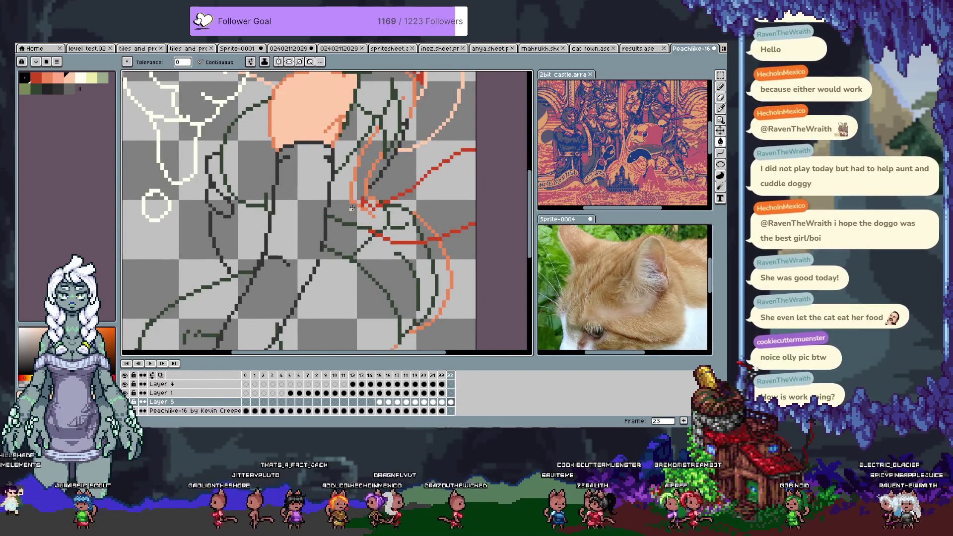
Fill the arm and hand regions below the shoulder with peach and look over the figure
{"action": "left_click", "coordinate": [350, 205]}
{"action": "left_click", "coordinate": [363, 175]}
{"action": "left_click_drag", "start_coordinate": [371, 161], "coordinate": [313, 151]}
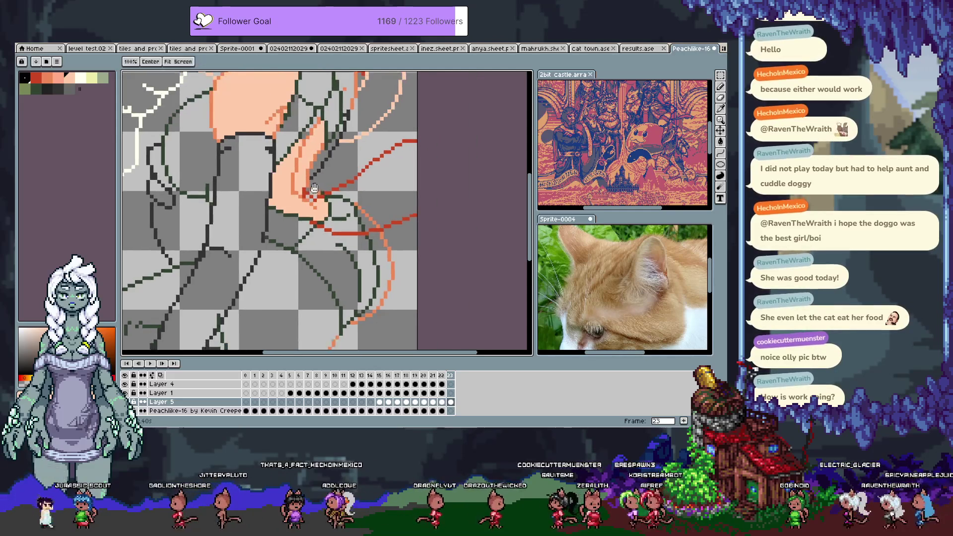
{"action": "key", "text": "b"}
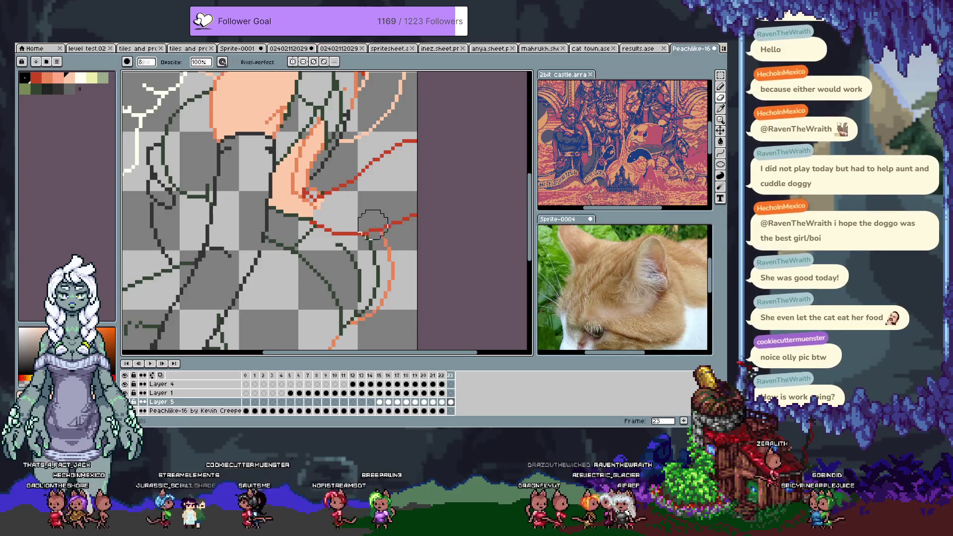
{"action": "scroll", "coordinate": [375, 220], "scroll_direction": "down", "scroll_amount": 1}
{"action": "left_click_drag", "start_coordinate": [350, 233], "coordinate": [347, 255]}
{"action": "scroll", "coordinate": [313, 197], "scroll_direction": "down", "scroll_amount": 1}
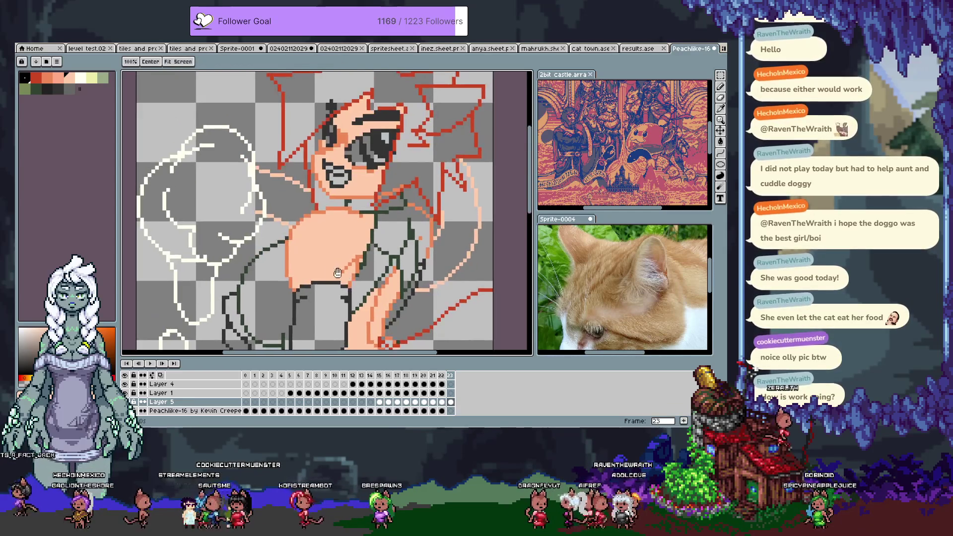
{"action": "scroll", "coordinate": [320, 201], "scroll_direction": "up", "scroll_amount": 2}
{"action": "scroll", "coordinate": [327, 204], "scroll_direction": "up", "scroll_amount": 1}
{"action": "scroll", "coordinate": [328, 205], "scroll_direction": "down", "scroll_amount": 1}
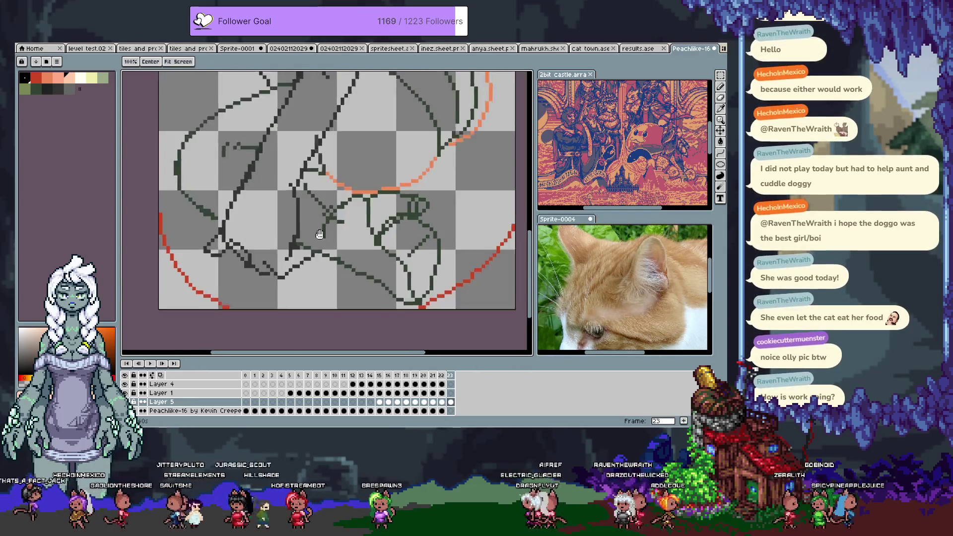
{"action": "left_click_drag", "start_coordinate": [328, 204], "coordinate": [333, 246]}
{"action": "scroll", "coordinate": [334, 182], "scroll_direction": "up", "scroll_amount": 1}
{"action": "scroll", "coordinate": [334, 183], "scroll_direction": "down", "scroll_amount": 1}
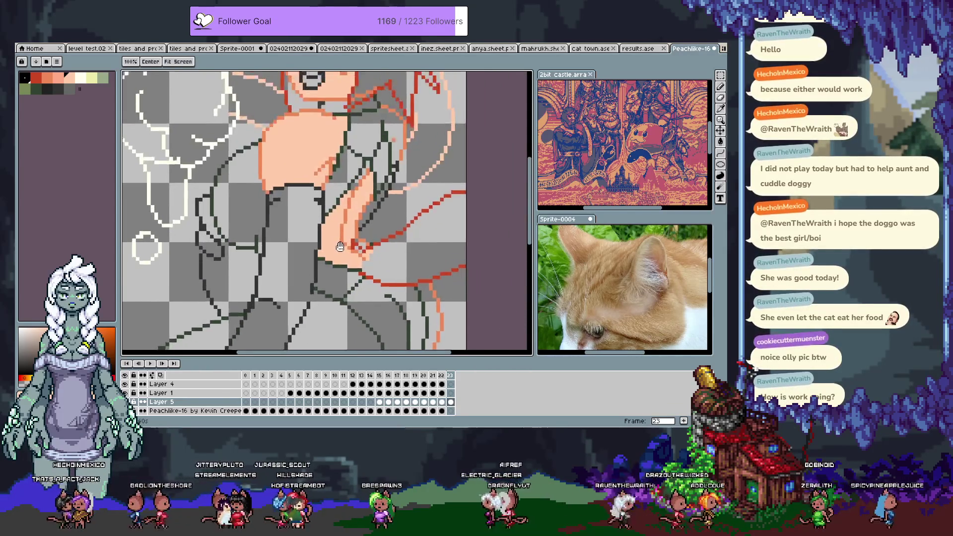
{"action": "scroll", "coordinate": [350, 223], "scroll_direction": "up", "scroll_amount": 2}
{"action": "key", "text": "alt"}
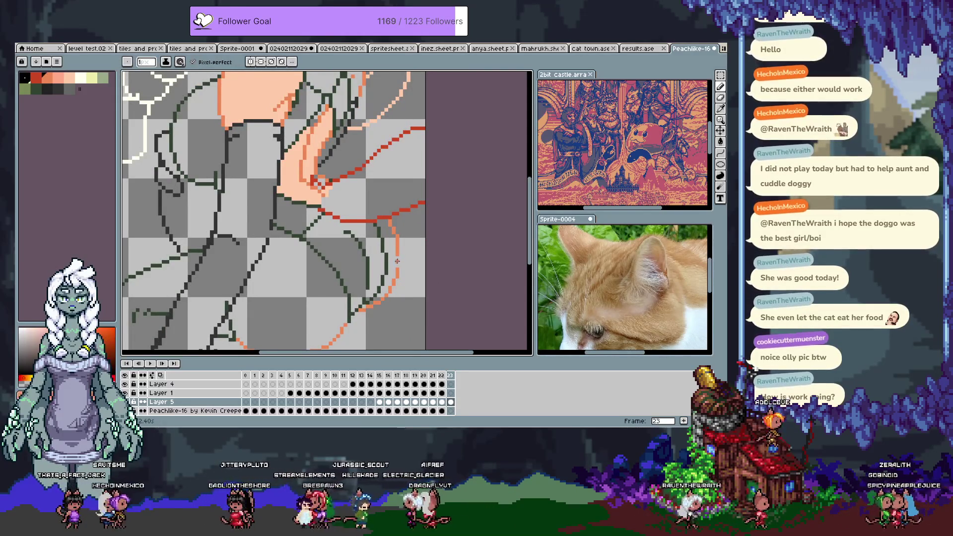
Draw a thicker peach curve along the hip with the Pencil and save the sprite
{"action": "key", "text": "ctrl"}
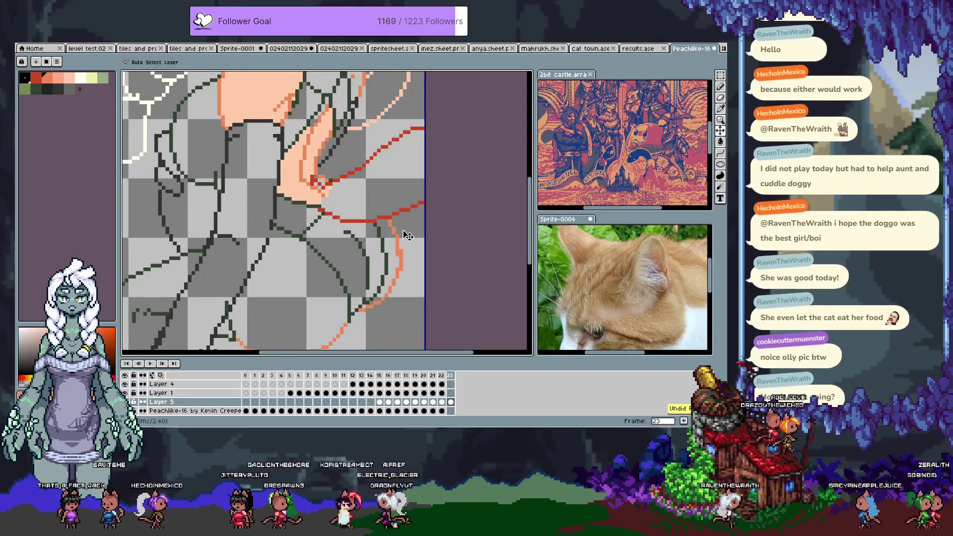
{"action": "left_click_drag", "start_coordinate": [398, 227], "coordinate": [403, 257]}
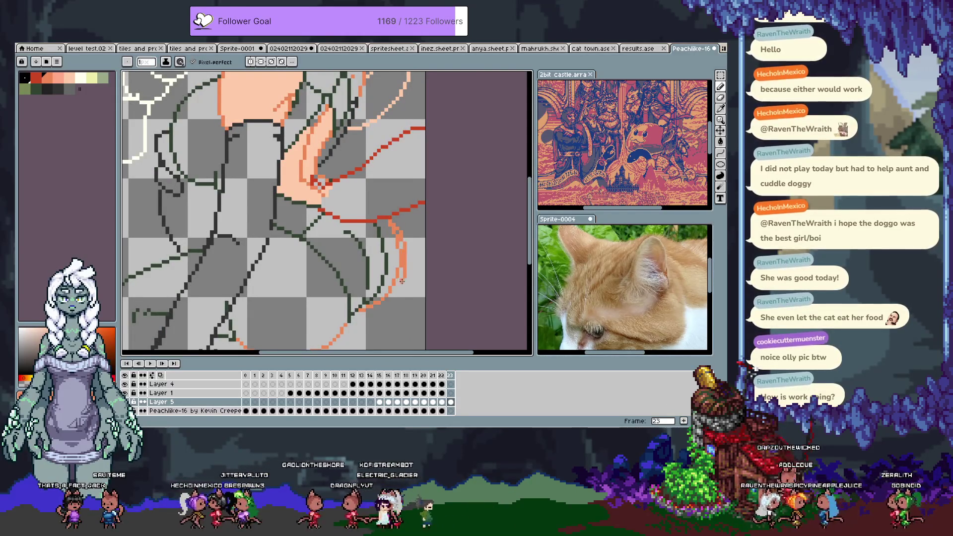
{"action": "key", "text": "ctrl+z"}
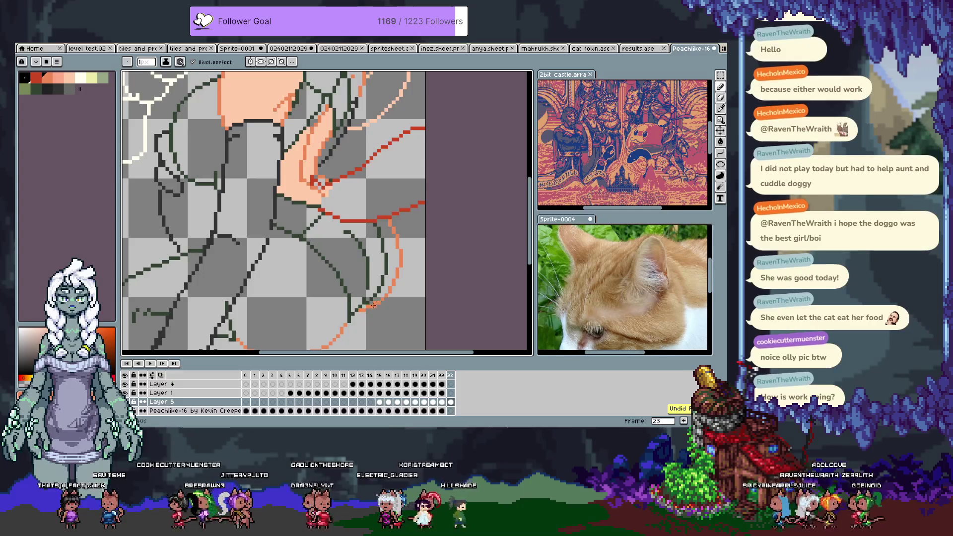
{"action": "left_click_drag", "start_coordinate": [393, 222], "coordinate": [407, 258]}
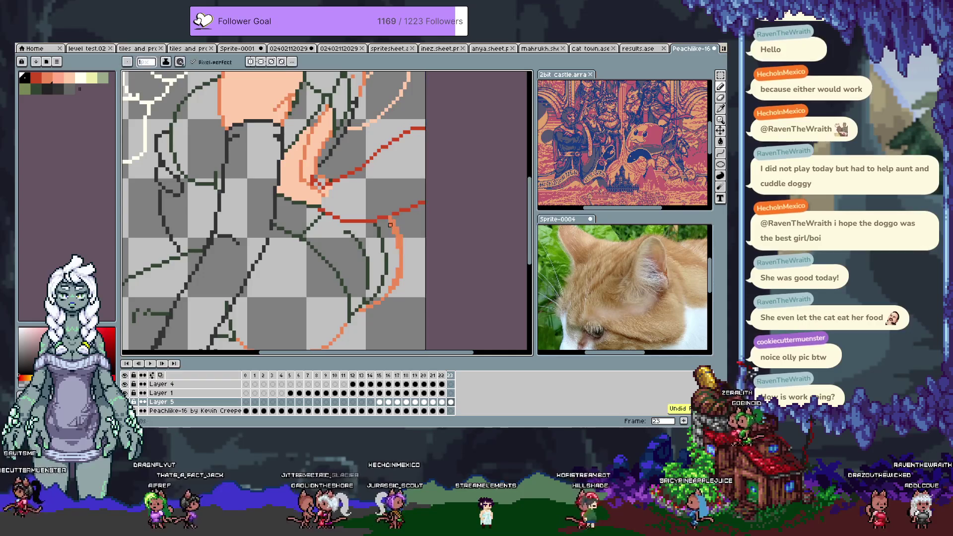
{"action": "key", "text": "i"}
{"action": "left_click", "coordinate": [390, 214], "text": "alt"}
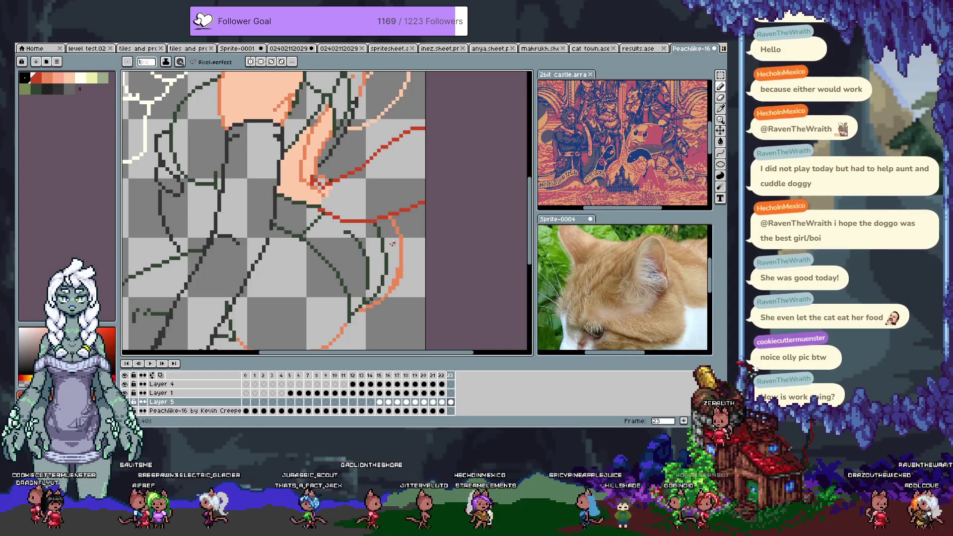
{"action": "scroll", "coordinate": [390, 216], "scroll_direction": "down", "scroll_amount": 1}
{"action": "scroll", "coordinate": [388, 223], "scroll_direction": "down", "scroll_amount": 2}
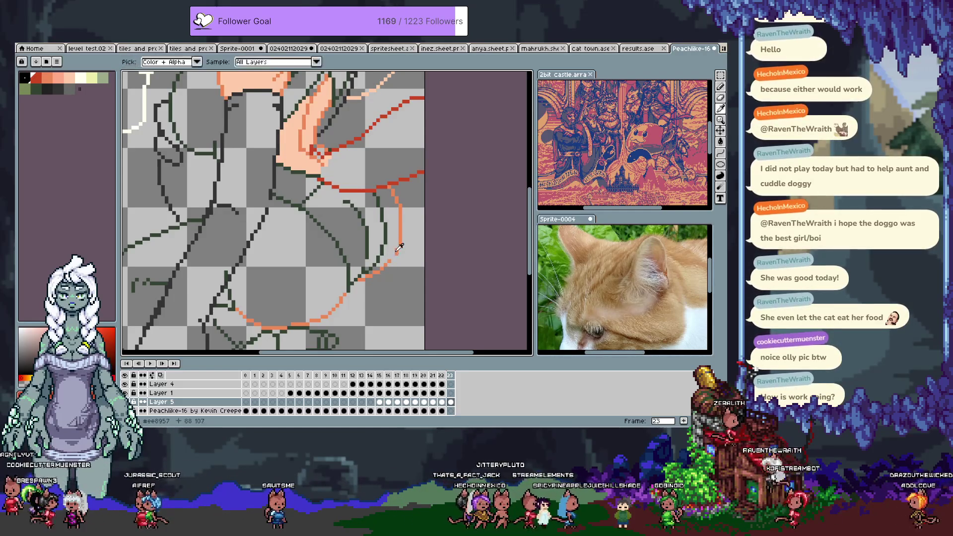
{"action": "key", "text": "ctrl+z"}
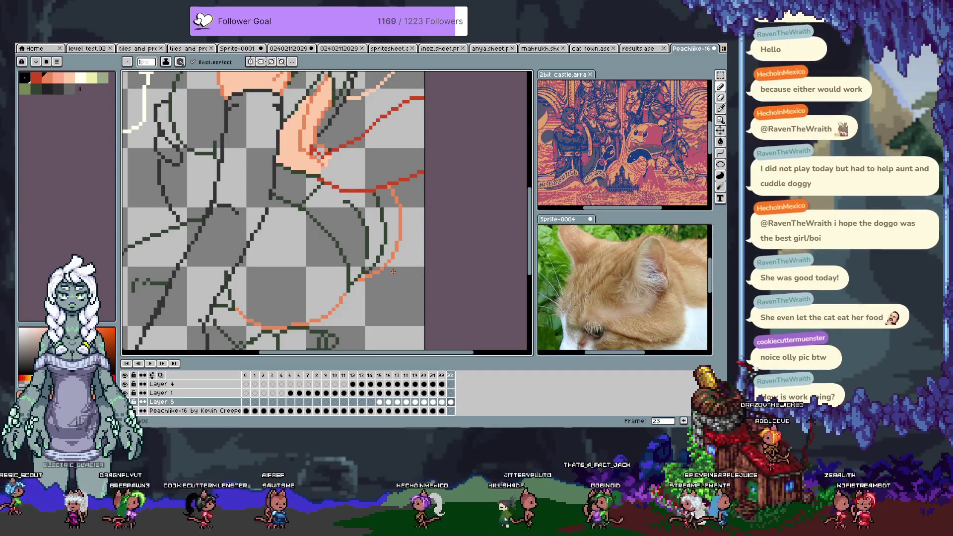
{"action": "key", "text": "ctrl+s"}
{"action": "scroll", "coordinate": [391, 275], "scroll_direction": "up", "scroll_amount": 1}
{"action": "scroll", "coordinate": [372, 274], "scroll_direction": "up", "scroll_amount": 1}
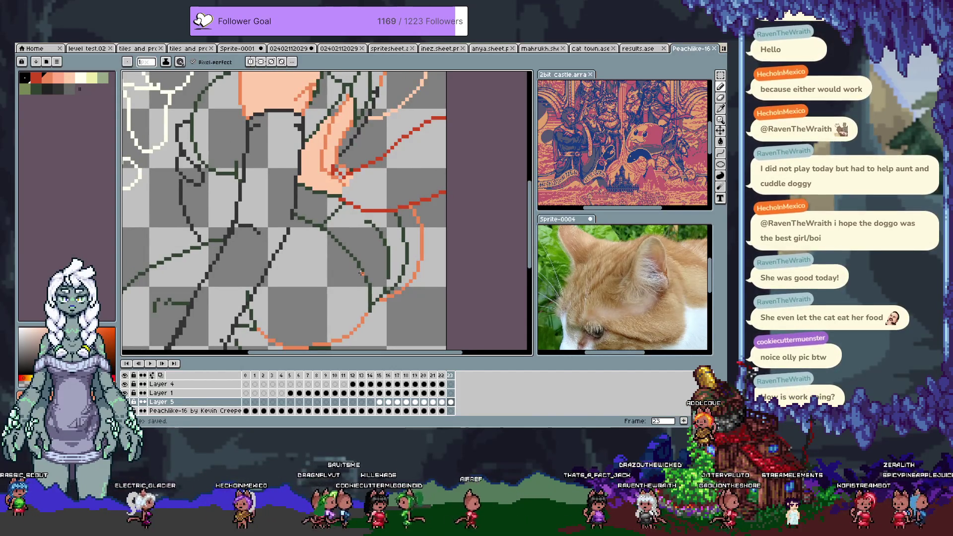
Try filling the thigh area, undo the overflowing fill and return to the Pencil
{"action": "left_click_drag", "start_coordinate": [362, 273], "coordinate": [373, 247]}
{"action": "key", "text": "g"}
{"action": "left_click", "coordinate": [313, 230]}
{"action": "key", "text": "ctrl+z"}
{"action": "key", "text": "b"}
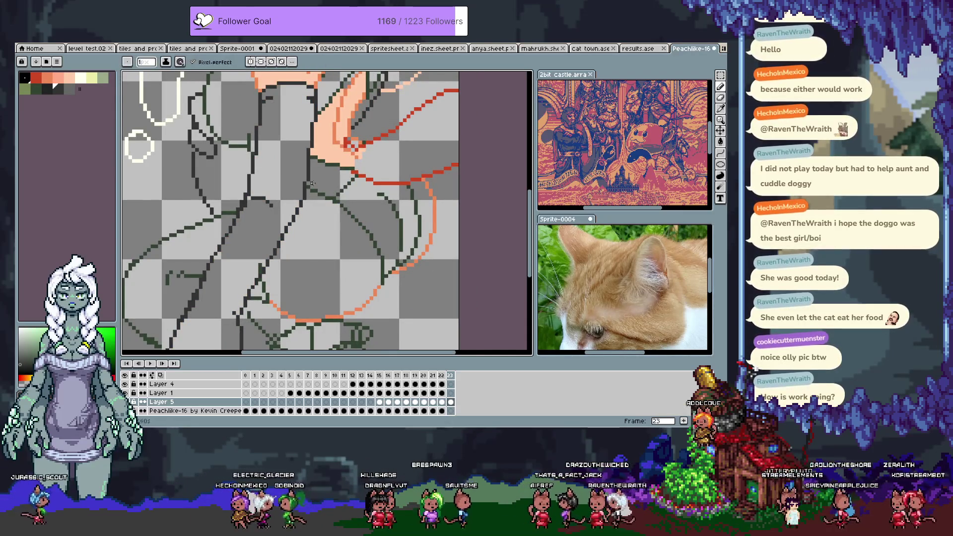
Fill the closed thigh shape with peach and hide the timeline for more canvas room
{"action": "key", "text": "g"}
{"action": "left_click", "coordinate": [315, 268]}
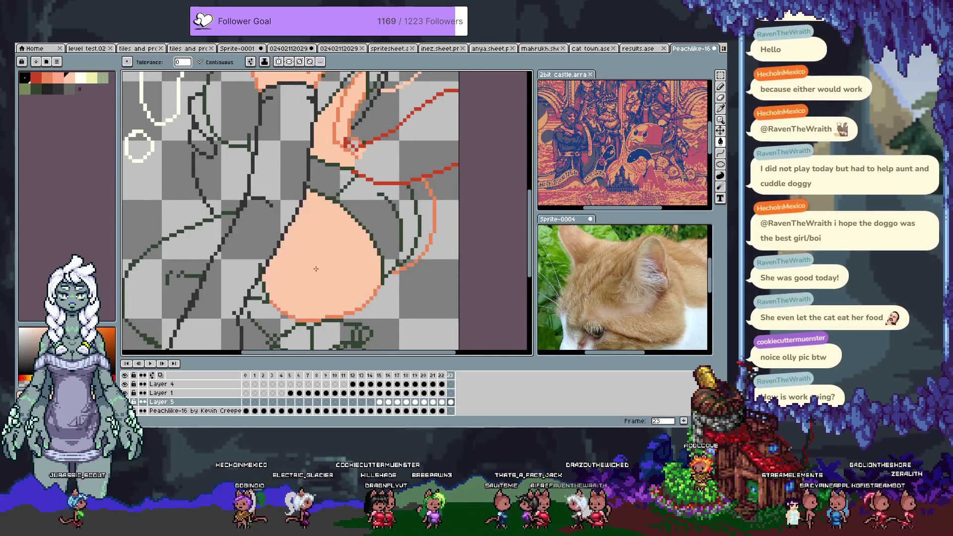
{"action": "key", "text": "b"}
{"action": "mouse_move", "coordinate": [405, 263]}
{"action": "left_mouse_down"}
{"action": "mouse_move", "coordinate": [382, 162]}
{"action": "mouse_move", "coordinate": [379, 173]}
{"action": "left_mouse_up"}
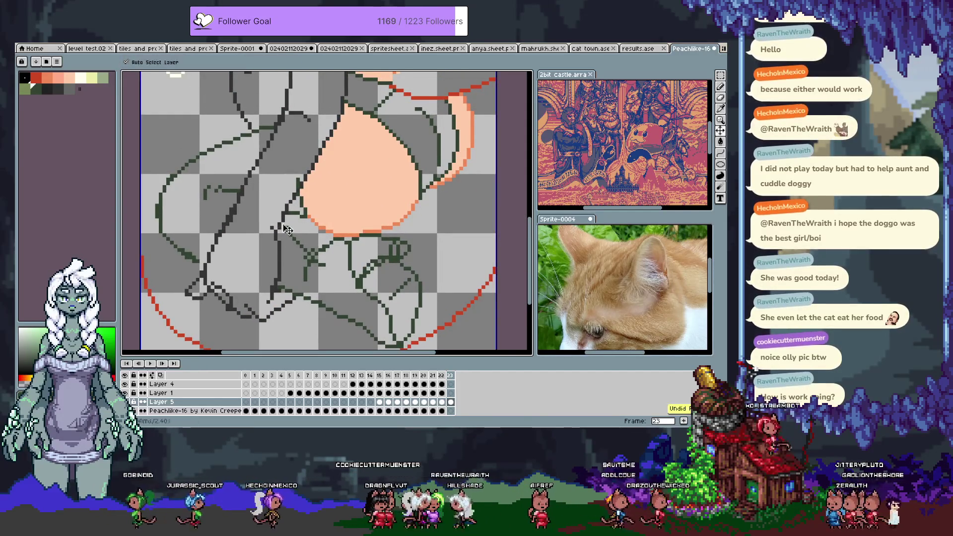
{"action": "left_click_drag", "start_coordinate": [280, 227], "coordinate": [322, 225]}
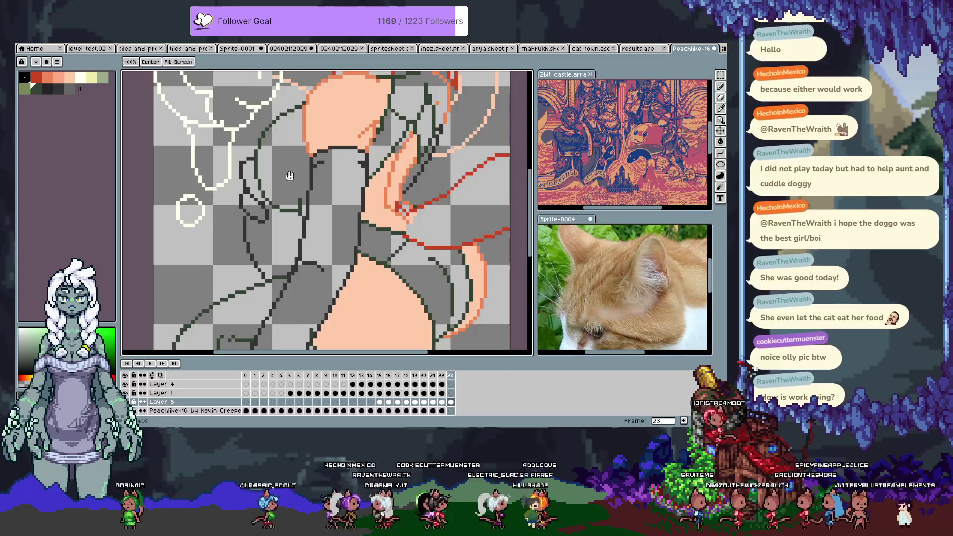
{"action": "left_click_drag", "start_coordinate": [292, 121], "coordinate": [282, 162]}
{"action": "key", "text": "alt"}
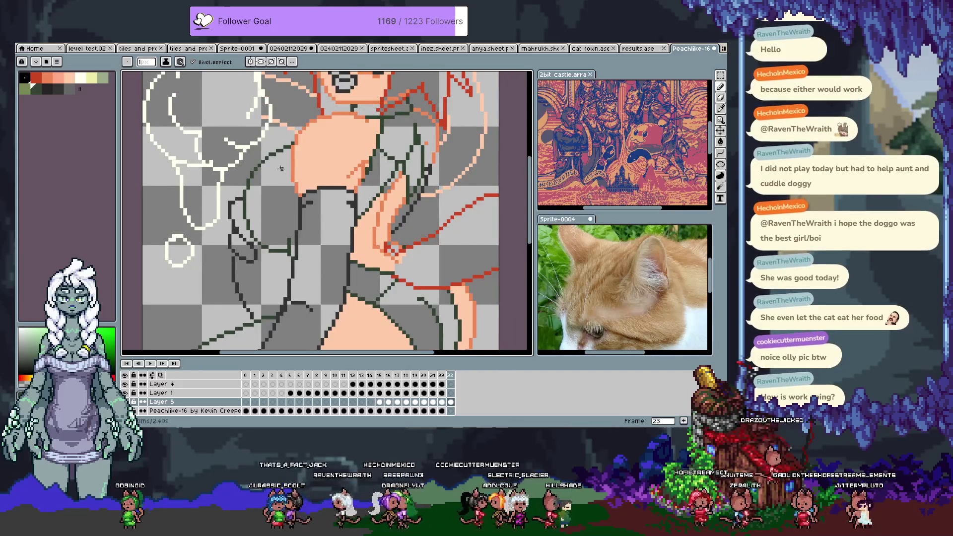
{"action": "key", "text": "Tab"}
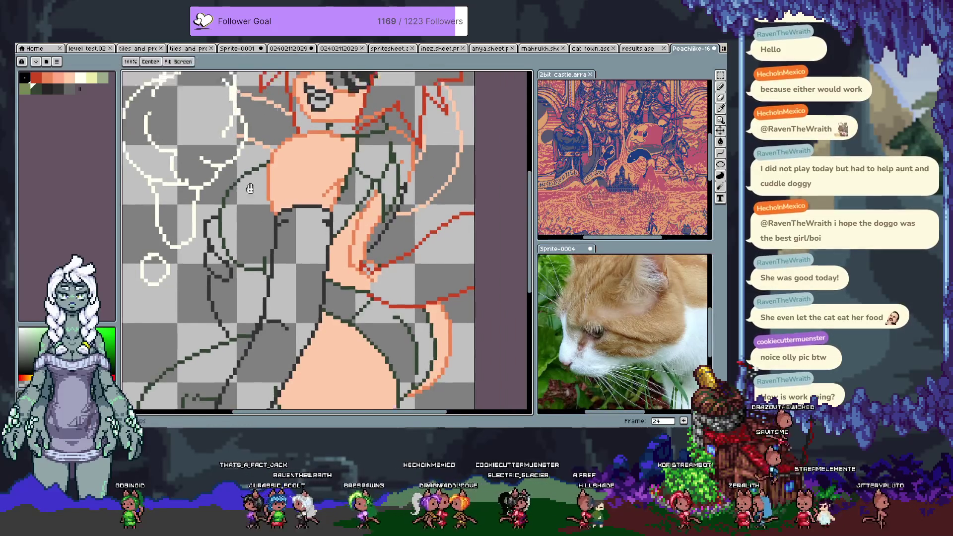
Sample orange and dark green line colours while switching between Pencil and Paint Bucket
{"action": "left_click", "coordinate": [335, 200], "text": "alt"}
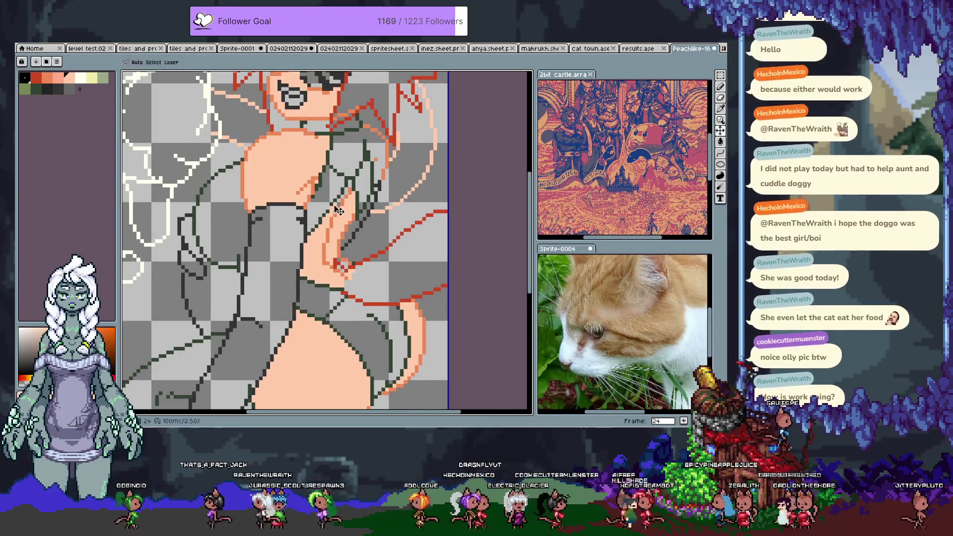
{"action": "key", "text": "g"}
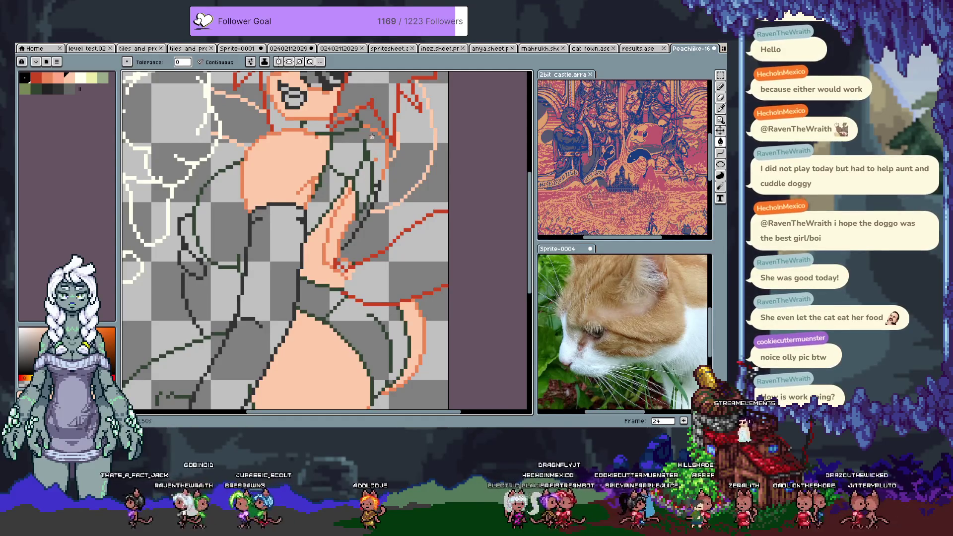
{"action": "left_click", "coordinate": [31, 86]}
{"action": "key", "text": "b"}
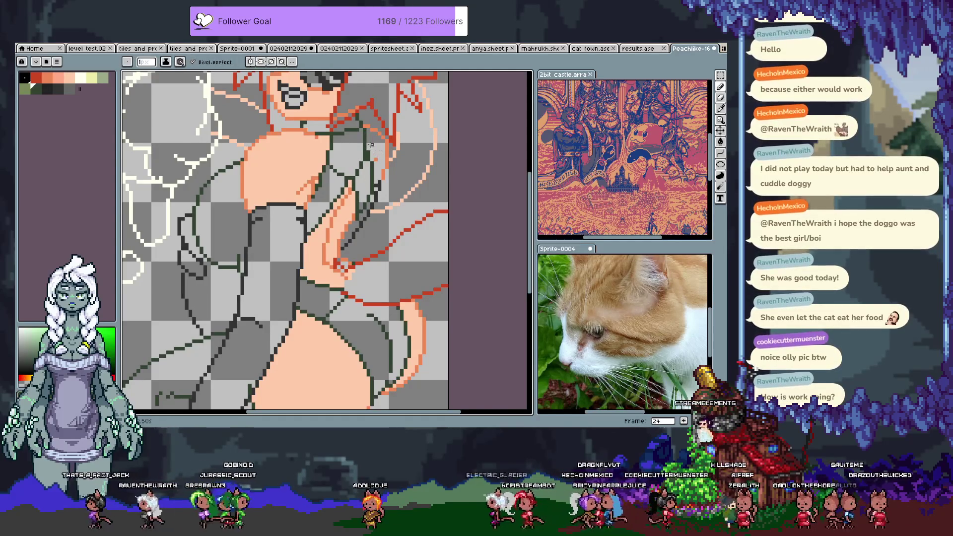
{"action": "scroll", "coordinate": [328, 224], "scroll_direction": "down", "scroll_amount": 1}
{"action": "key", "text": "g"}
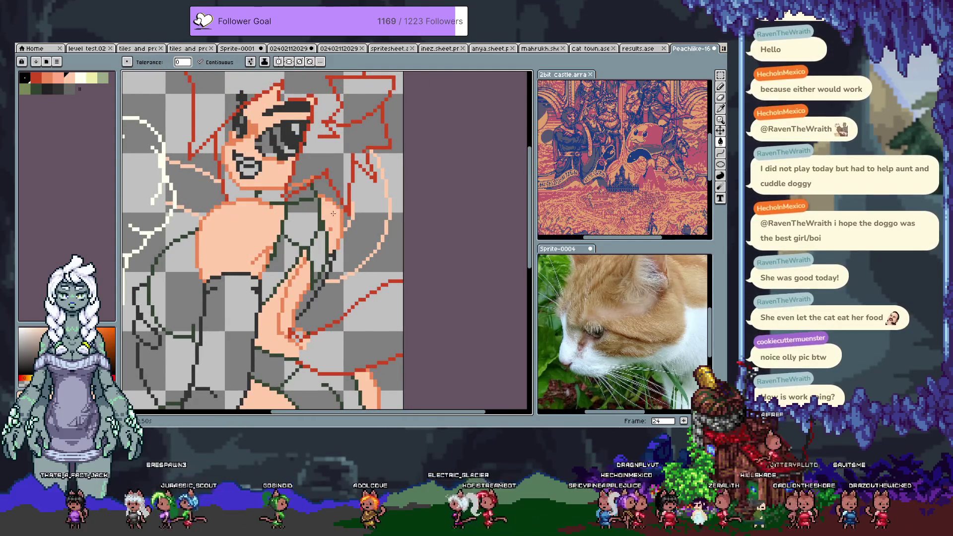
{"action": "scroll", "coordinate": [324, 253], "scroll_direction": "down", "scroll_amount": 3}
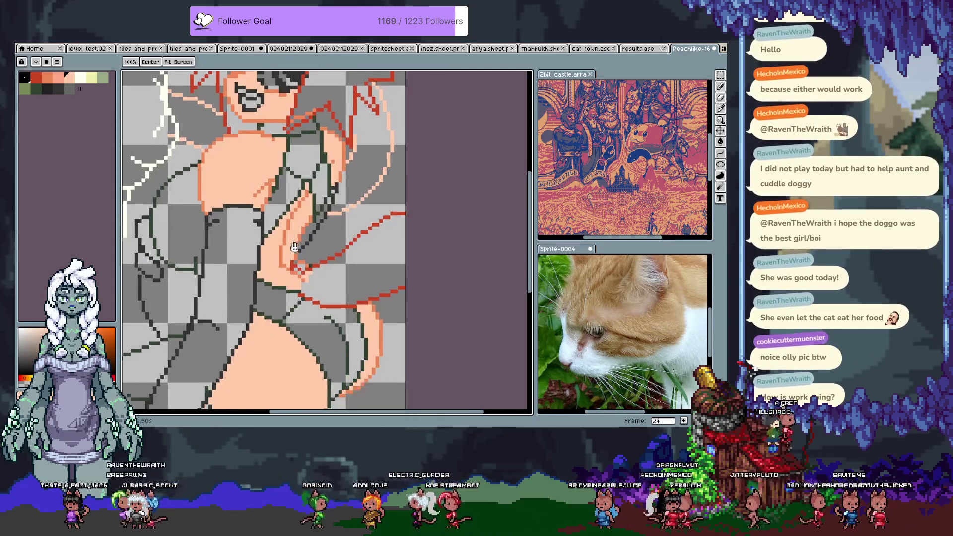
{"action": "key", "text": "b"}
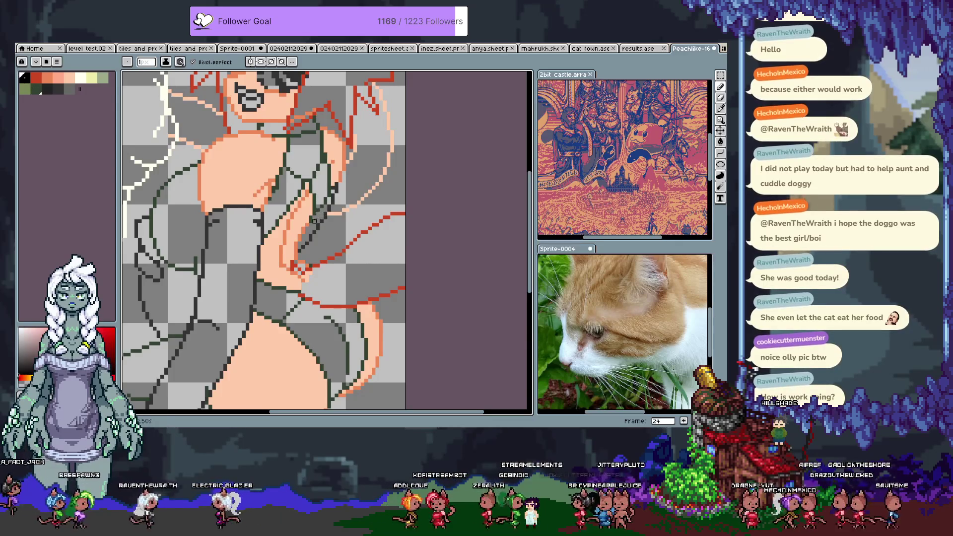
{"action": "left_click", "coordinate": [316, 217], "text": "alt"}
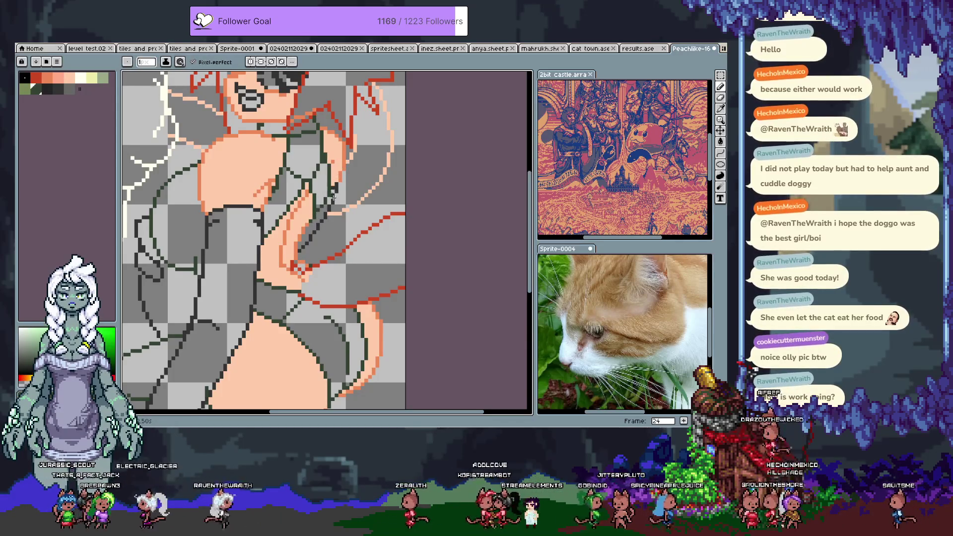
{"action": "scroll", "coordinate": [320, 227], "scroll_direction": "down", "scroll_amount": 1}
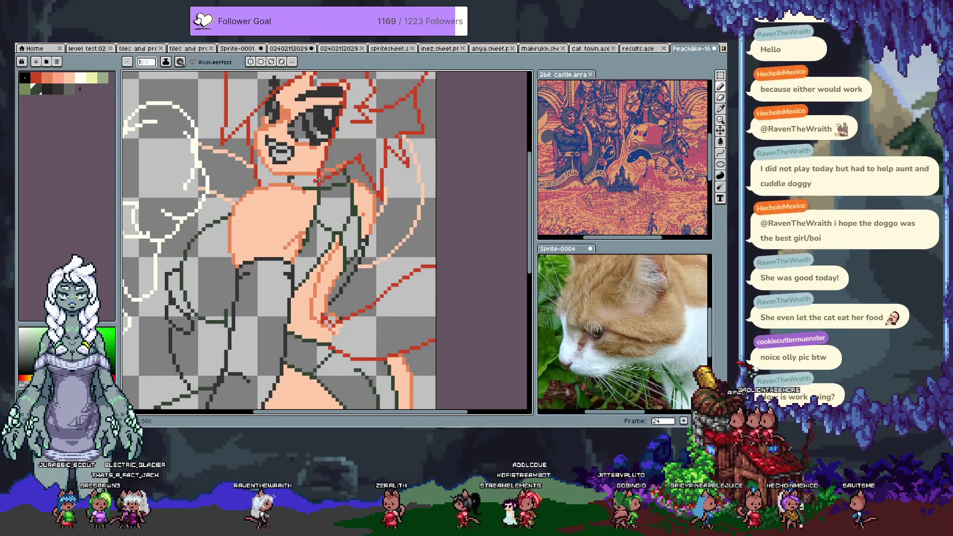
{"action": "scroll", "coordinate": [312, 194], "scroll_direction": "down", "scroll_amount": 3}
{"action": "scroll", "coordinate": [314, 192], "scroll_direction": "down", "scroll_amount": 2}
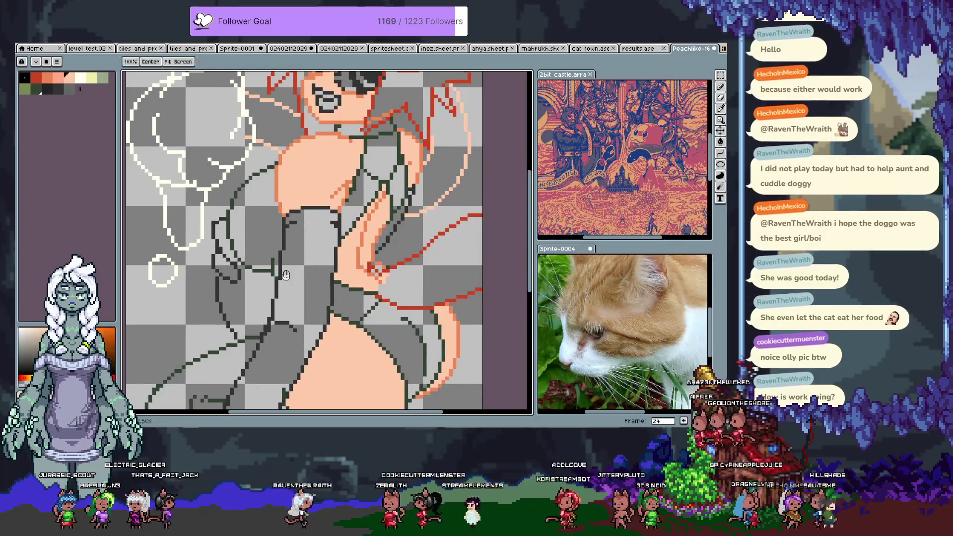
{"action": "scroll", "coordinate": [286, 285], "scroll_direction": "down", "scroll_amount": 3}
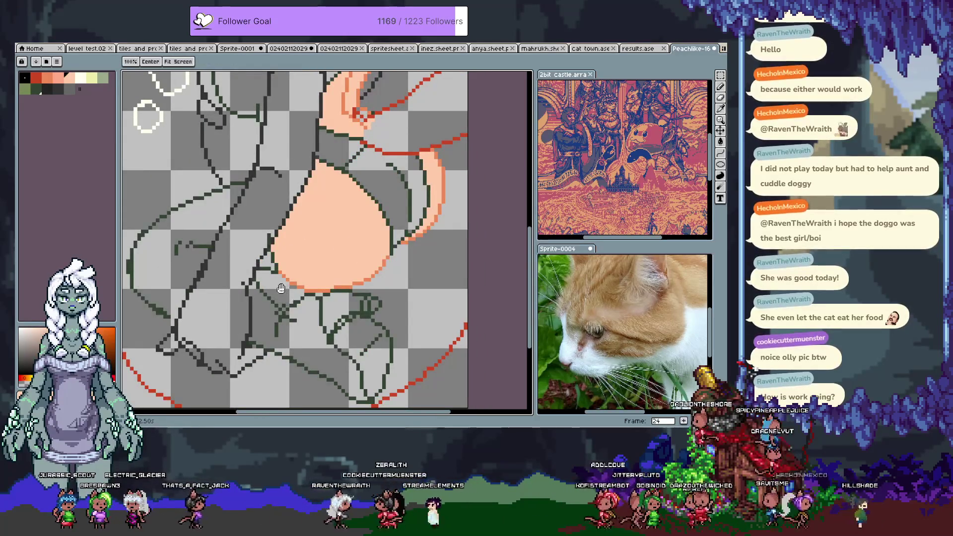
{"action": "scroll", "coordinate": [290, 276], "scroll_direction": "down", "scroll_amount": 2}
{"action": "scroll", "coordinate": [298, 261], "scroll_direction": "down", "scroll_amount": 2}
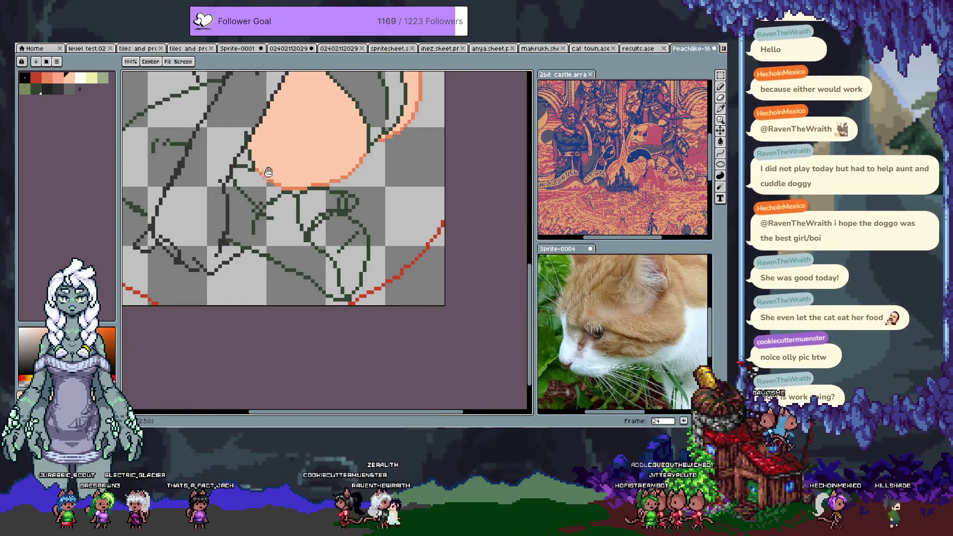
{"action": "scroll", "coordinate": [304, 254], "scroll_direction": "up", "scroll_amount": 2}
{"action": "scroll", "coordinate": [306, 257], "scroll_direction": "up", "scroll_amount": 2}
{"action": "scroll", "coordinate": [306, 257], "scroll_direction": "up", "scroll_amount": 1}
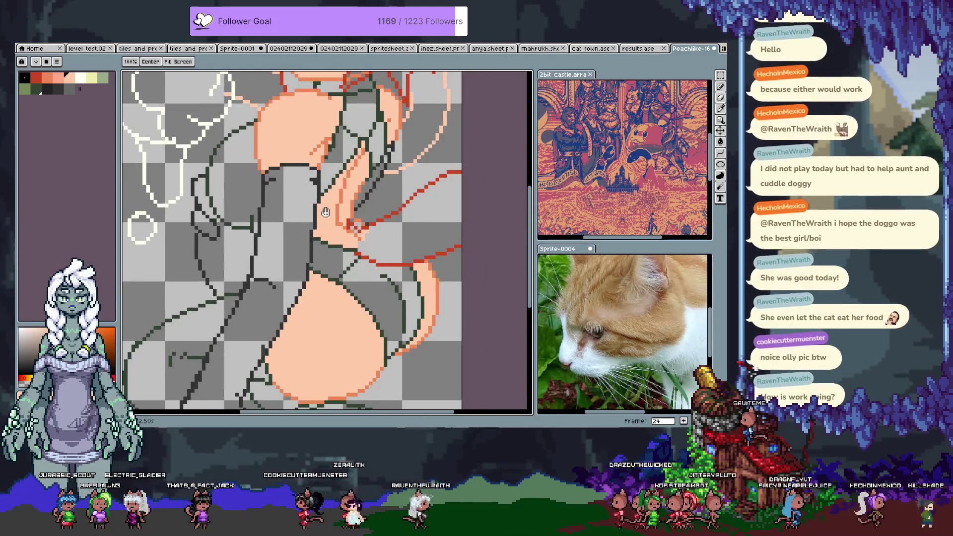
{"action": "scroll", "coordinate": [299, 247], "scroll_direction": "up", "scroll_amount": 1}
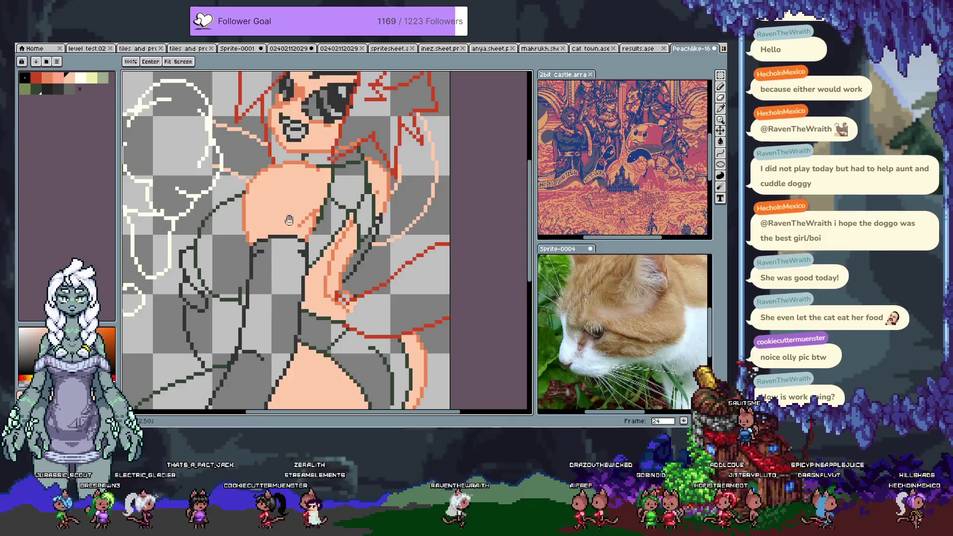
{"action": "left_click_drag", "start_coordinate": [273, 277], "coordinate": [318, 248]}
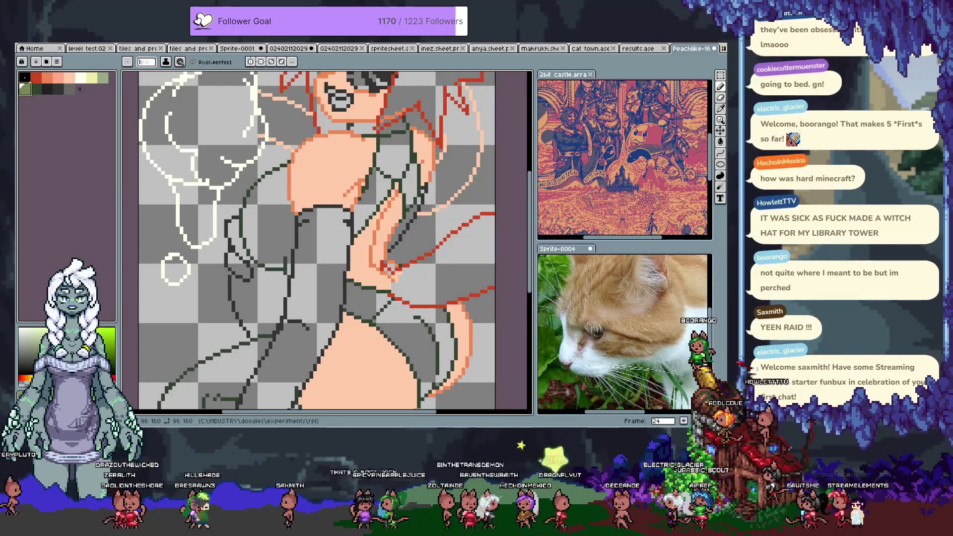
{"action": "scroll", "coordinate": [274, 221], "scroll_direction": "down", "scroll_amount": 3}
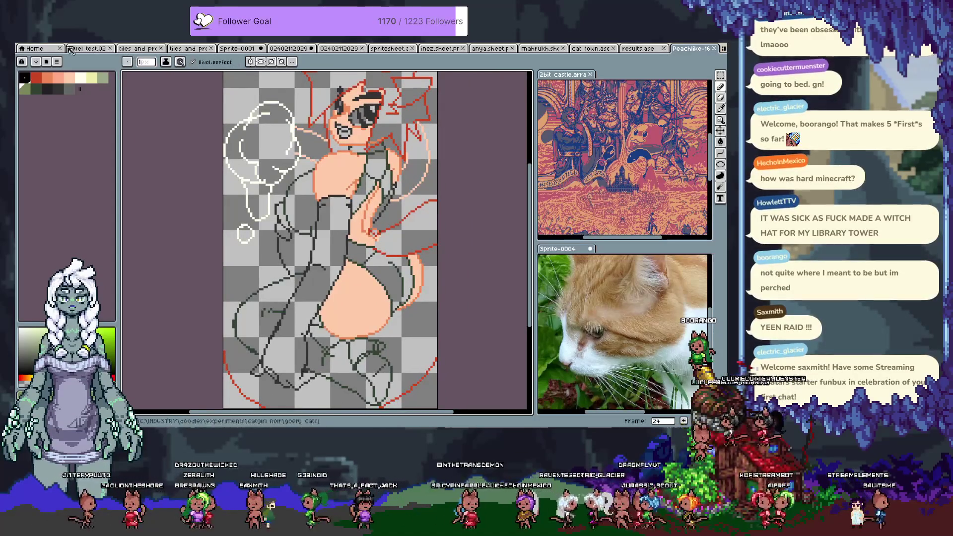
Open the 'cat town.ase' gallery tab and drag it next to Home
{"action": "left_click", "coordinate": [640, 48]}
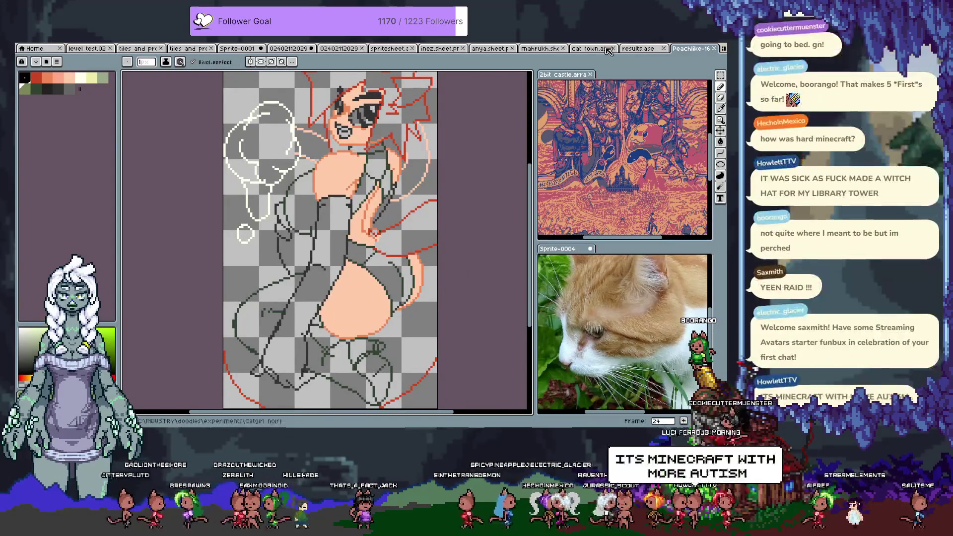
{"action": "left_click_drag", "start_coordinate": [591, 49], "coordinate": [126, 52]}
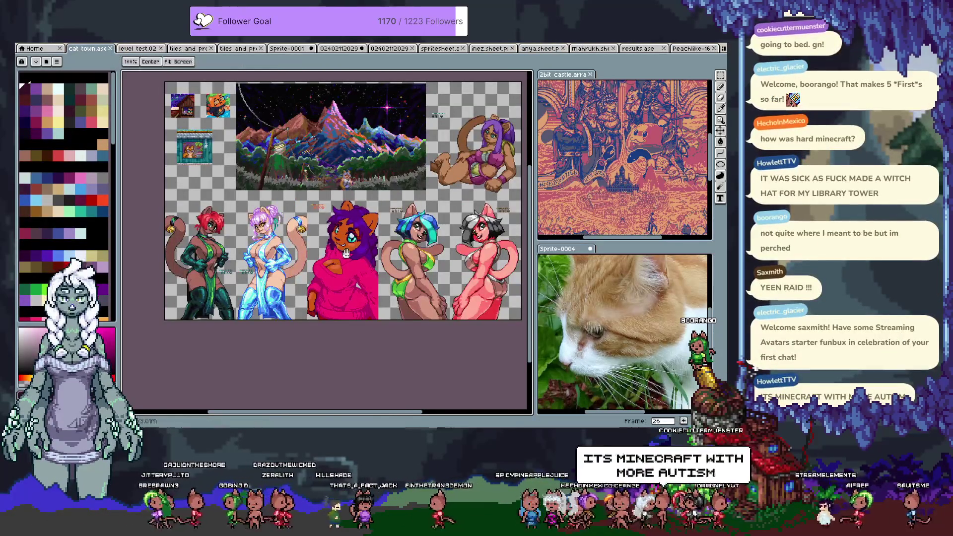
Show the timeline and step forward frame by frame through the gallery's artwork collages
{"action": "key", "text": "Tab"}
{"action": "key", "text": "Tab"}
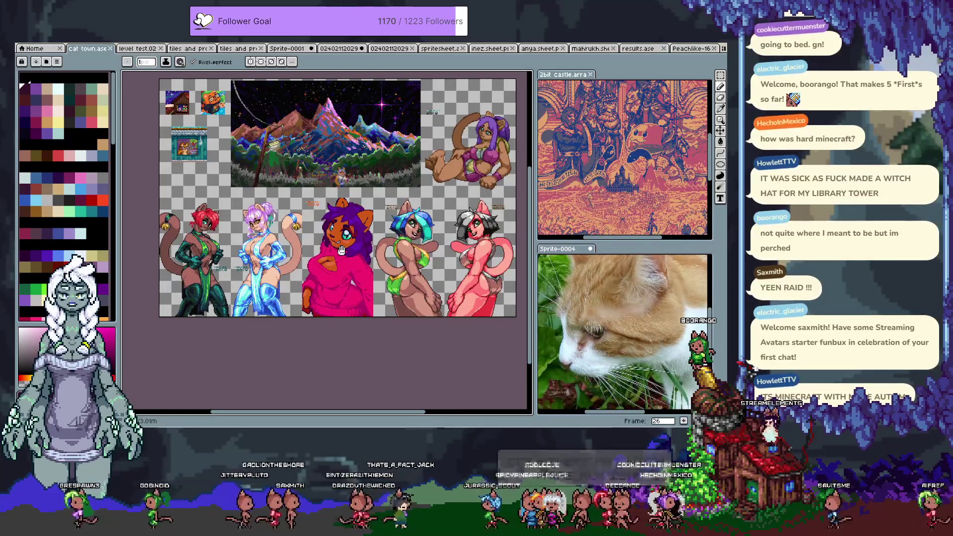
{"action": "key", "text": "Right"}
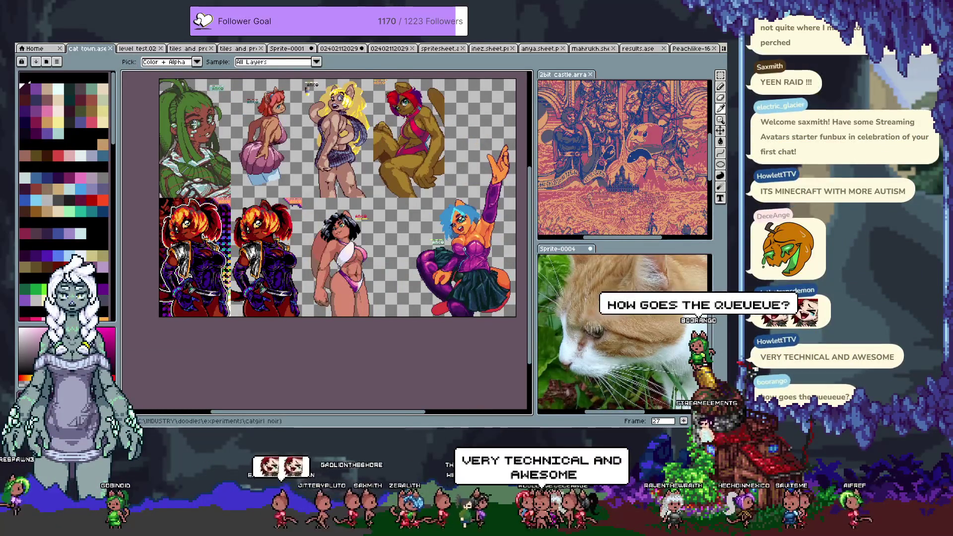
{"action": "key", "text": "Right"}
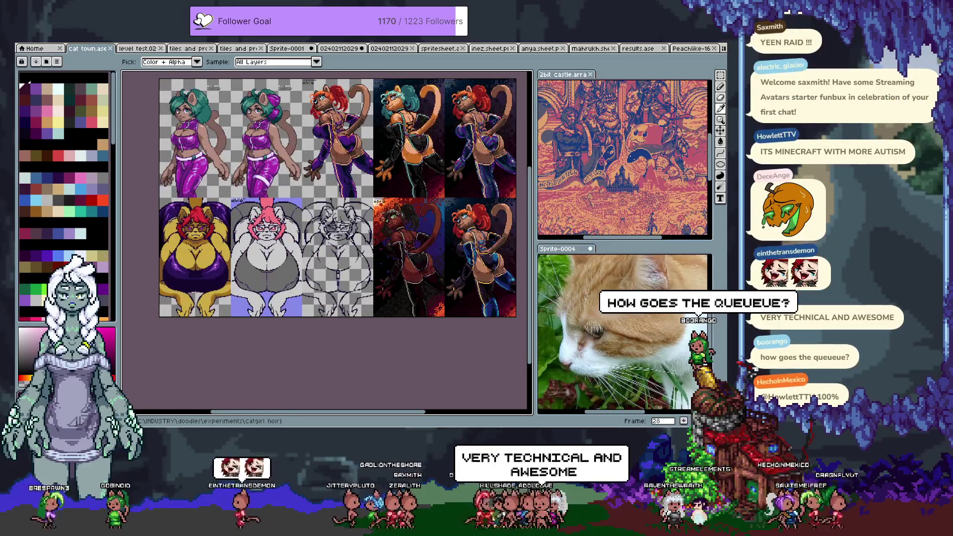
{"action": "key", "text": "Right"}
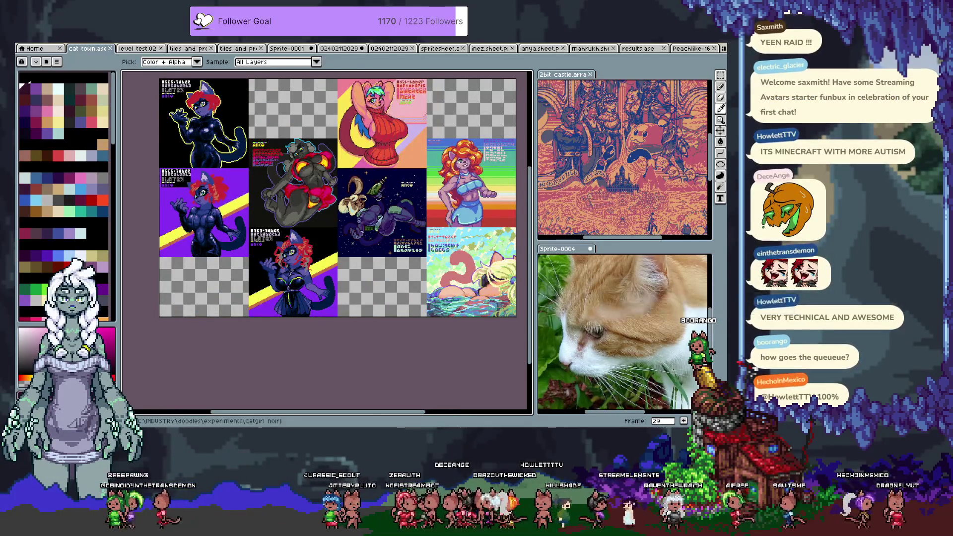
{"action": "key", "text": "Right"}
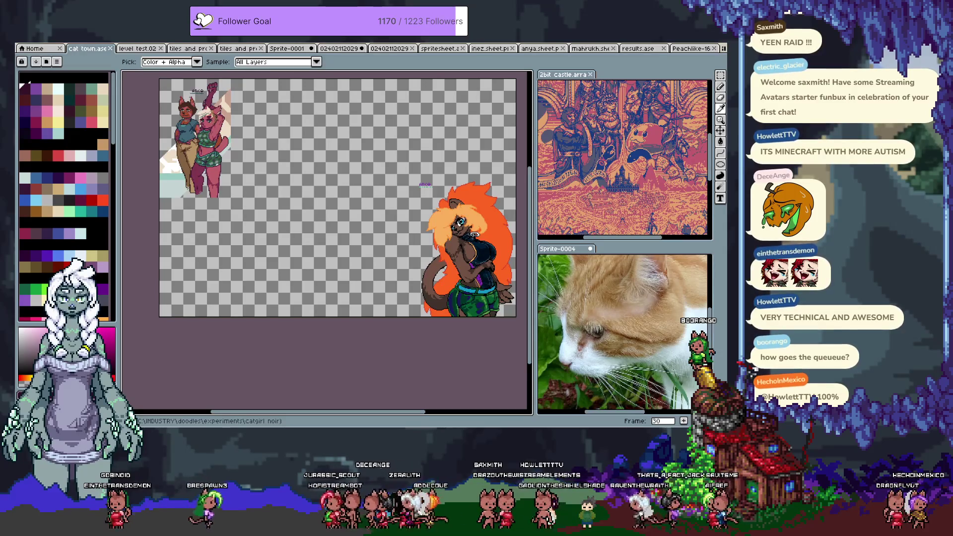
{"action": "key", "text": "Right"}
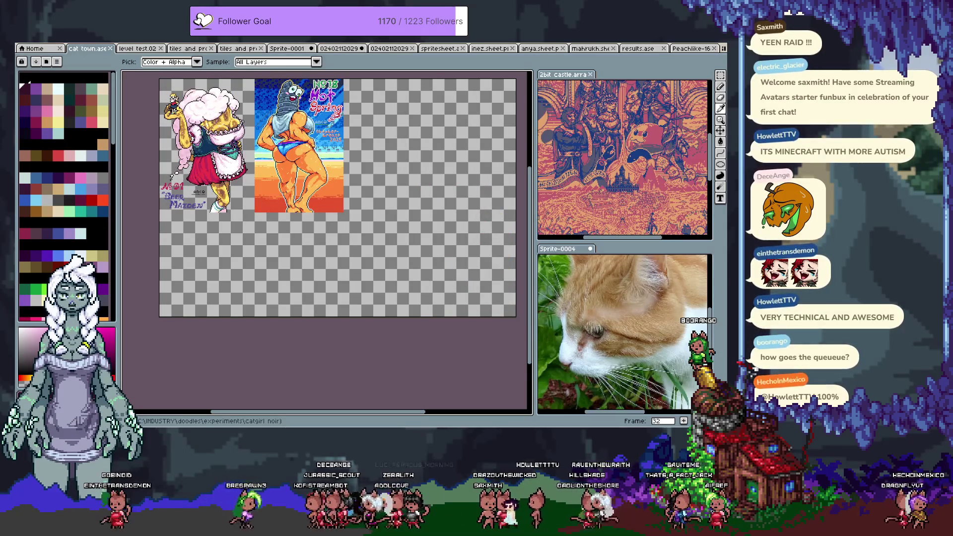
{"action": "key", "text": "Right"}
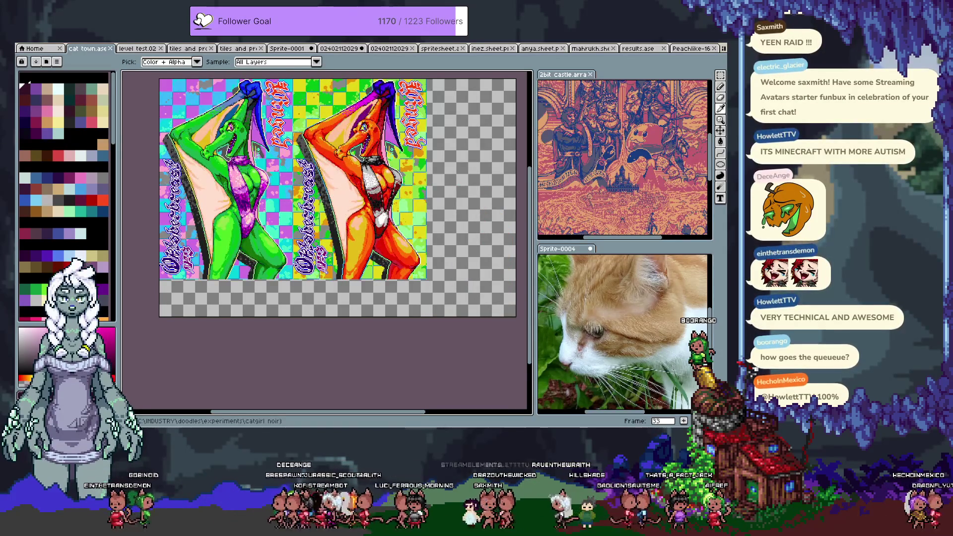
{"action": "key", "text": "Right"}
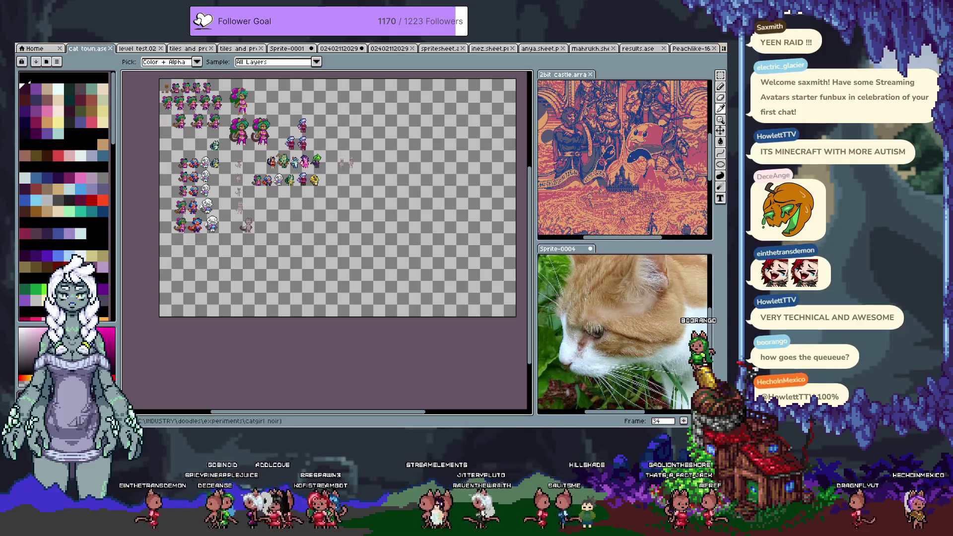
{"action": "key", "text": "Right"}
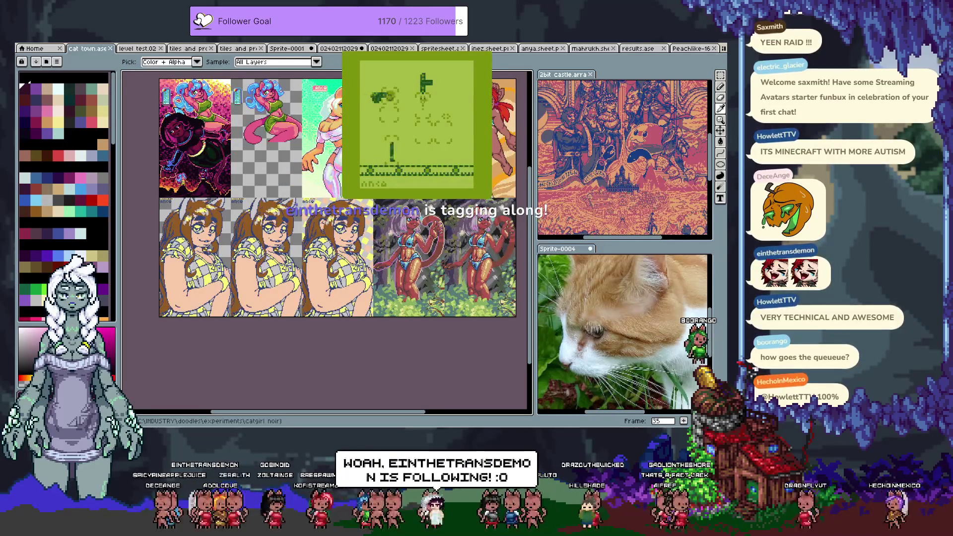
{"action": "key", "text": "Right"}
{"action": "key", "text": "Right"}
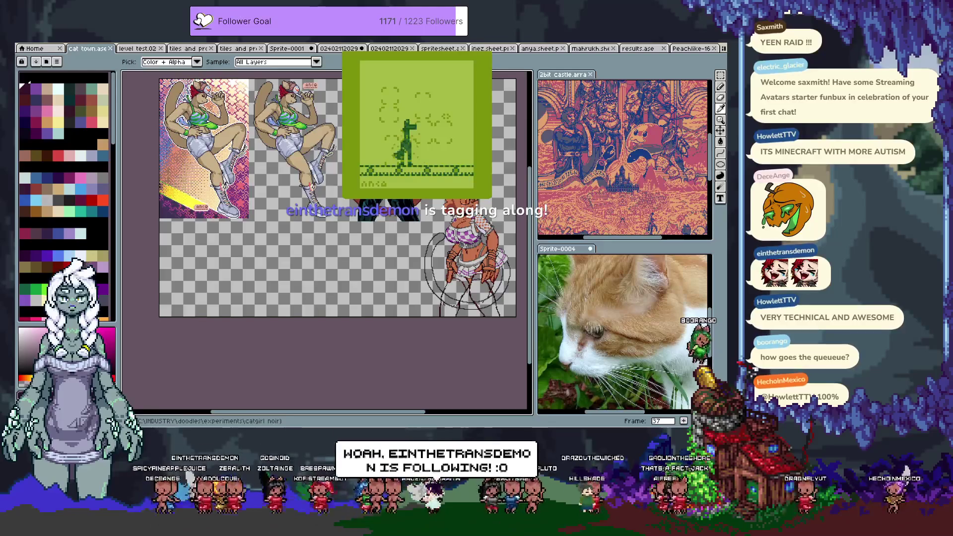
{"action": "key", "text": "Right"}
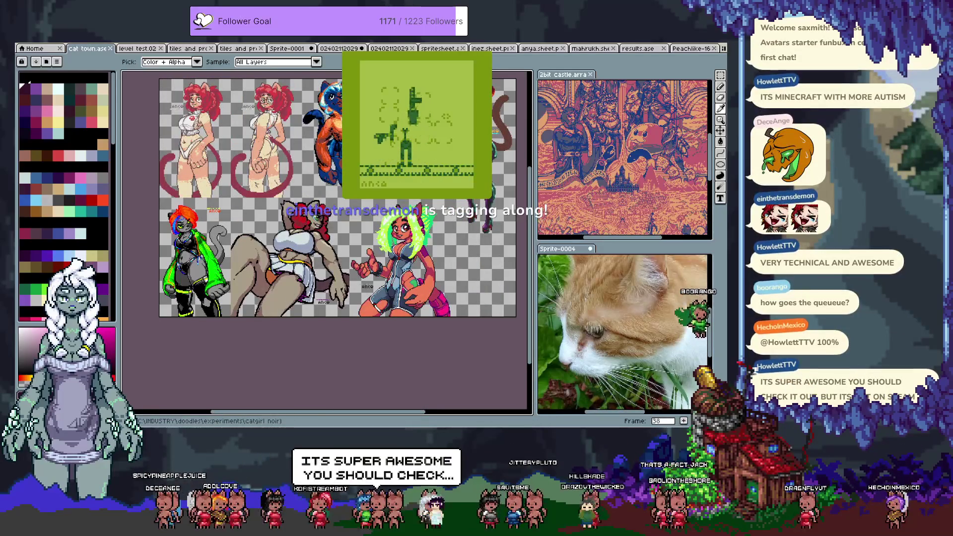
{"action": "key", "text": "Right"}
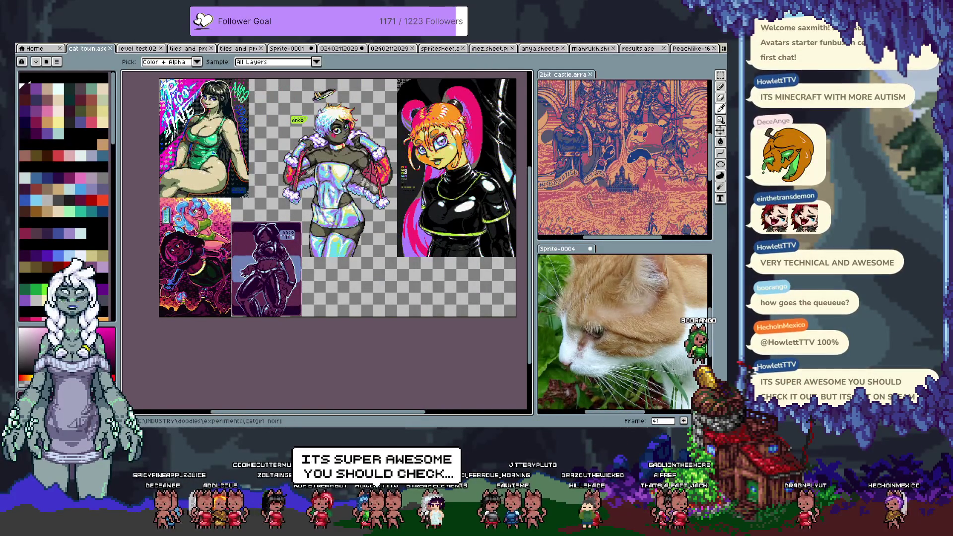
{"action": "key", "text": "Right"}
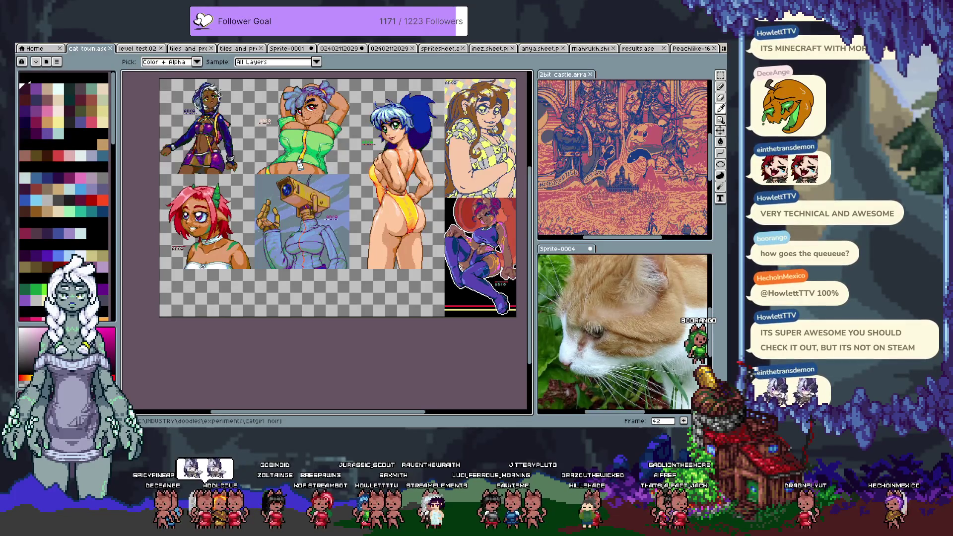
{"action": "key", "text": "Right"}
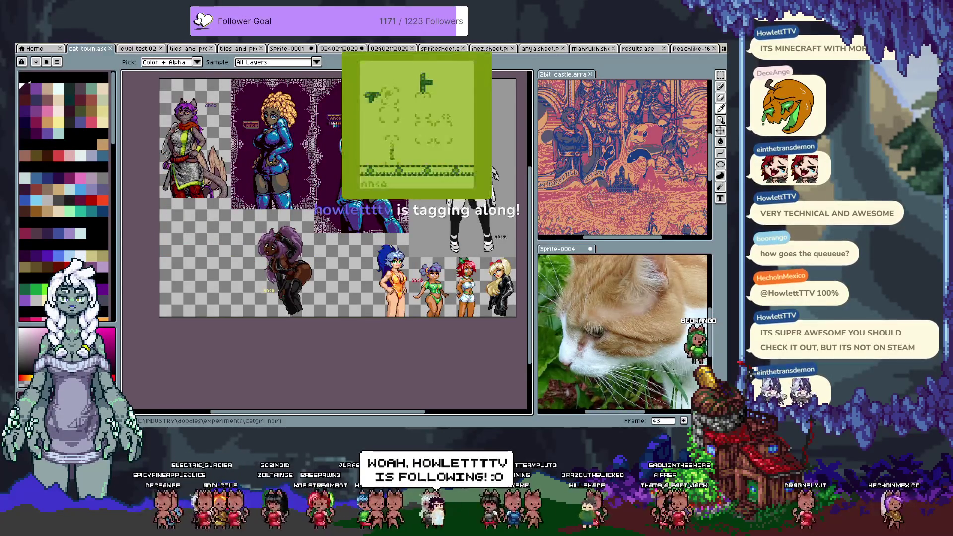
Page forward through the gallery frames past the sprites, sketches, isometric map and Halloween artwork
{"action": "key", "text": "Right"}
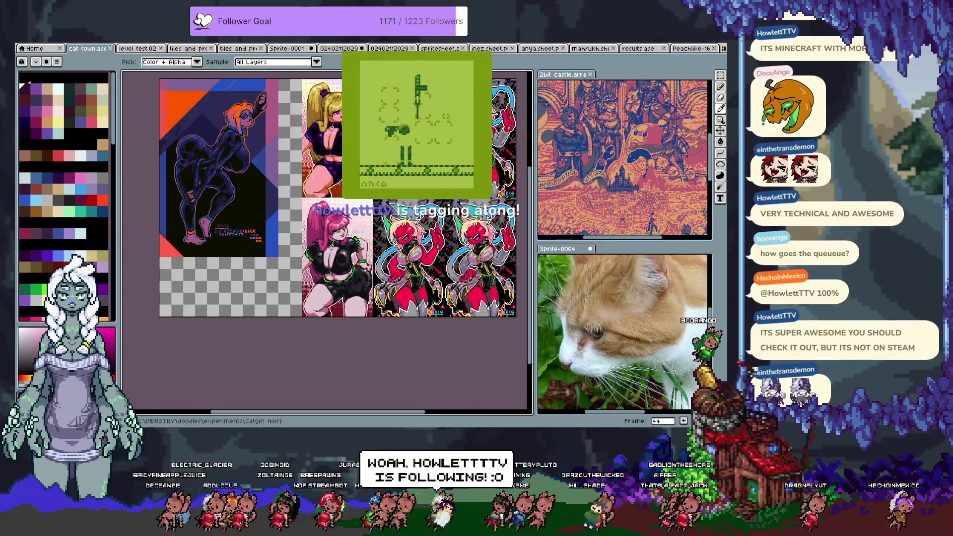
{"action": "key", "text": "Right"}
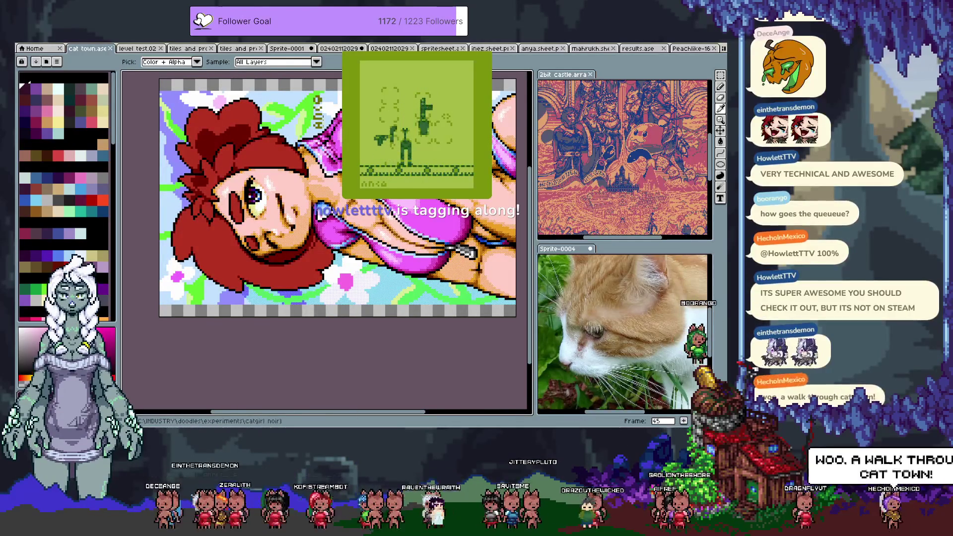
{"action": "key", "text": "Right"}
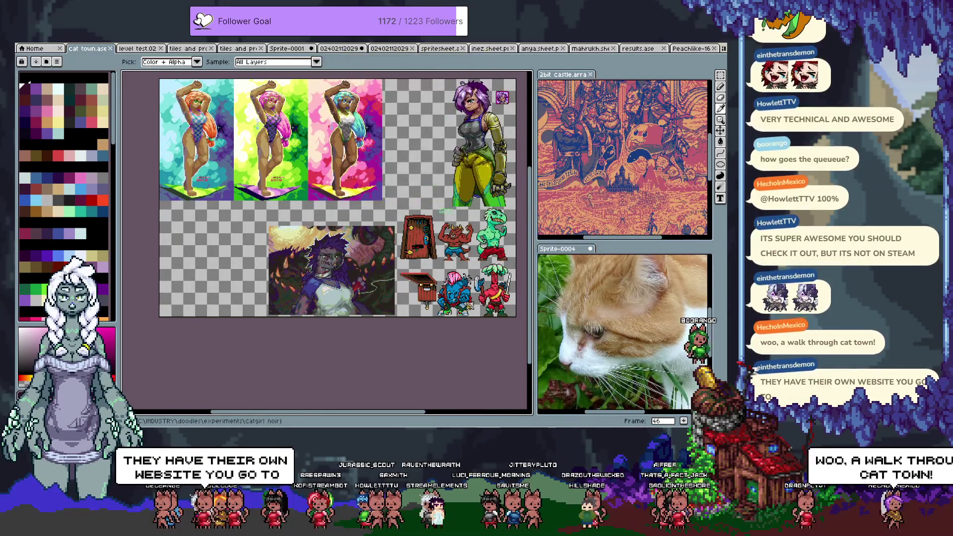
{"action": "key", "text": "Right"}
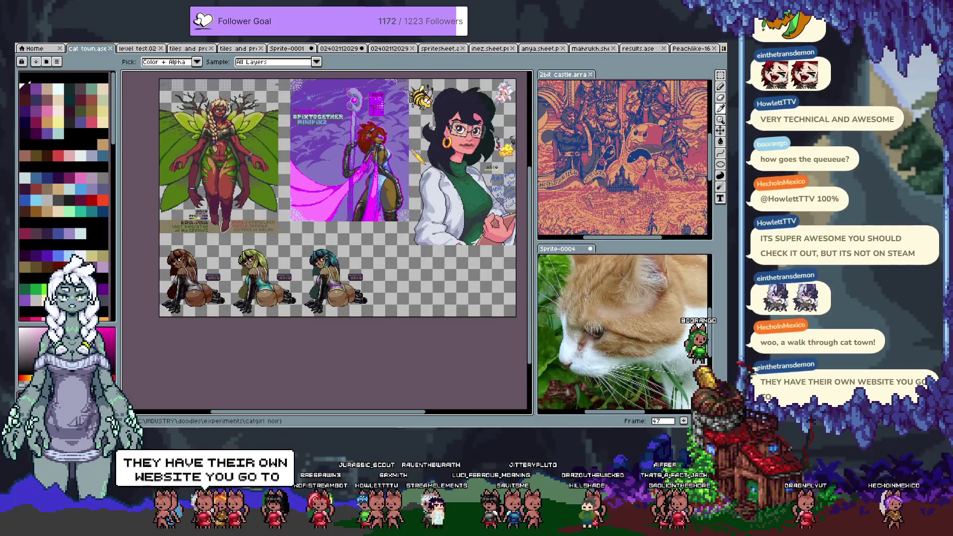
{"action": "key", "text": "Right"}
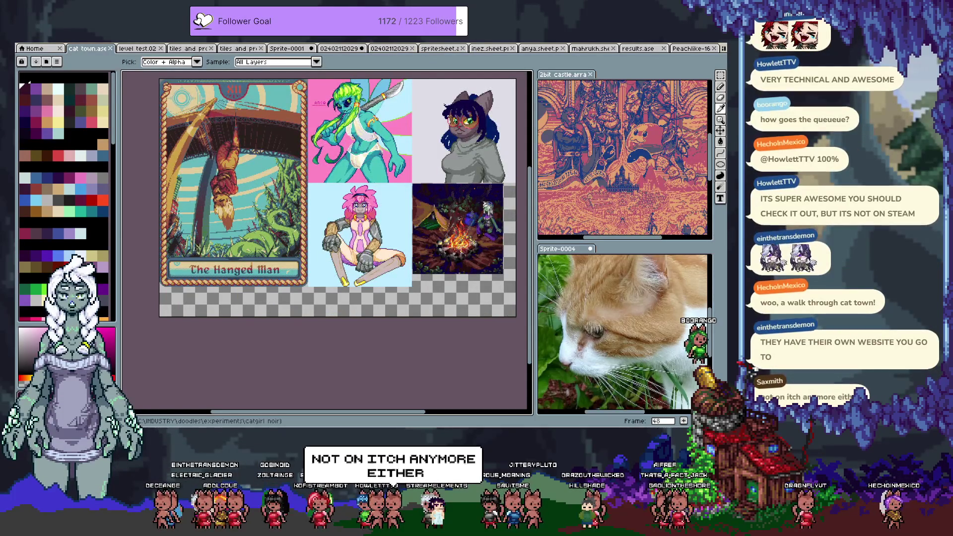
{"action": "key", "text": "Right"}
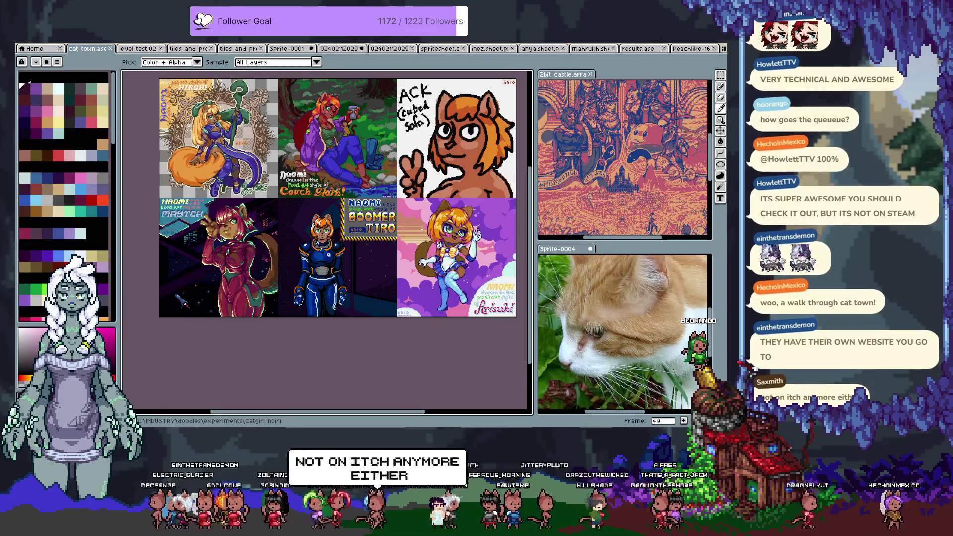
{"action": "key", "text": "Right"}
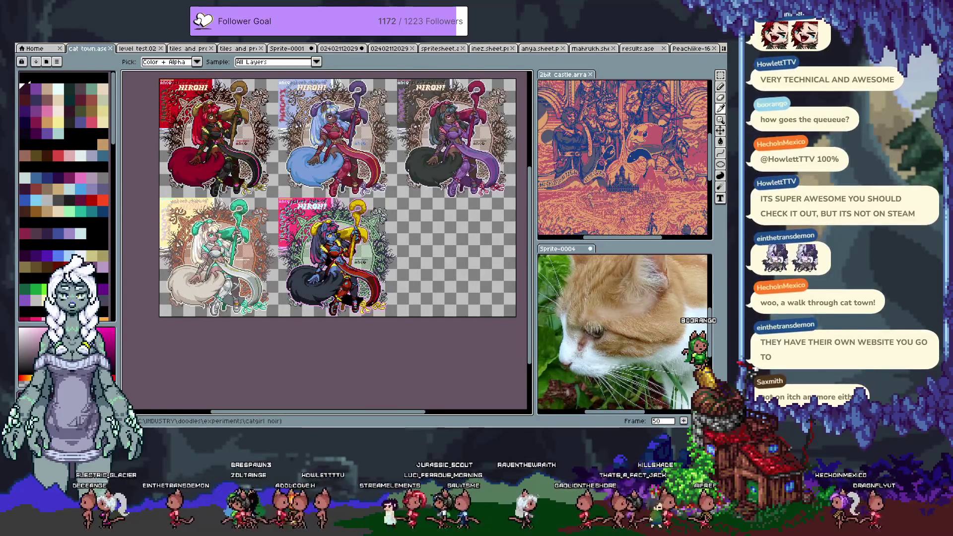
{"action": "key", "text": "Right"}
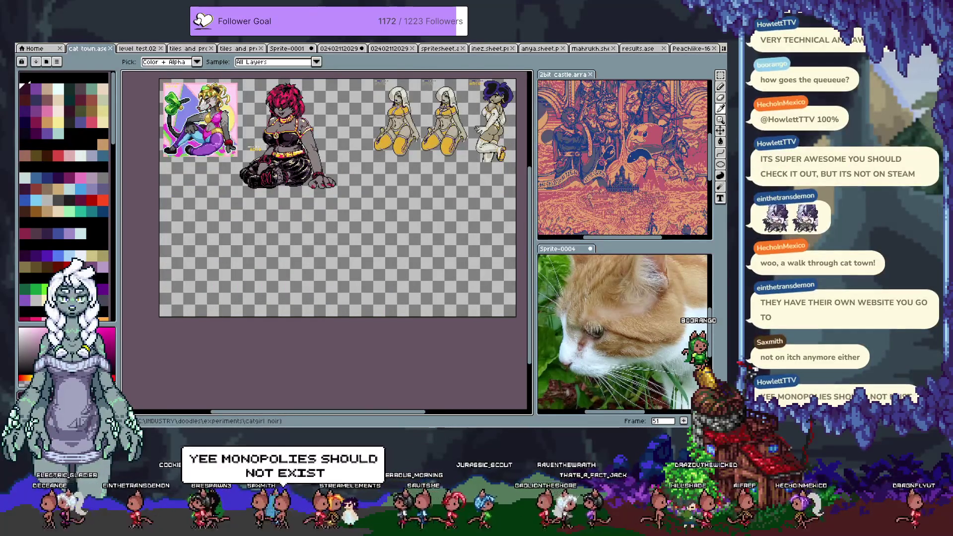
{"action": "key", "text": "Right"}
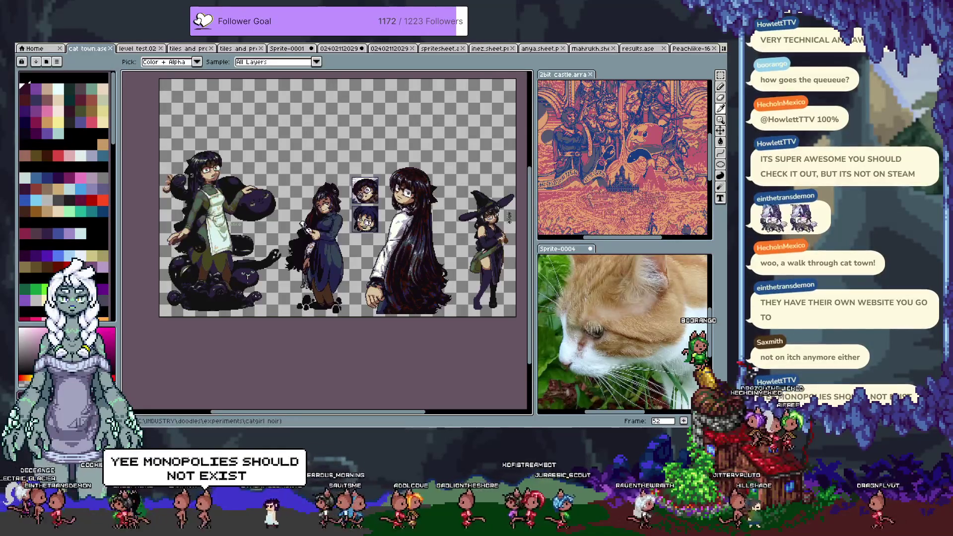
{"action": "key", "text": "Right"}
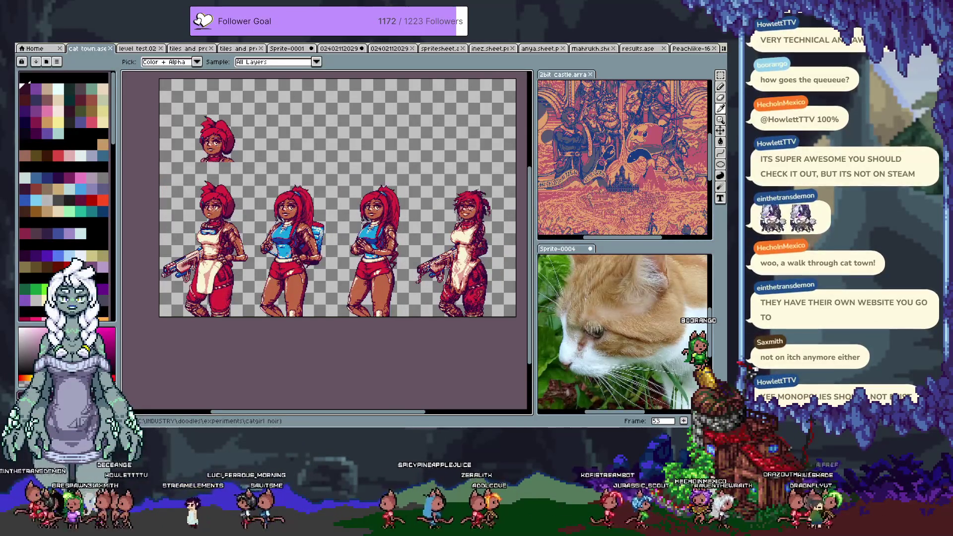
{"action": "key", "text": "Right"}
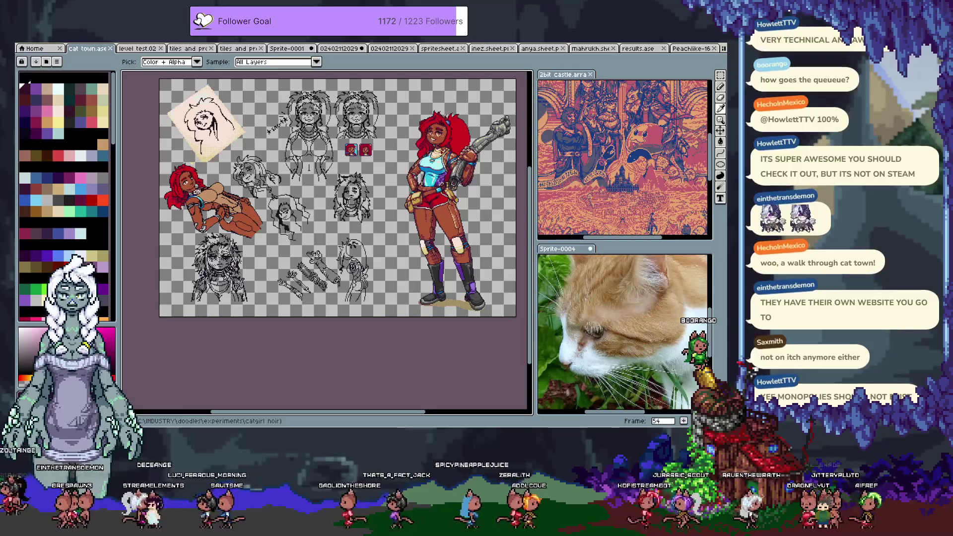
{"action": "key", "text": "Right"}
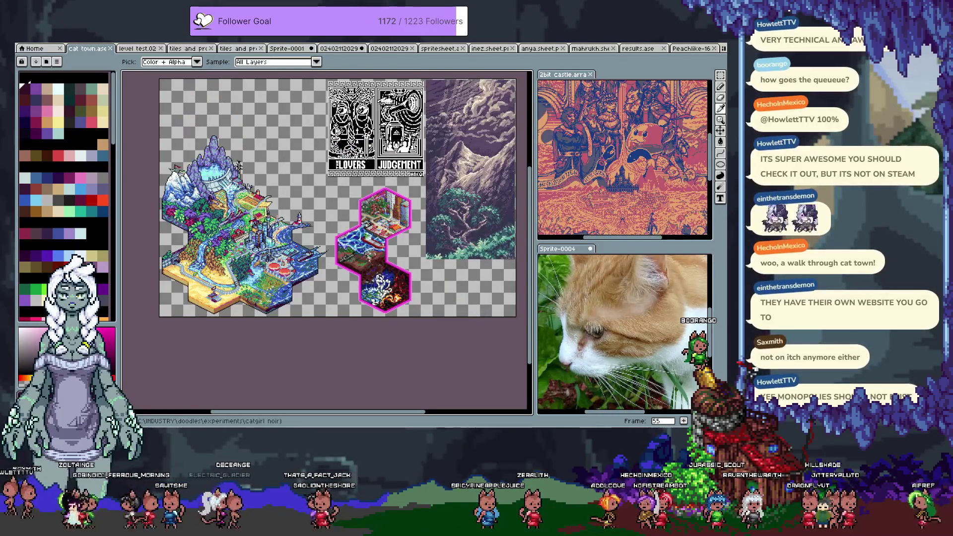
{"action": "key", "text": "Right"}
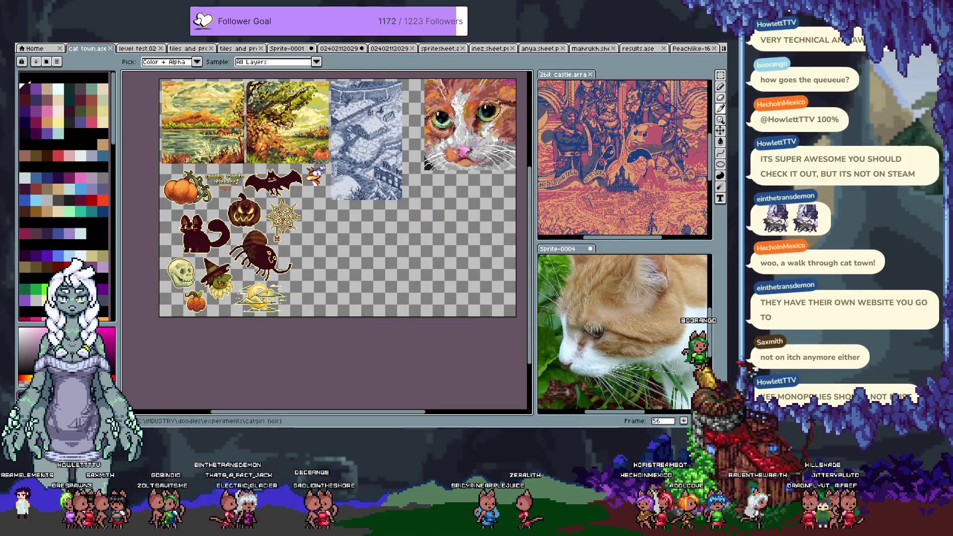
{"action": "key", "text": "Right"}
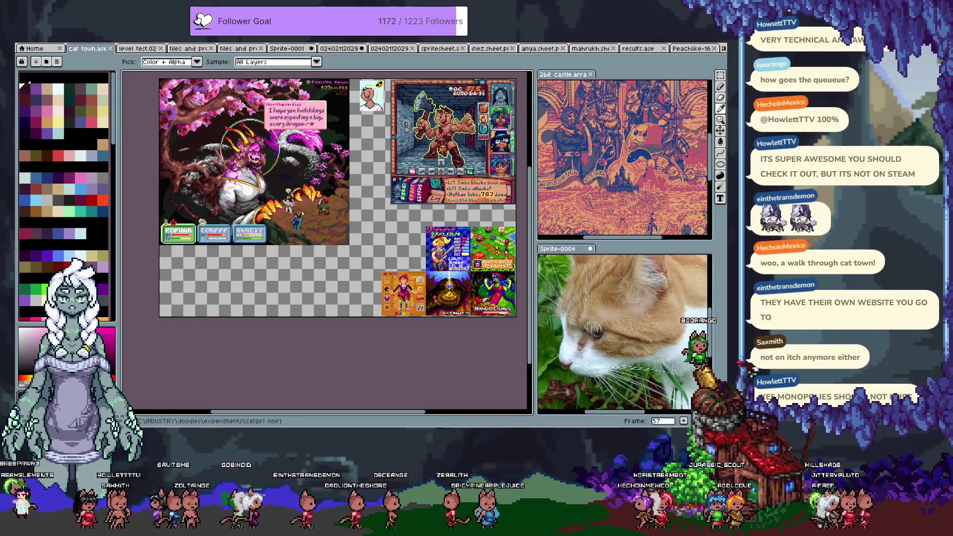
{"action": "key", "text": "Right"}
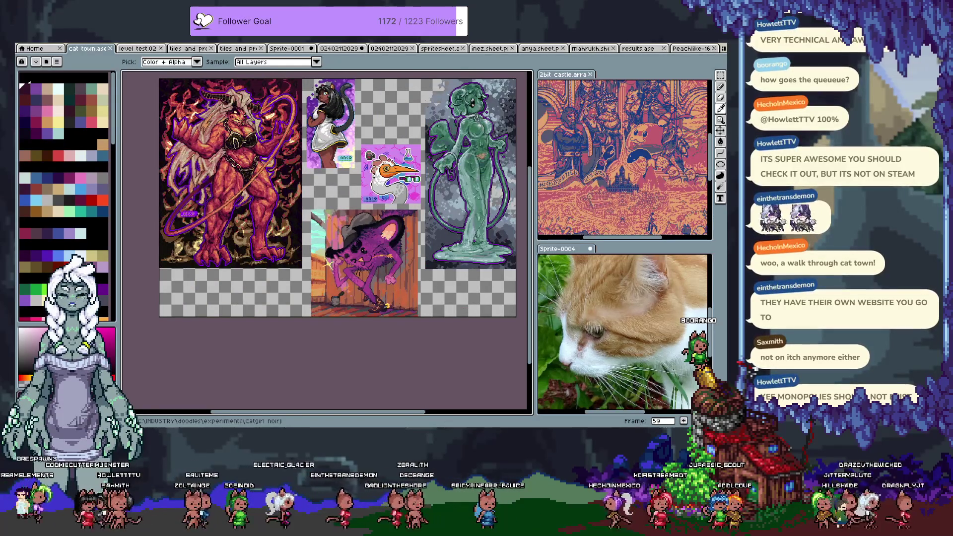
{"action": "key", "text": "Right"}
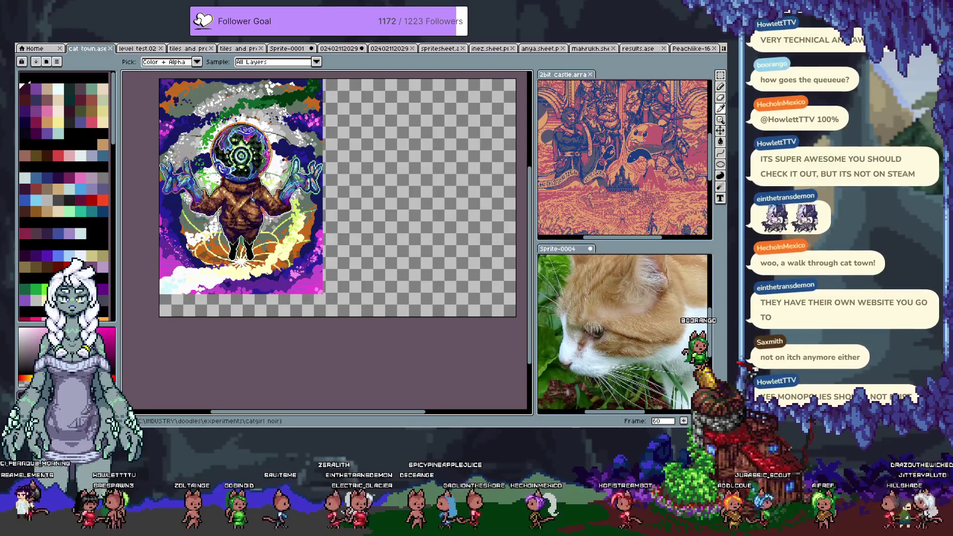
Continue through the cat character sprite sheets to the monochrome illustration and green desk scene
{"action": "key", "text": "Right"}
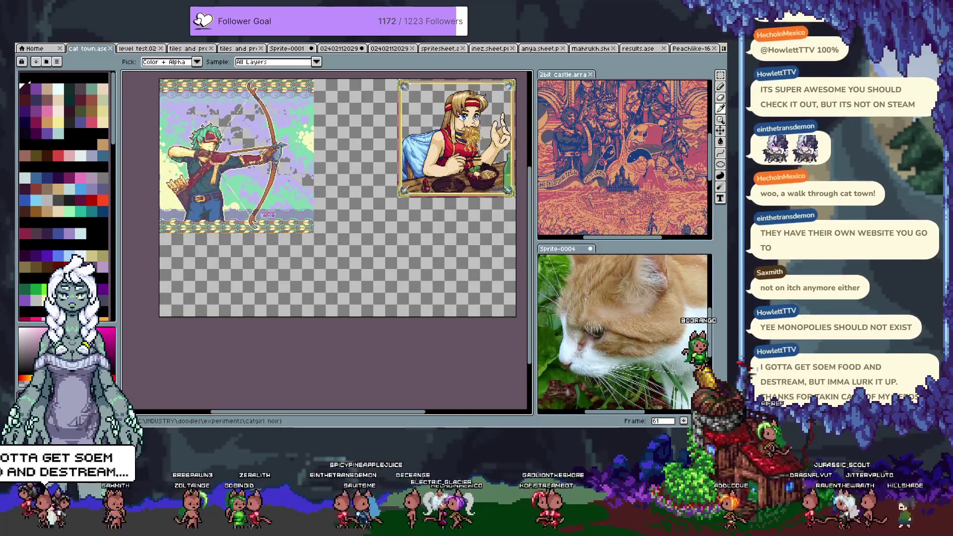
{"action": "key", "text": "Right"}
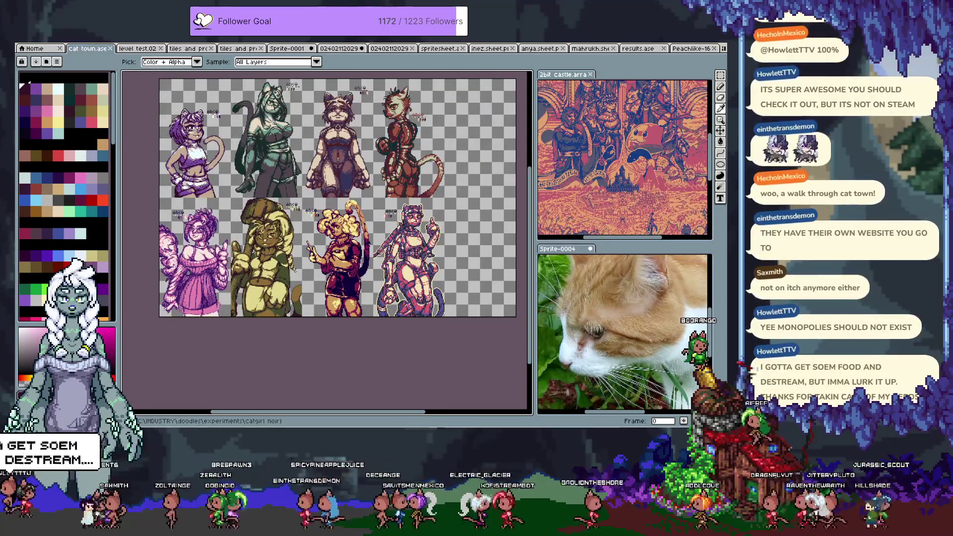
{"action": "key", "text": "Right"}
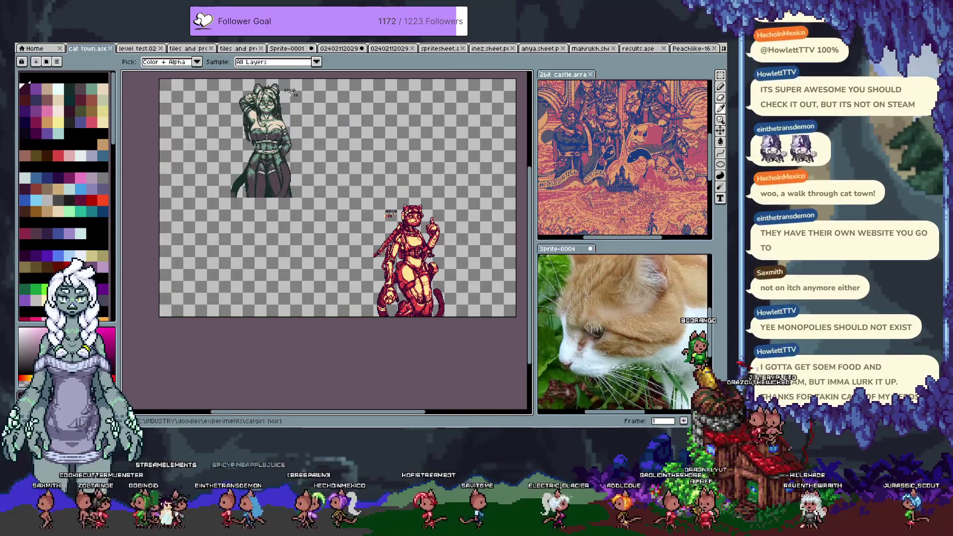
{"action": "key", "text": "Right"}
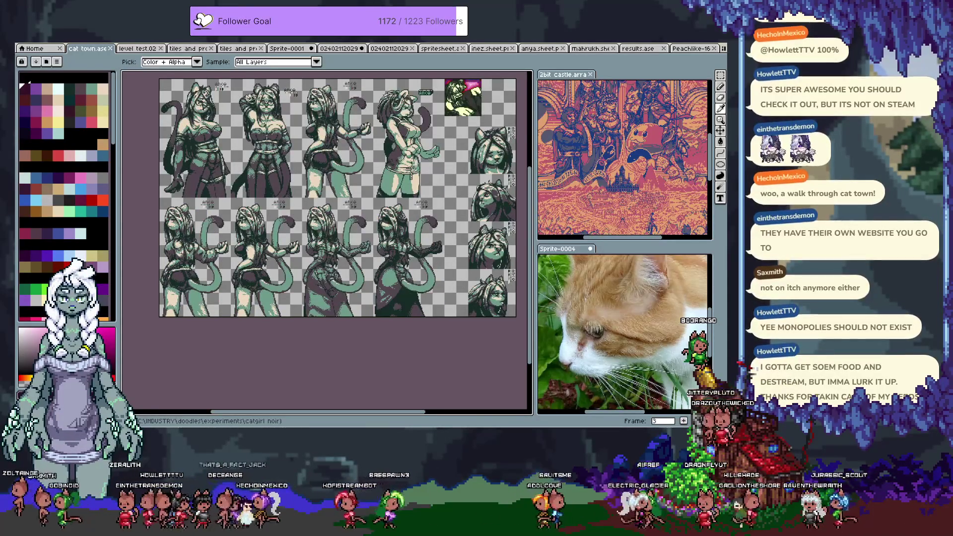
{"action": "key", "text": "Right"}
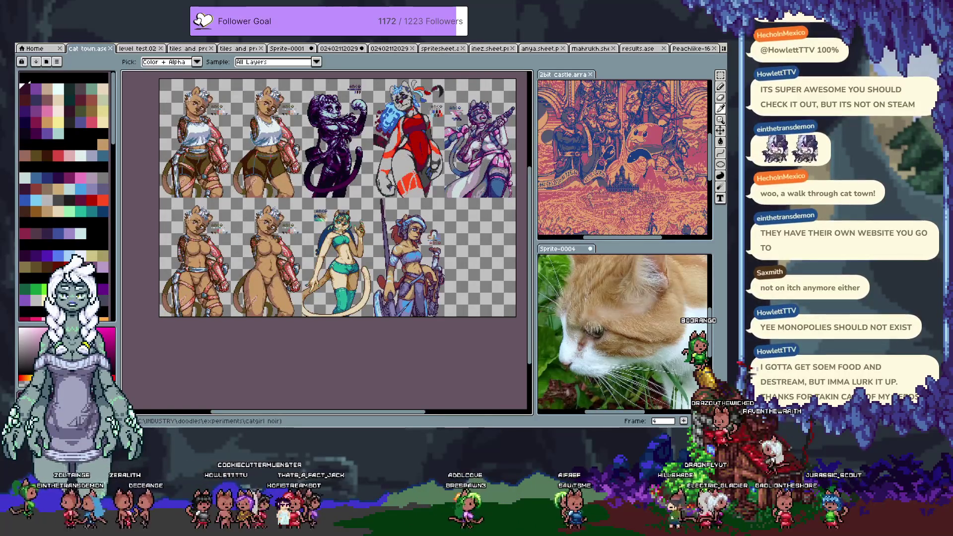
{"action": "key", "text": "Right"}
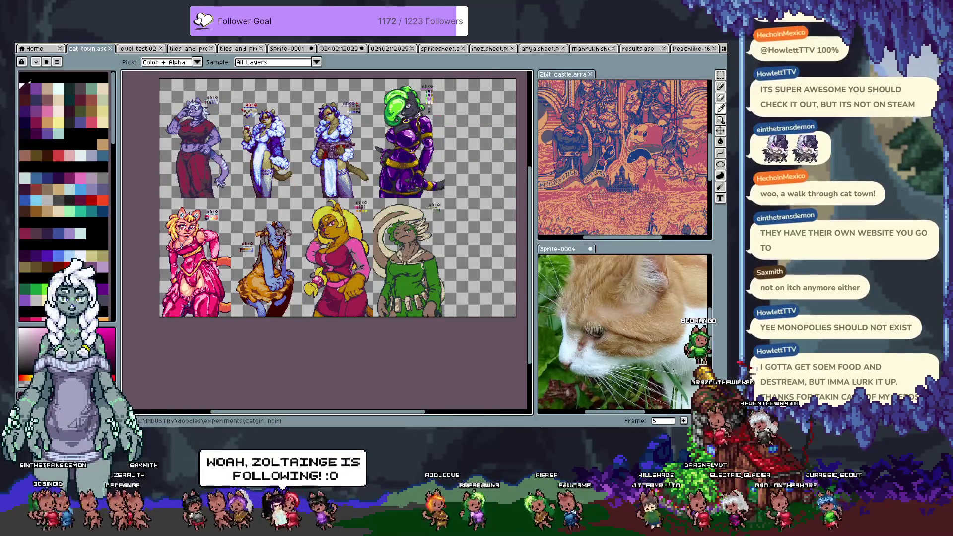
{"action": "key", "text": "Right"}
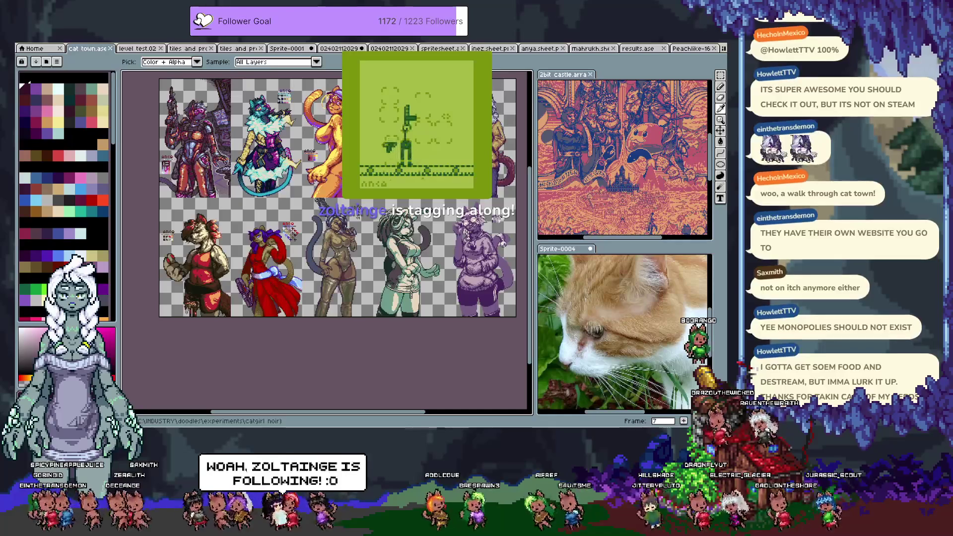
{"action": "key", "text": "Right"}
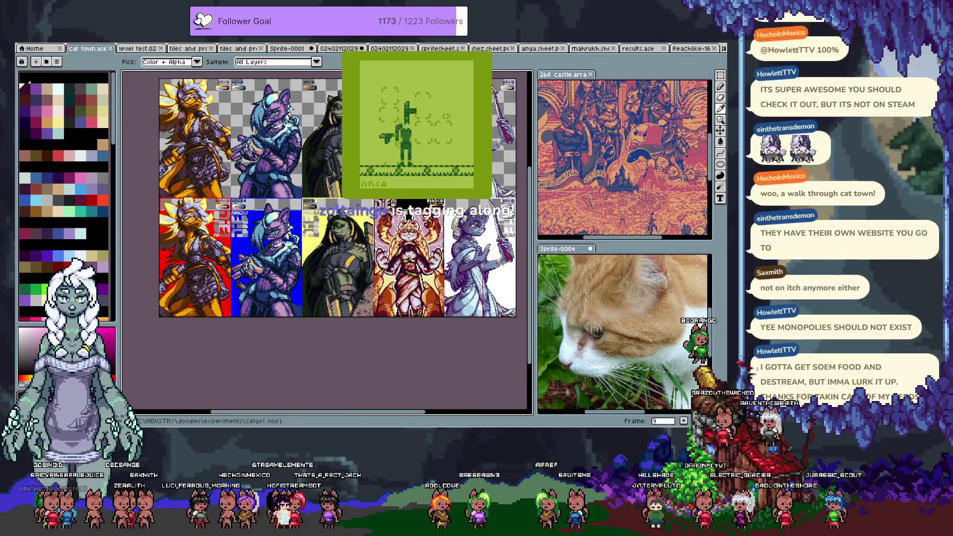
{"action": "key", "text": "Right"}
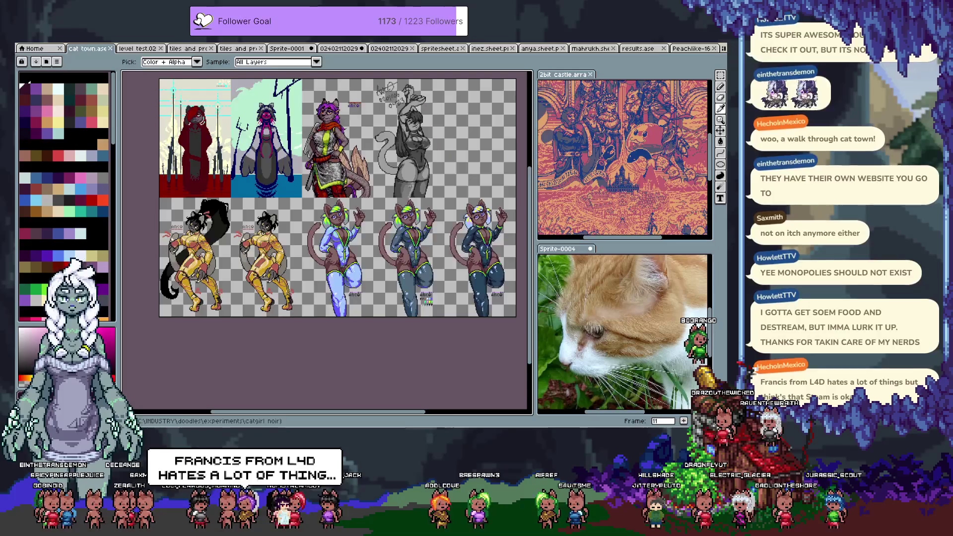
{"action": "key", "text": "Right"}
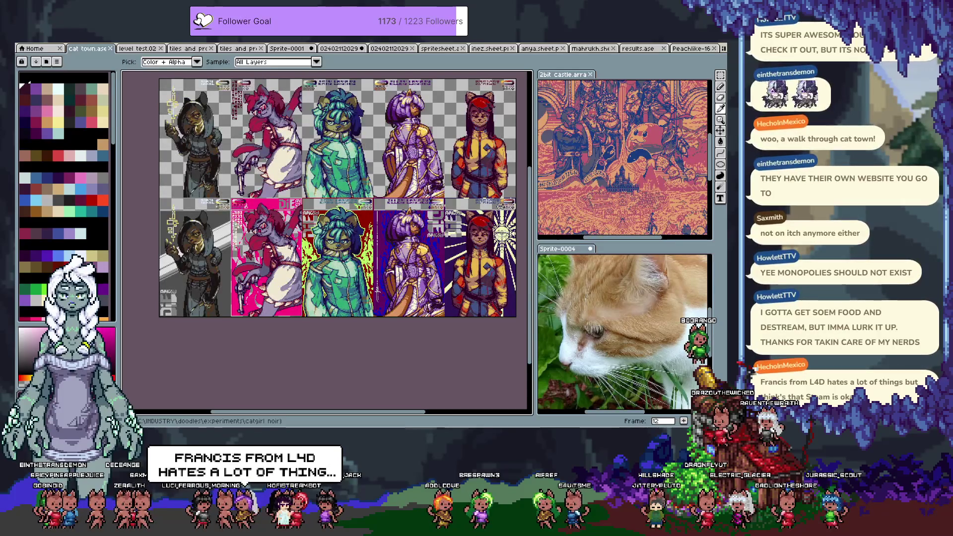
{"action": "key", "text": "Right"}
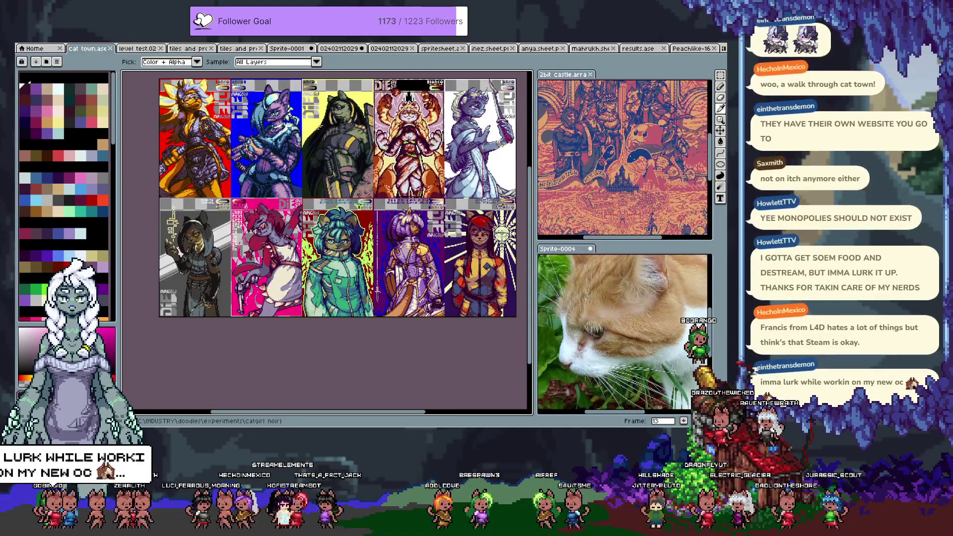
{"action": "key", "text": "Right"}
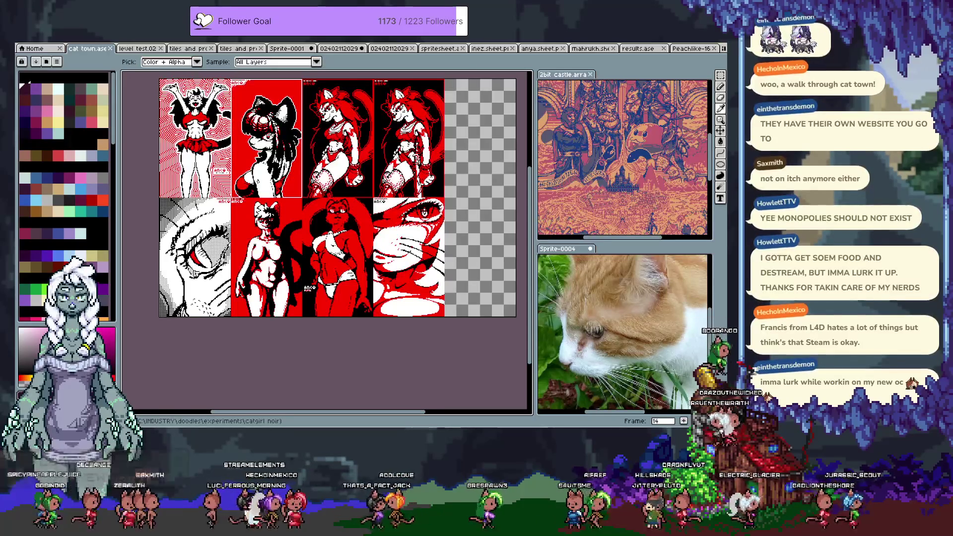
{"action": "key", "text": "Right"}
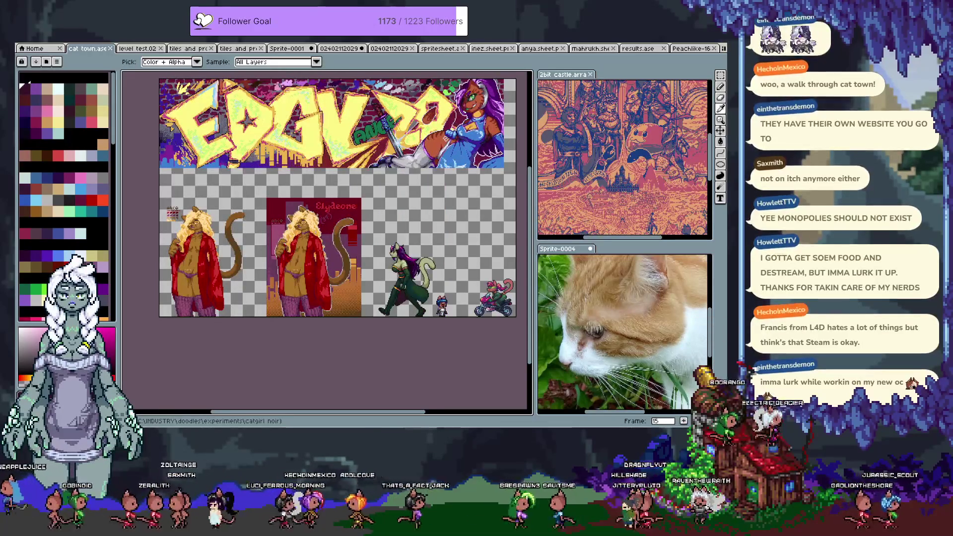
{"action": "key", "text": "Right"}
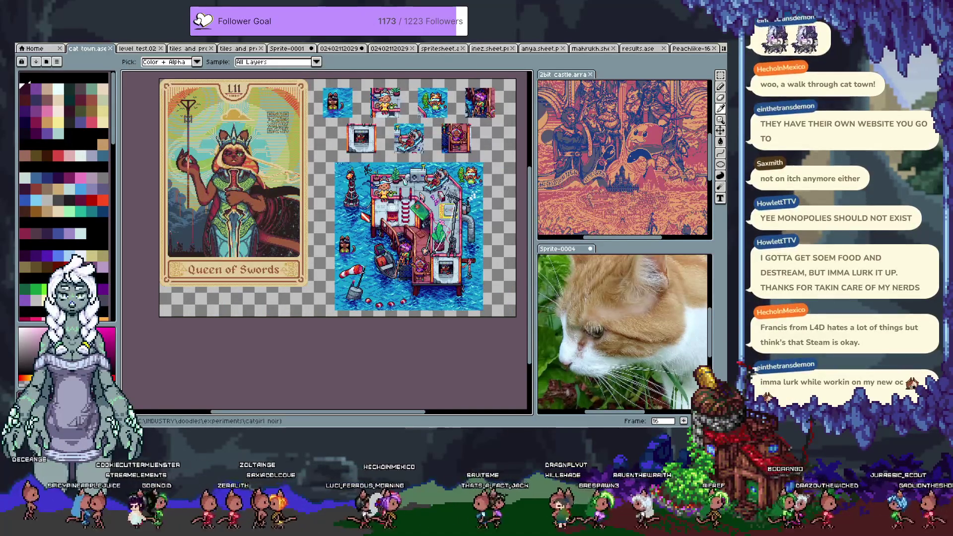
{"action": "key", "text": "Right"}
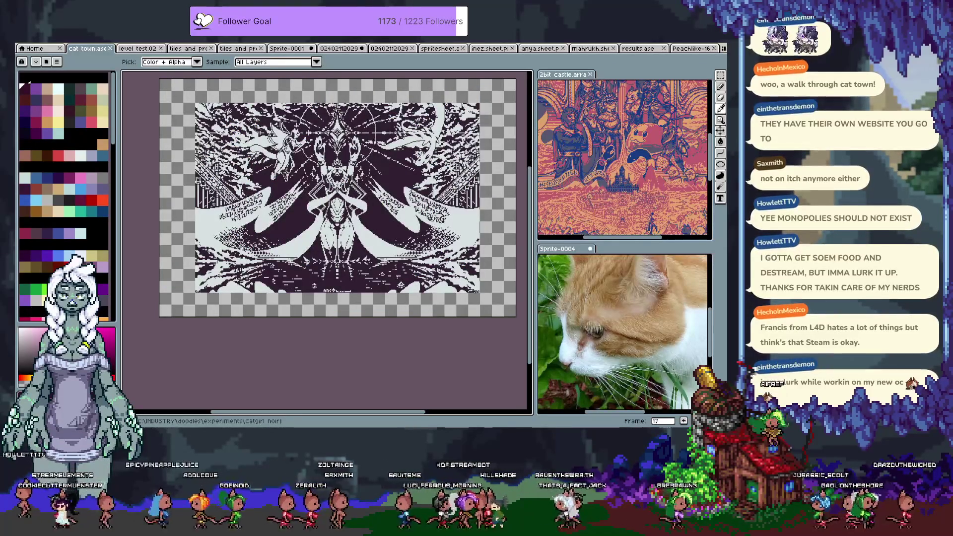
{"action": "key", "text": "Right"}
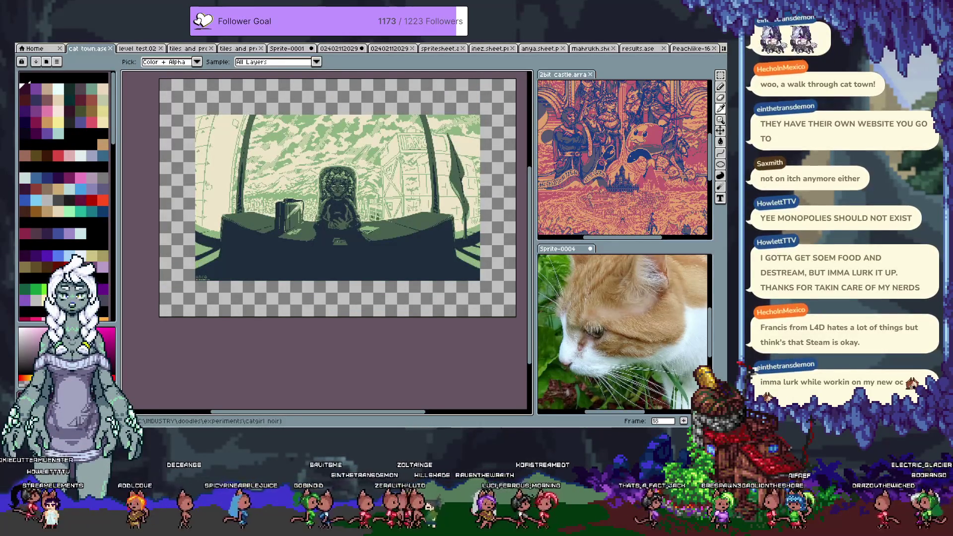
Advance past the card collage and the cat characters group frame
{"action": "key", "text": "Right"}
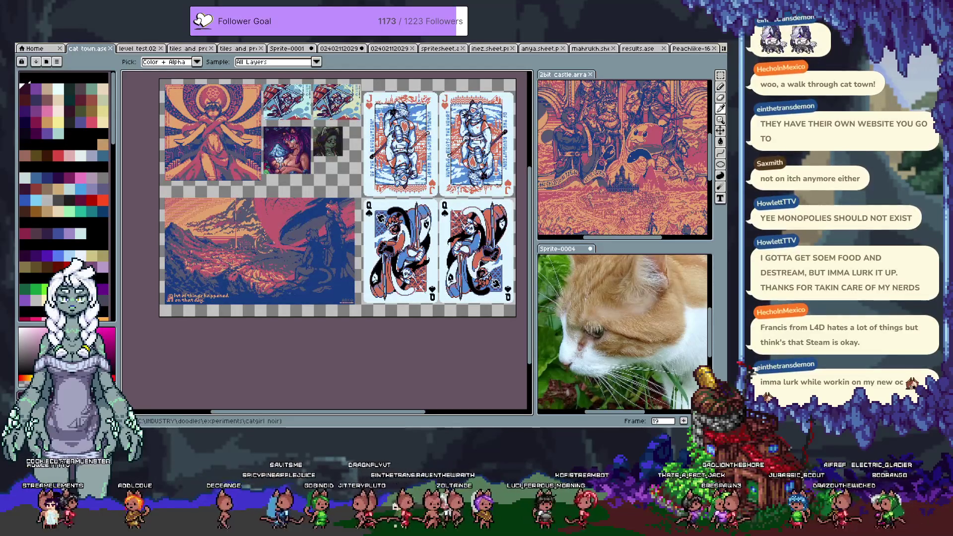
{"action": "key", "text": "Right"}
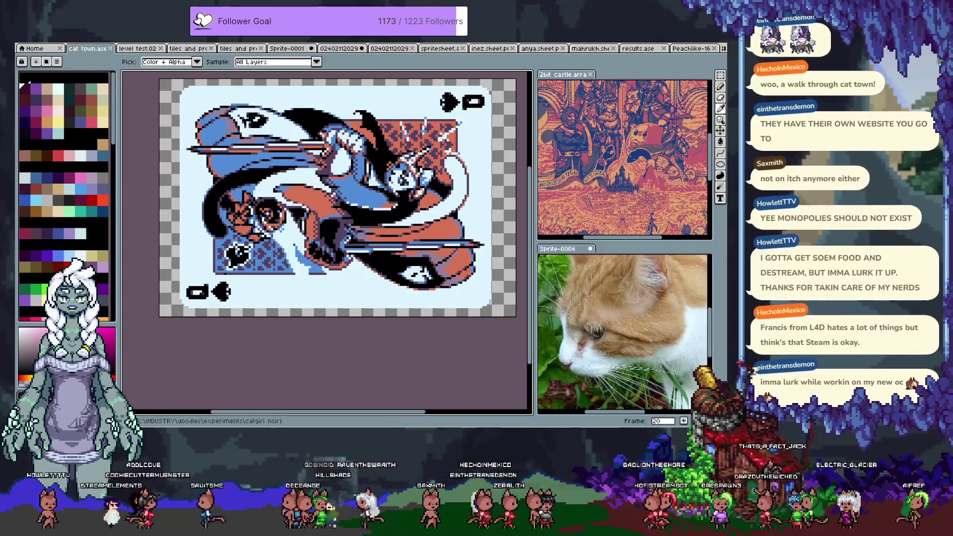
{"action": "key", "text": "Right"}
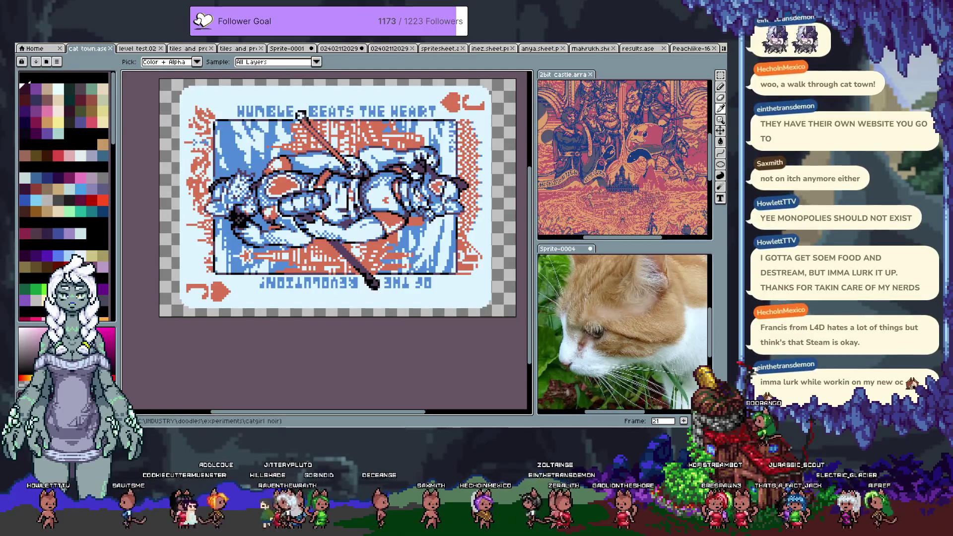
{"action": "key", "text": "Right"}
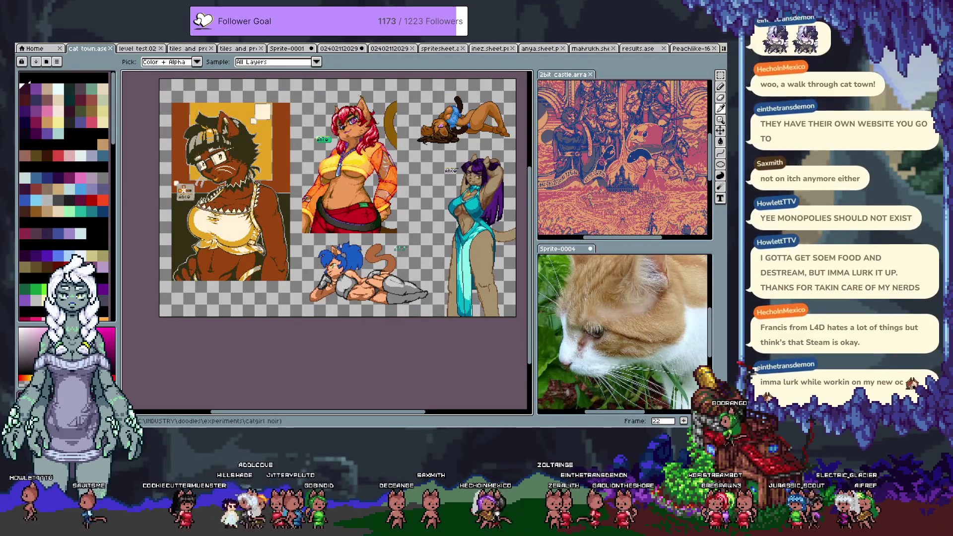
{"action": "key", "text": "Right"}
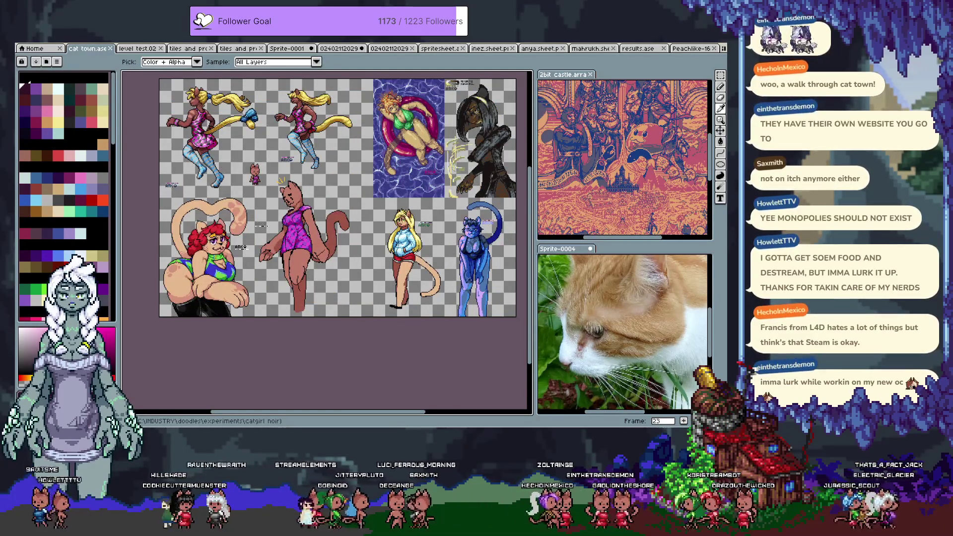
{"action": "key", "text": "Right"}
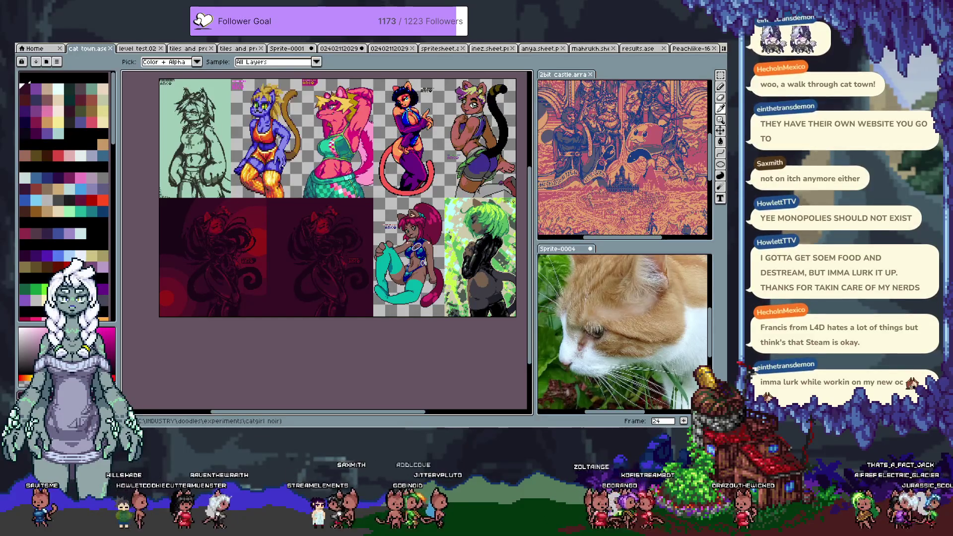
{"action": "key", "text": "Right"}
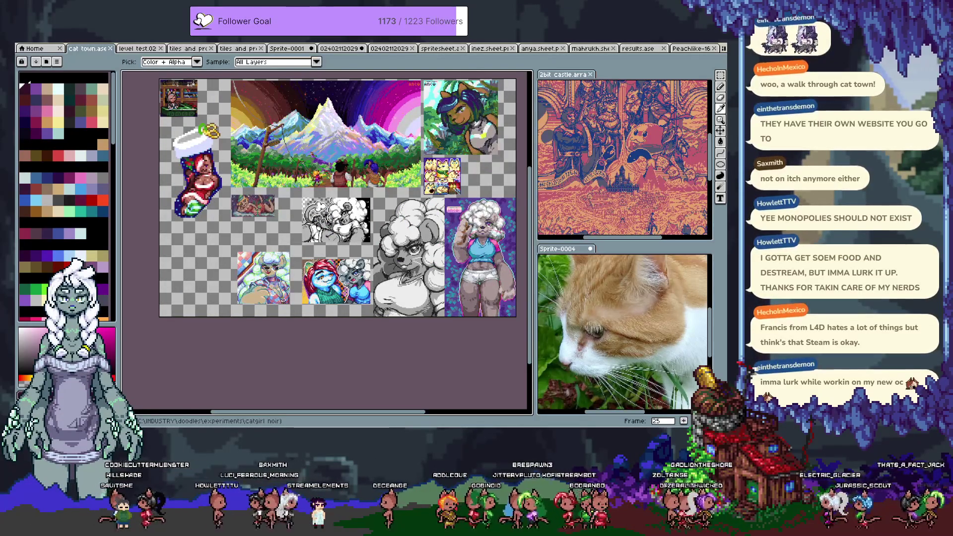
{"action": "key", "text": "Right"}
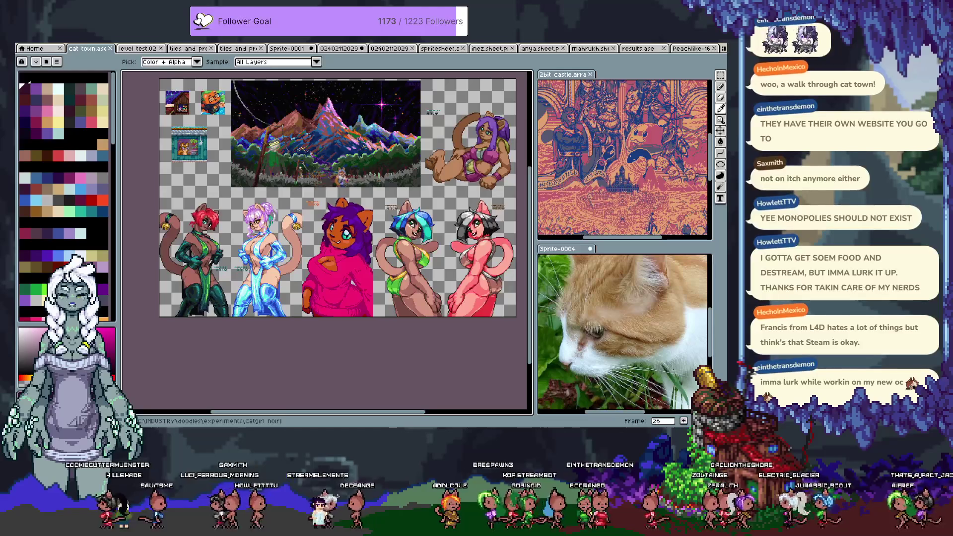
{"action": "key", "text": "Right"}
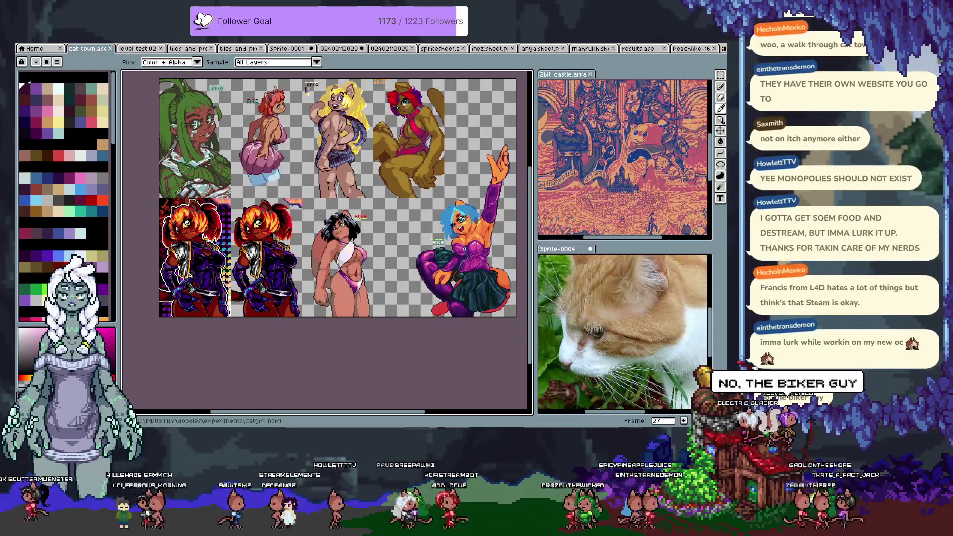
Page on to the last character sheets, then return to the figure sketch document
{"action": "key", "text": "Right"}
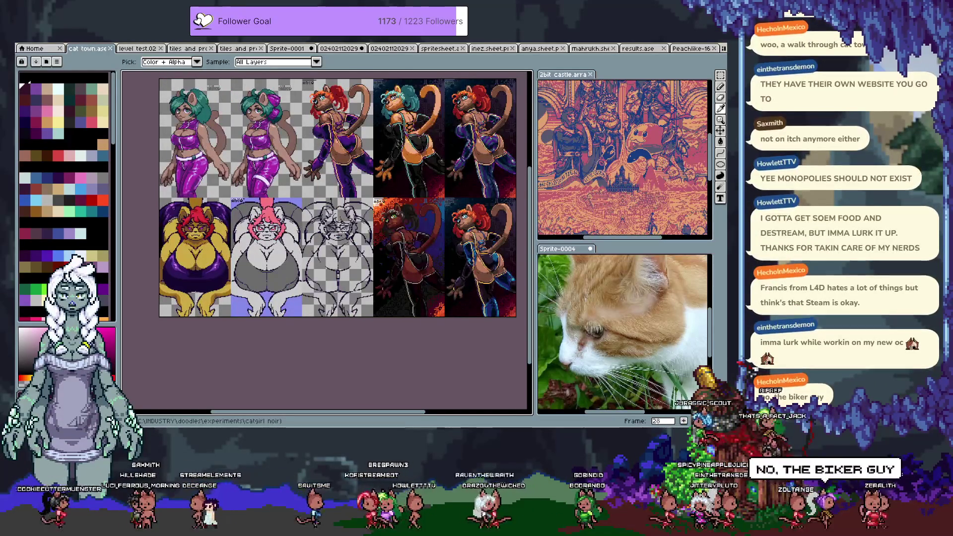
{"action": "key", "text": "Right"}
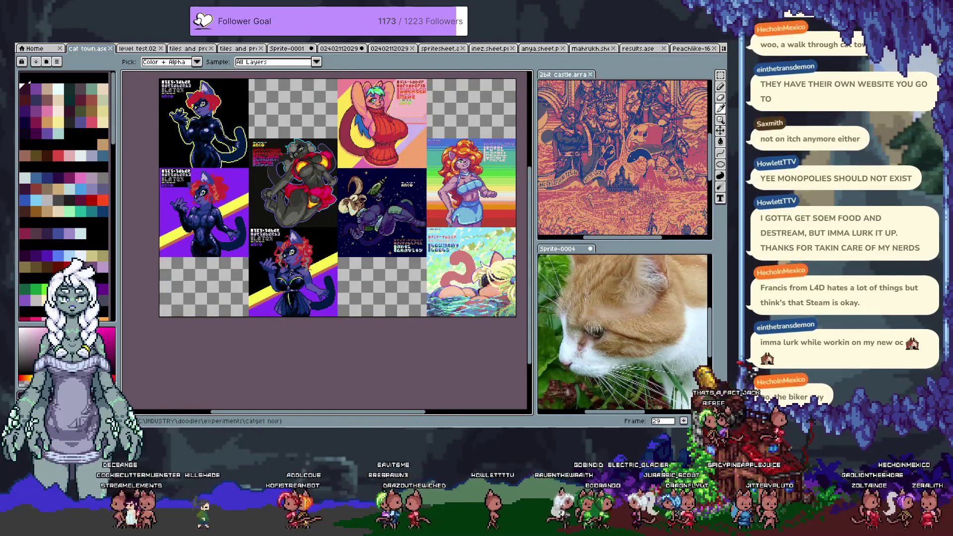
{"action": "key", "text": "Right"}
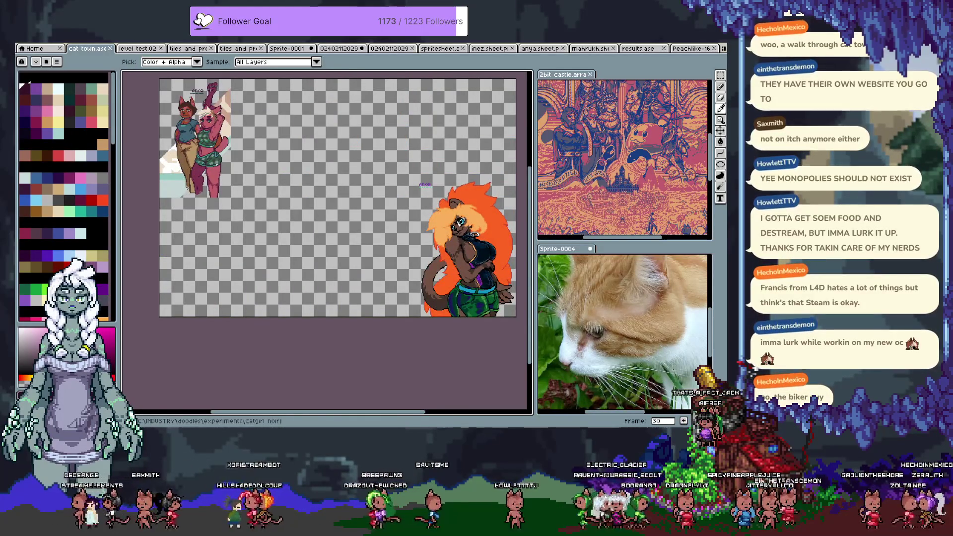
{"action": "key", "text": "Right"}
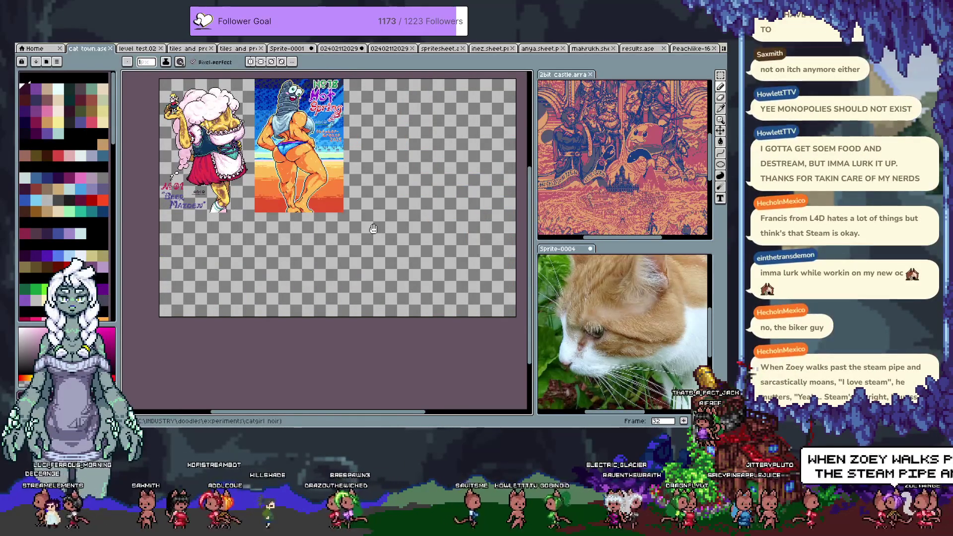
{"action": "key", "text": "Right"}
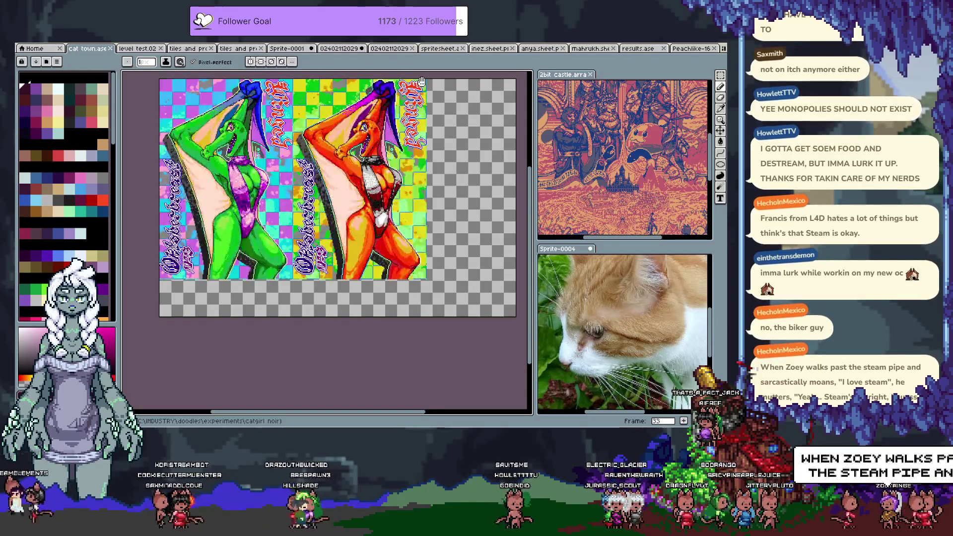
{"action": "key", "text": "Right"}
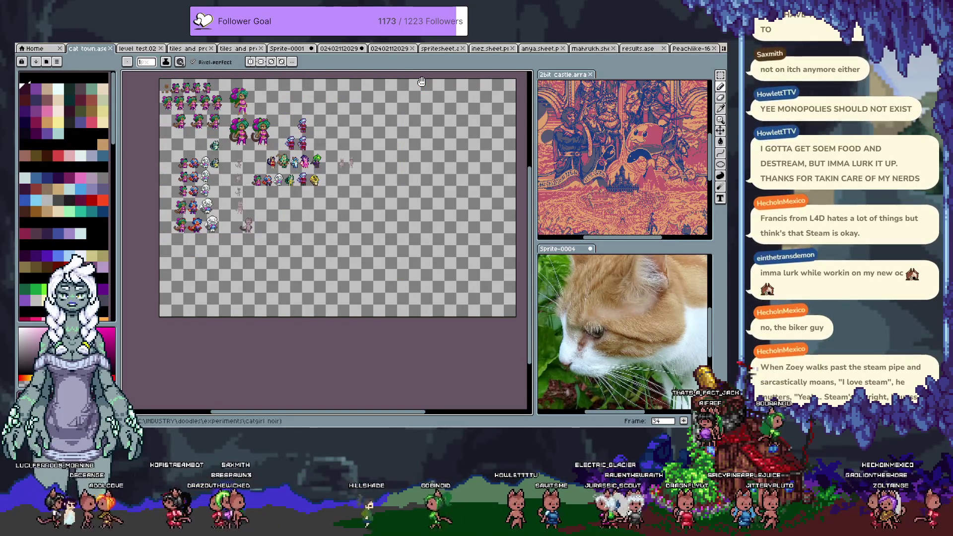
{"action": "key", "text": "Right"}
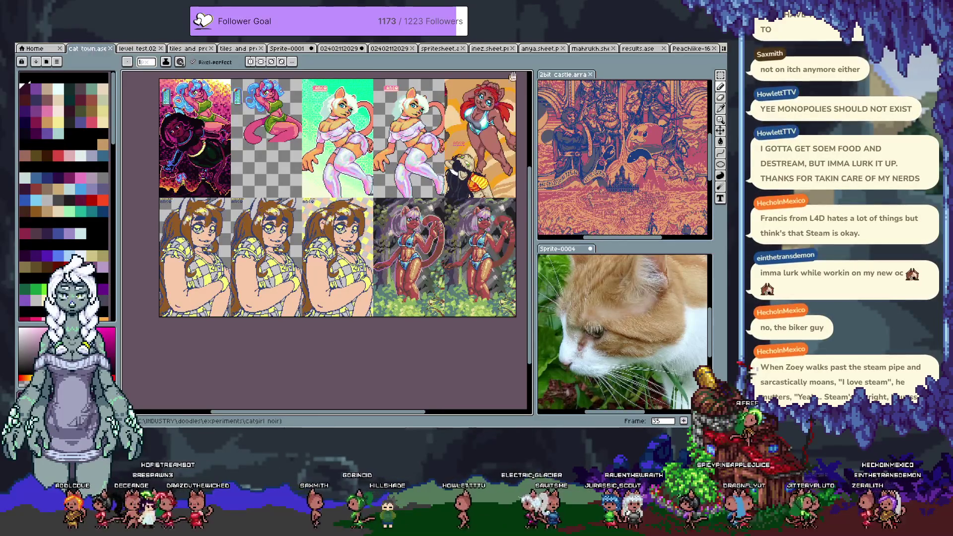
{"action": "key", "text": "Right"}
{"action": "key", "text": "Right"}
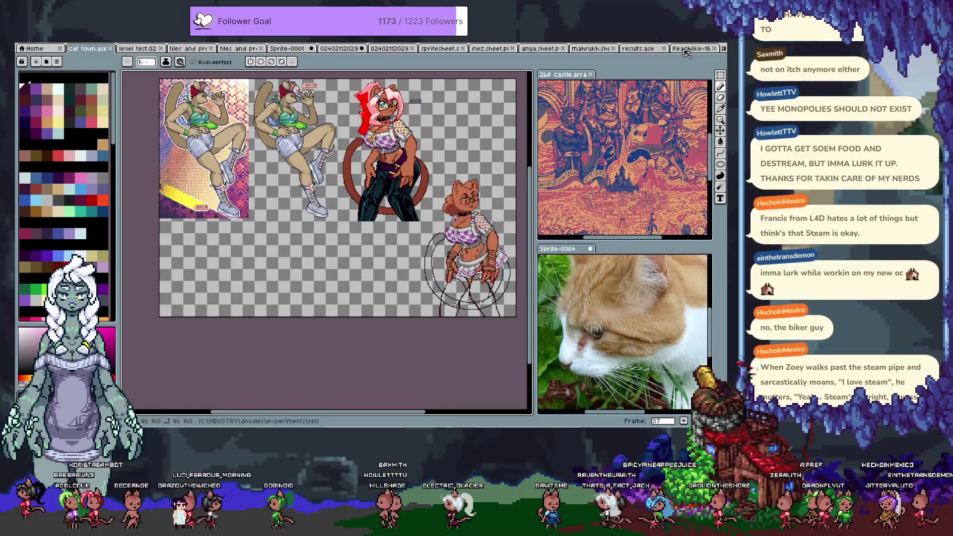
{"action": "key", "text": "Right"}
{"action": "left_click", "coordinate": [678, 50]}
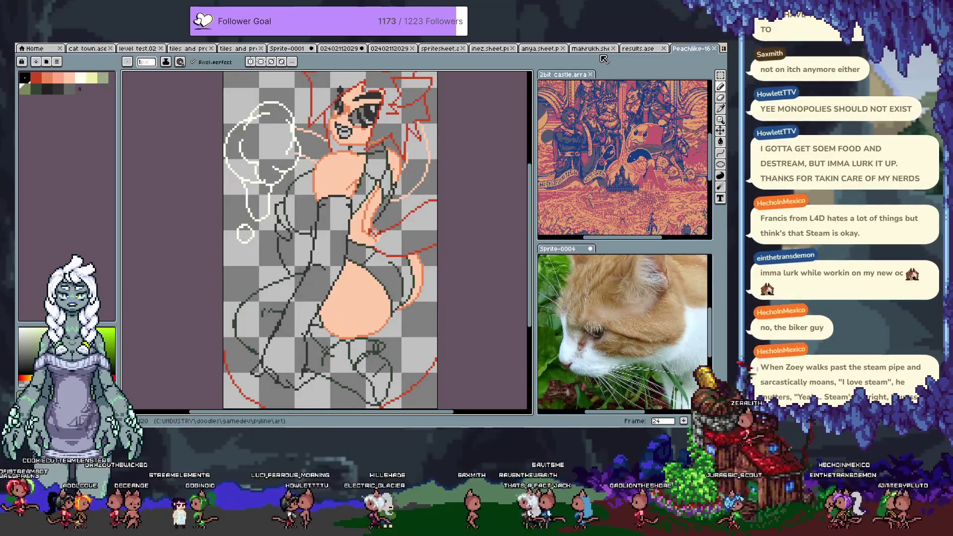
{"action": "scroll", "coordinate": [377, 248], "scroll_direction": "up", "scroll_amount": 2}
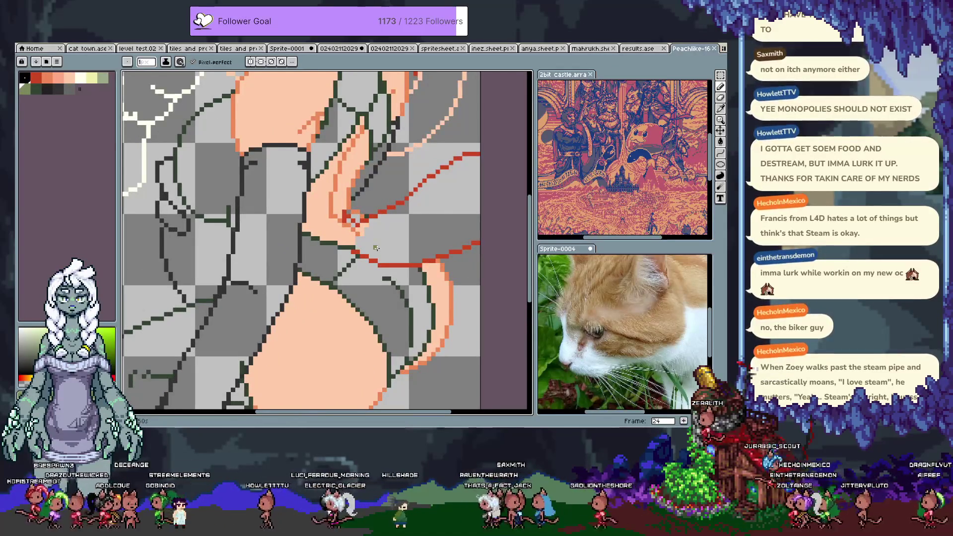
Extend the dark red outline on the figure's lower torso and pick the red colour
{"action": "left_click_drag", "start_coordinate": [376, 248], "coordinate": [366, 211]}
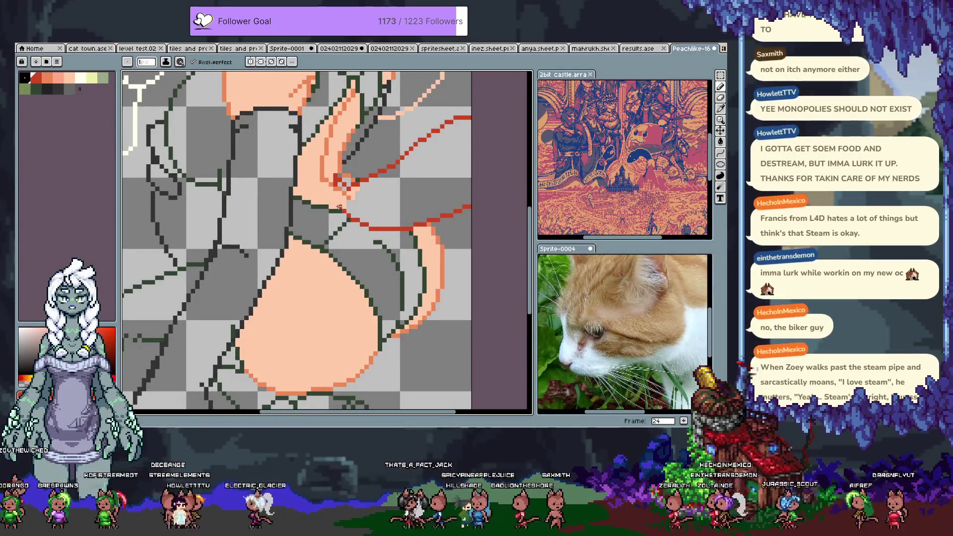
{"action": "left_click_drag", "start_coordinate": [335, 204], "coordinate": [307, 211]}
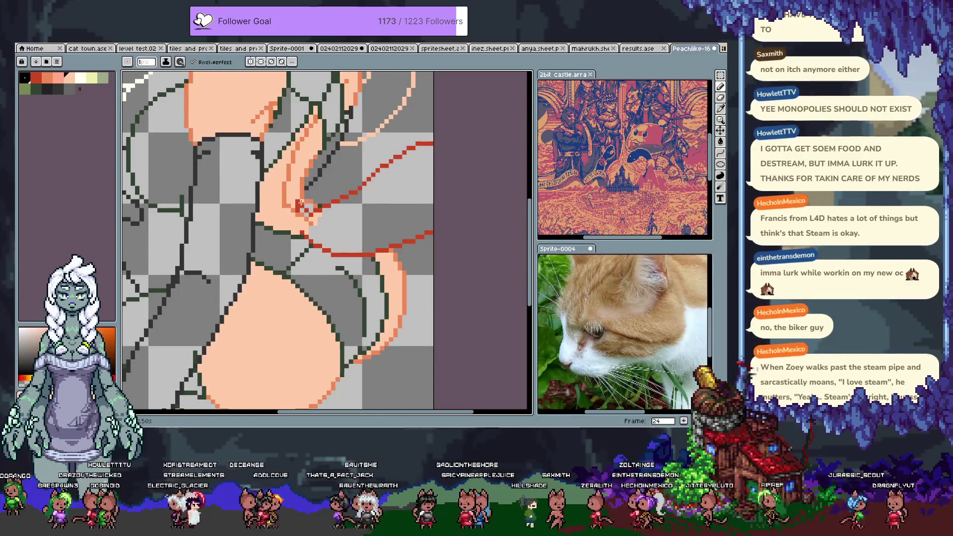
{"action": "left_click_drag", "start_coordinate": [301, 202], "coordinate": [312, 220]}
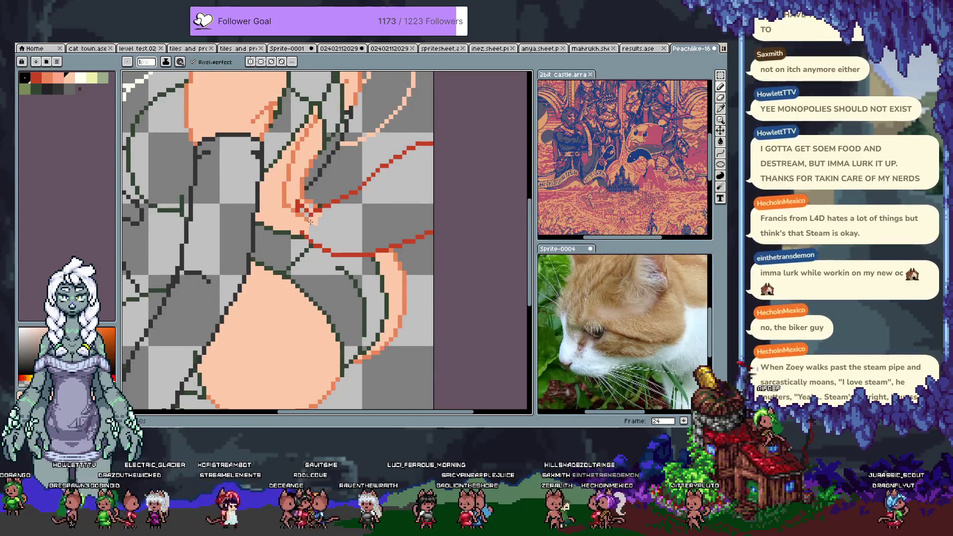
{"action": "left_click", "coordinate": [312, 221], "text": "alt"}
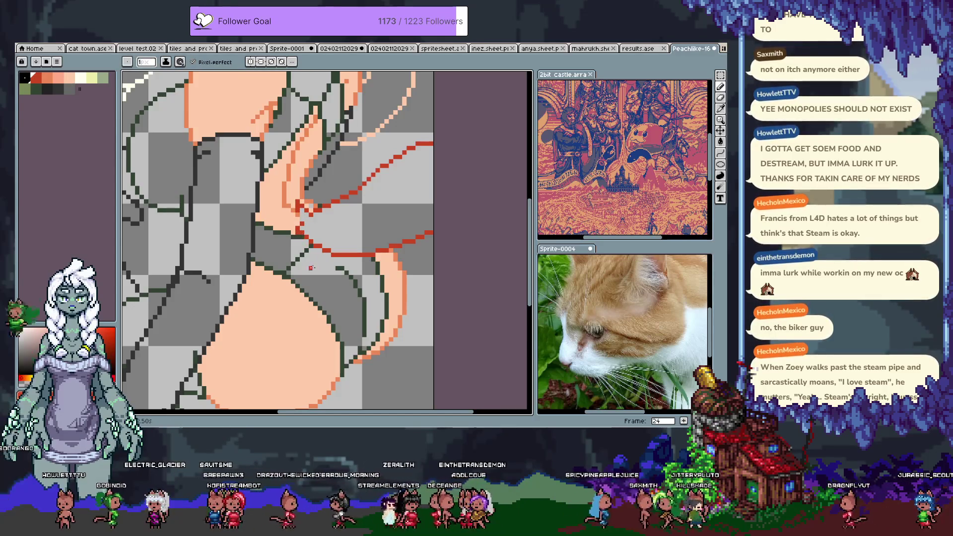
Fill the shape enclosed by the red curves with orange using the paint bucket
{"action": "left_click_drag", "start_coordinate": [335, 224], "coordinate": [283, 251]}
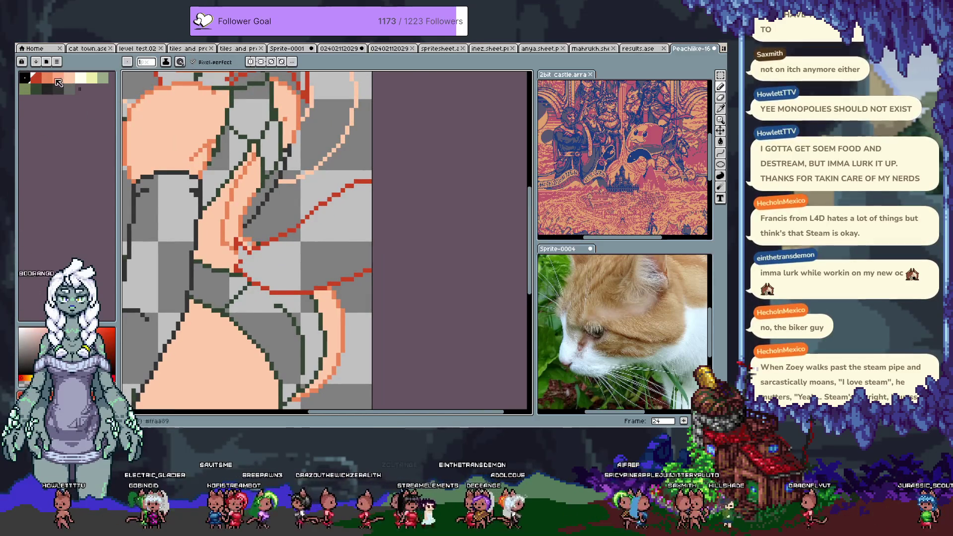
{"action": "key", "text": "g"}
{"action": "left_click", "coordinate": [305, 253]}
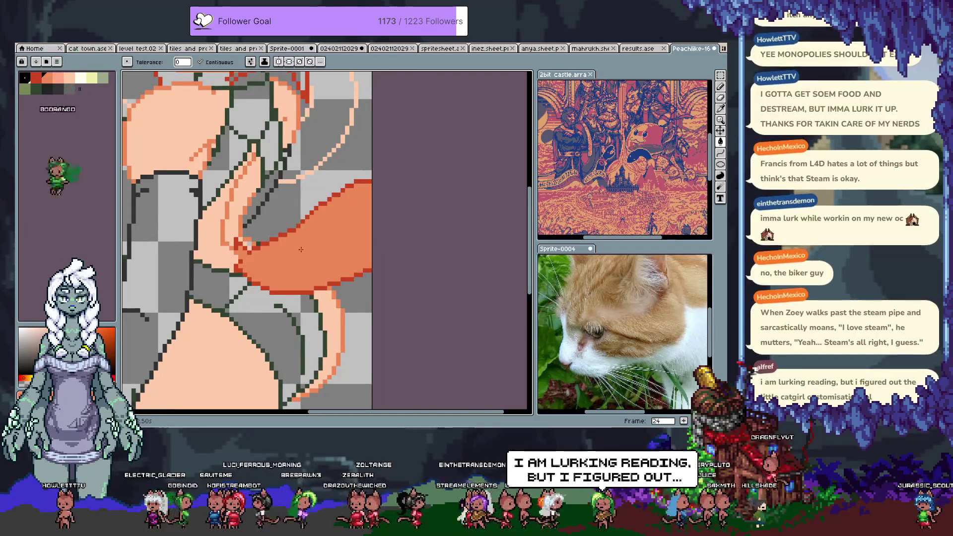
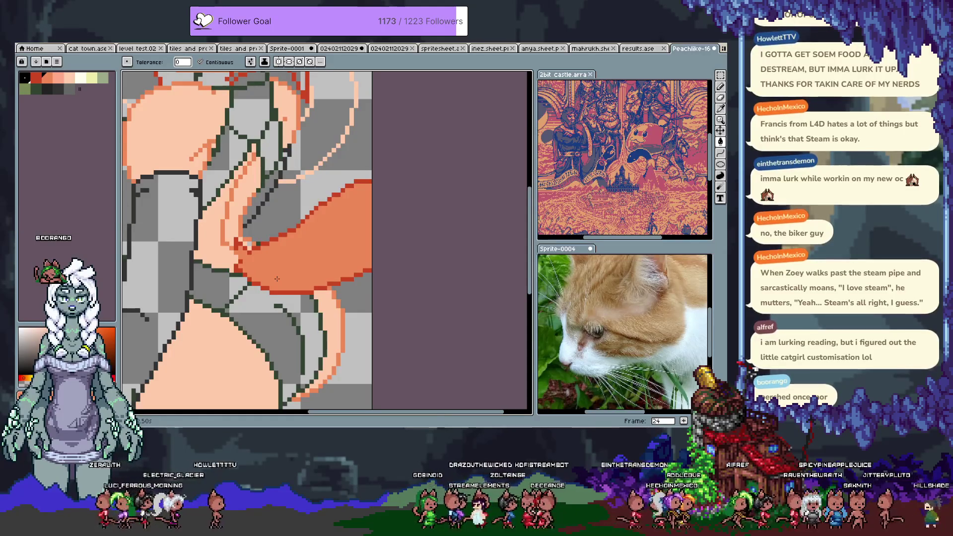
Fill the outlined hair with orange using the Paint Bucket, then start opening another sprite
{"action": "mouse_move", "coordinate": [276, 278]}
{"action": "left_mouse_down"}
{"action": "mouse_move", "coordinate": [329, 277]}
{"action": "mouse_move", "coordinate": [351, 335]}
{"action": "left_mouse_up"}
{"action": "scroll", "coordinate": [322, 190], "scroll_direction": "up", "scroll_amount": 1}
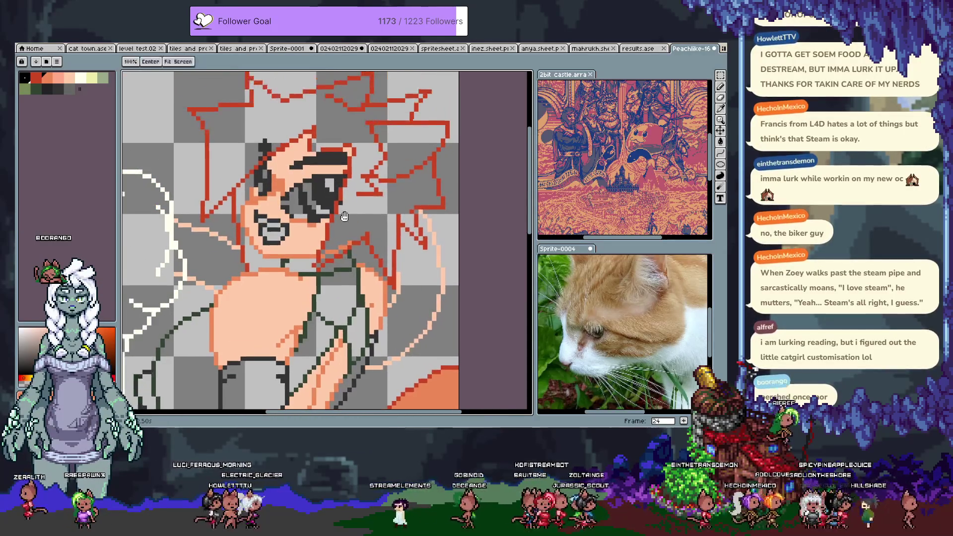
{"action": "left_click", "coordinate": [355, 205]}
{"action": "key", "text": "b"}
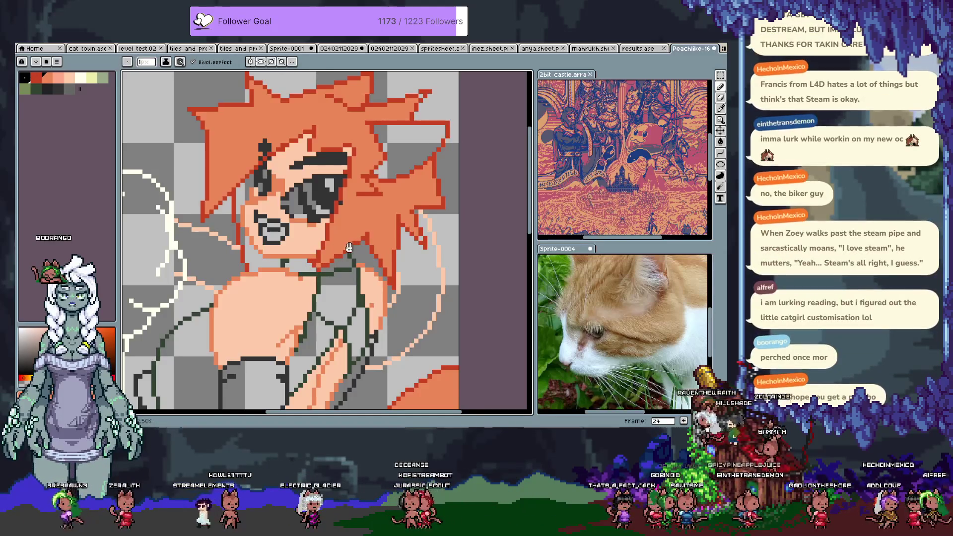
{"action": "scroll", "coordinate": [353, 245], "scroll_direction": "down", "scroll_amount": 1}
{"action": "key", "text": "g"}
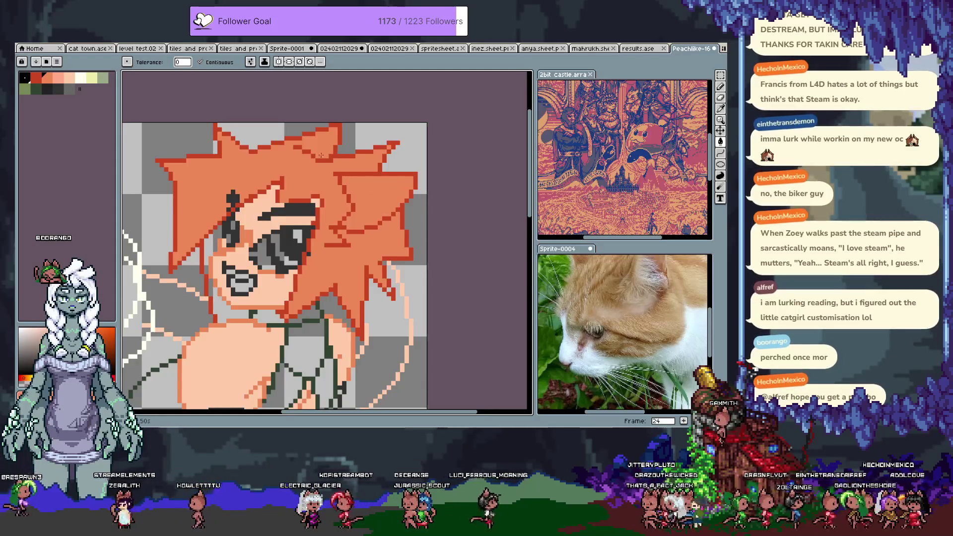
{"action": "scroll", "coordinate": [387, 146], "scroll_direction": "up", "scroll_amount": 1}
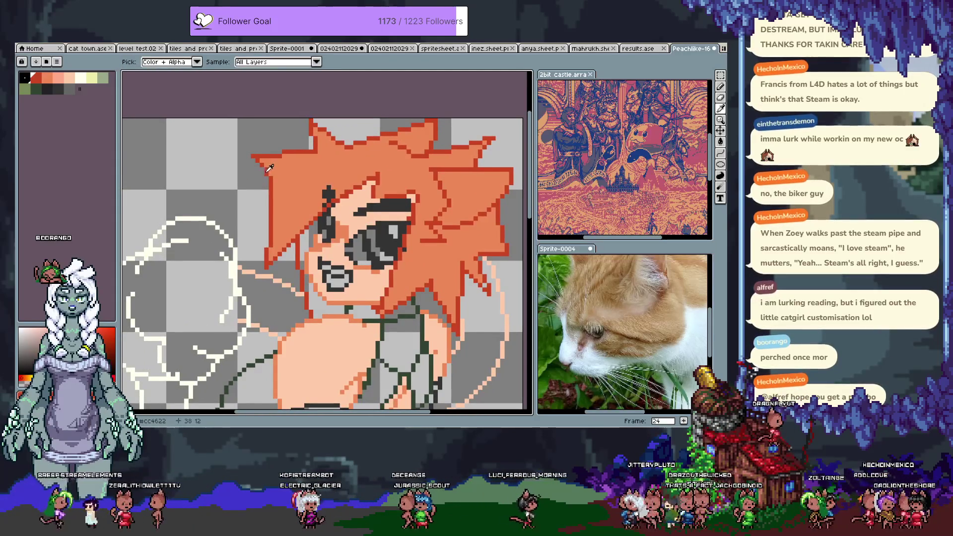
{"action": "key", "text": "b"}
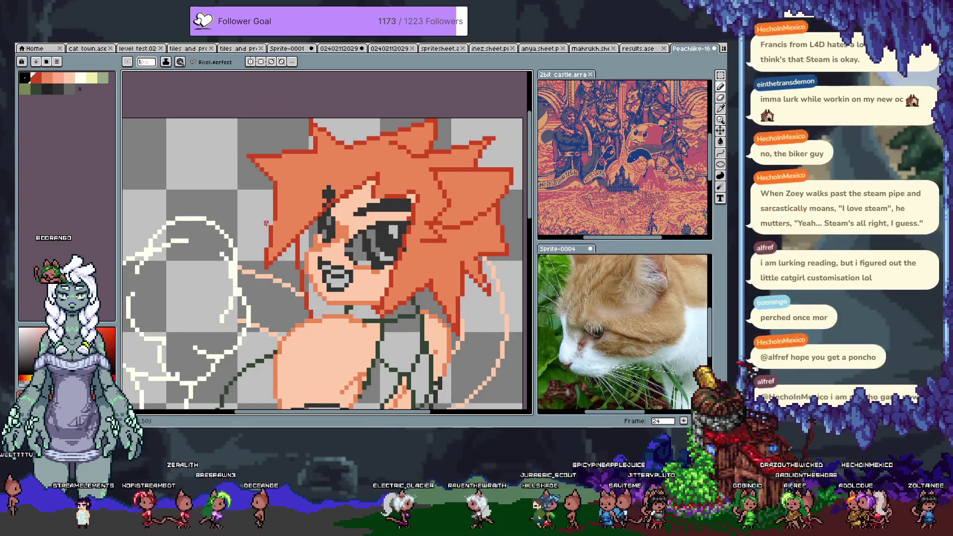
{"action": "scroll", "coordinate": [265, 266], "scroll_direction": "down", "scroll_amount": 1}
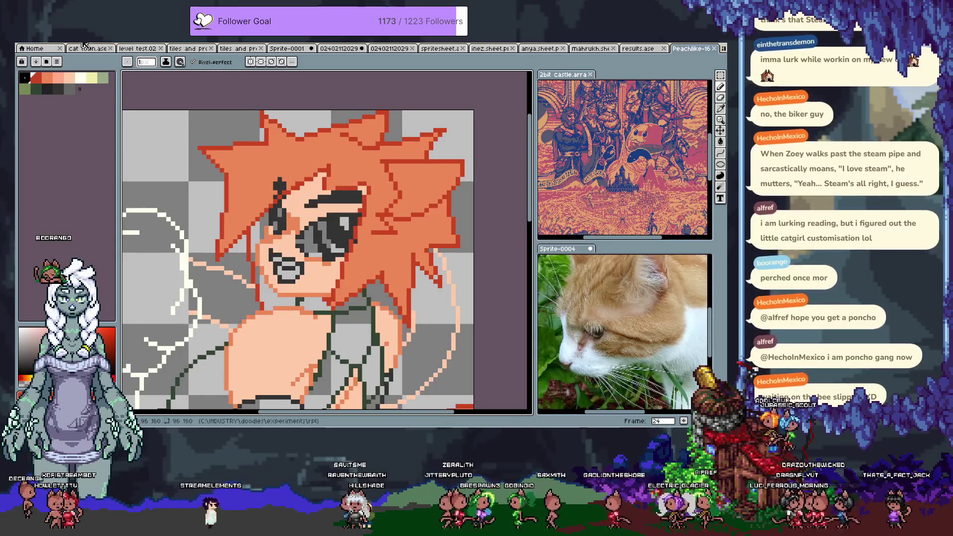
{"action": "left_click", "coordinate": [26, 43]}
Browse doodles > OBS stuff > overlay > sa sprites and load type2.5.ase
{"action": "left_click", "coordinate": [142, 84]}
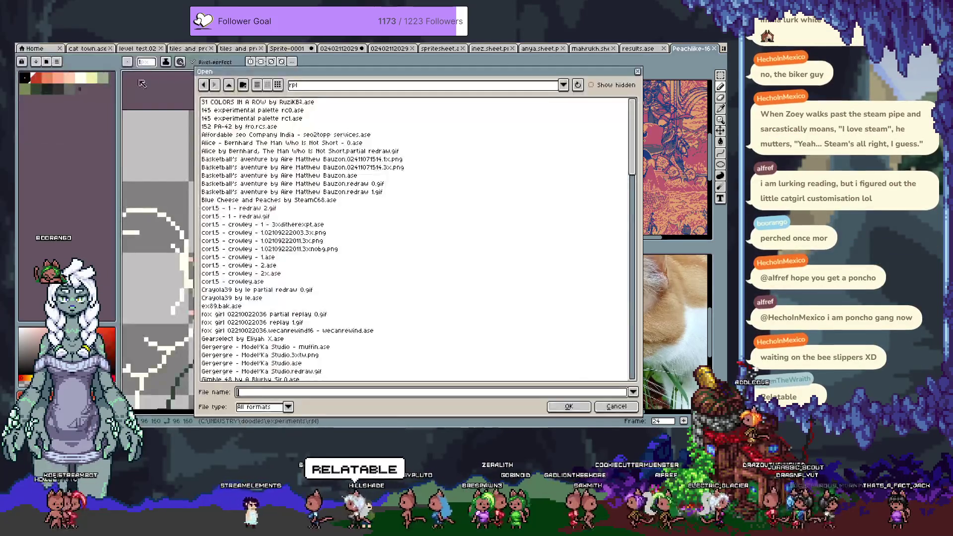
{"action": "left_click", "coordinate": [229, 85]}
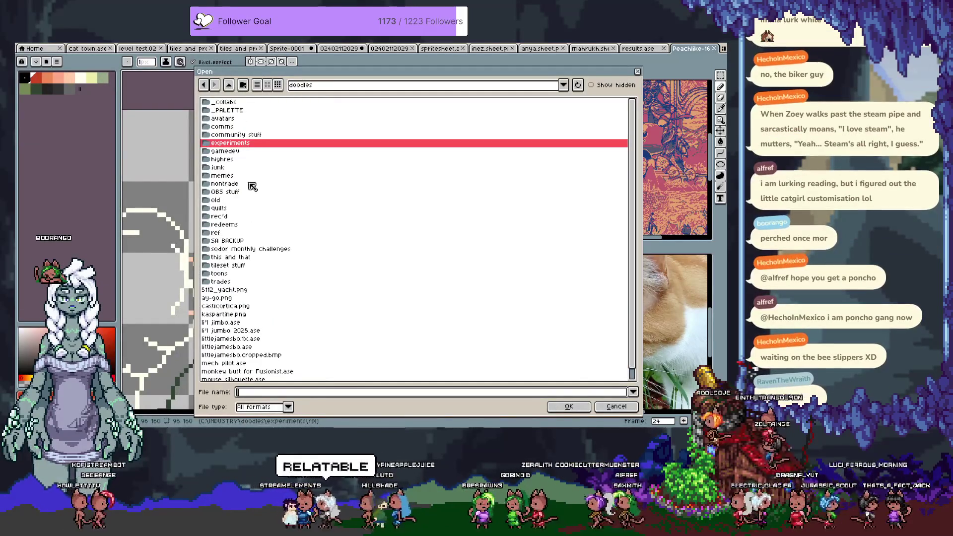
{"action": "double_click", "coordinate": [248, 196]}
{"action": "double_click", "coordinate": [239, 134]}
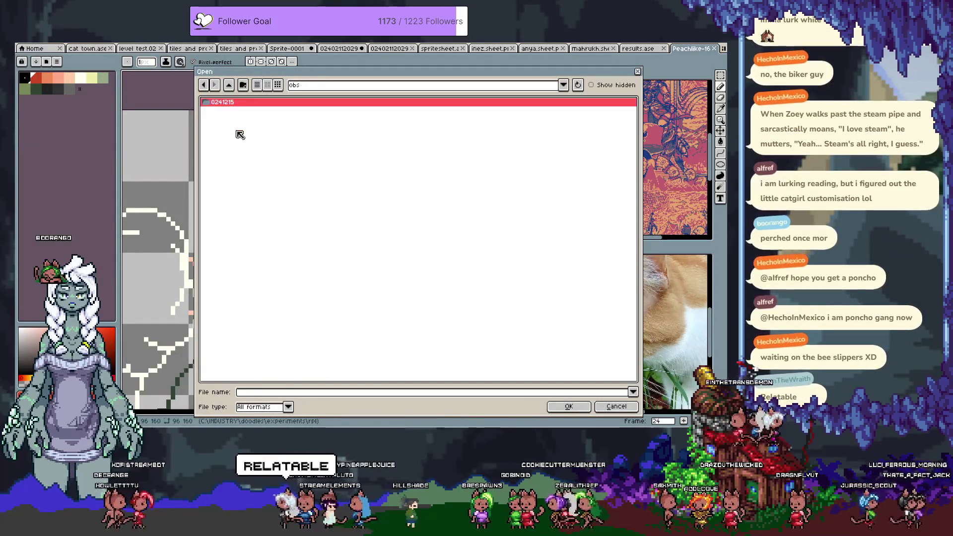
{"action": "key", "text": "BackSpace"}
{"action": "double_click", "coordinate": [234, 136]}
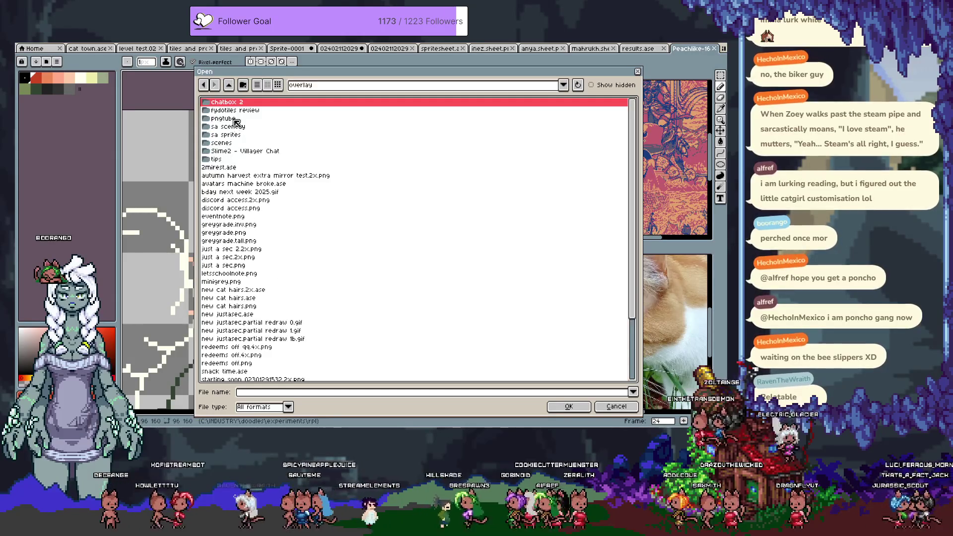
{"action": "double_click", "coordinate": [251, 136]}
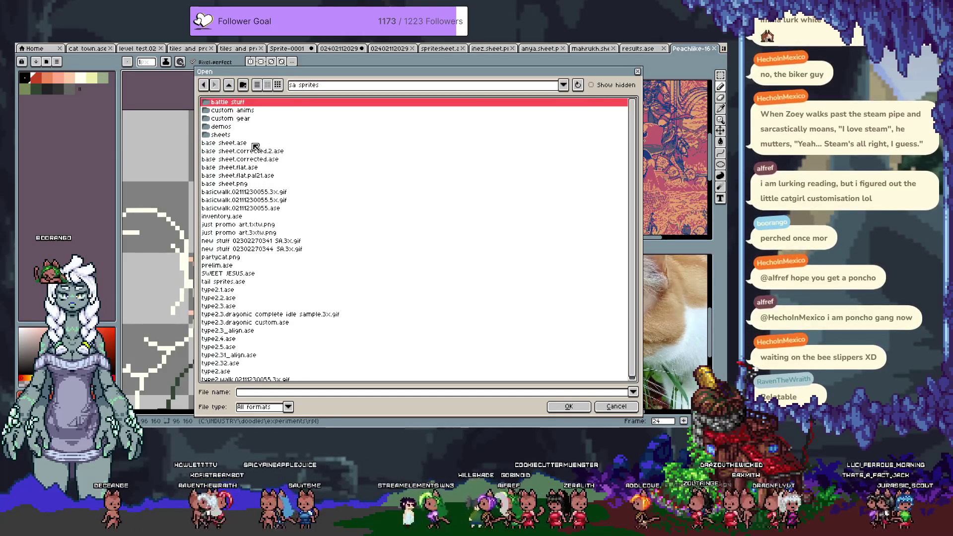
{"action": "double_click", "coordinate": [249, 345]}
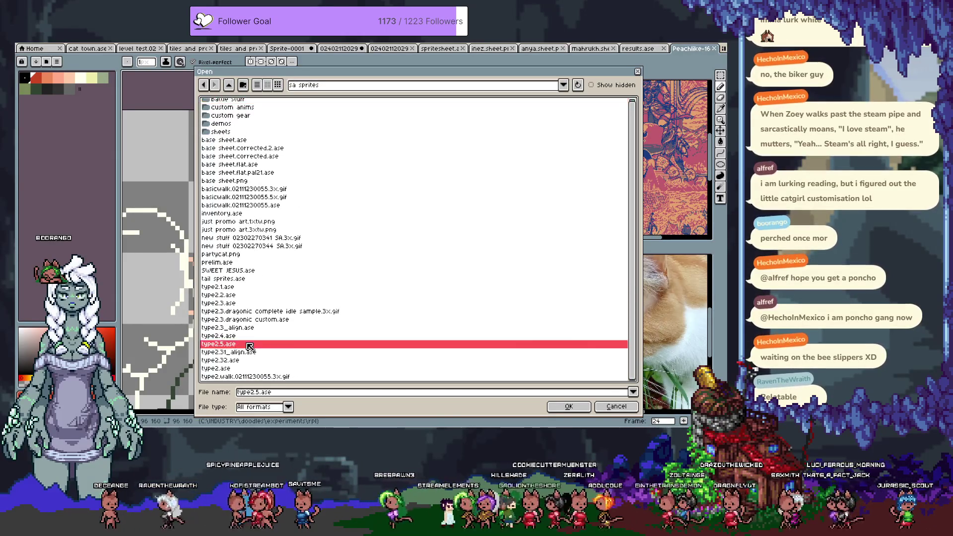
{"action": "scroll", "coordinate": [345, 267], "scroll_direction": "up", "scroll_amount": 3}
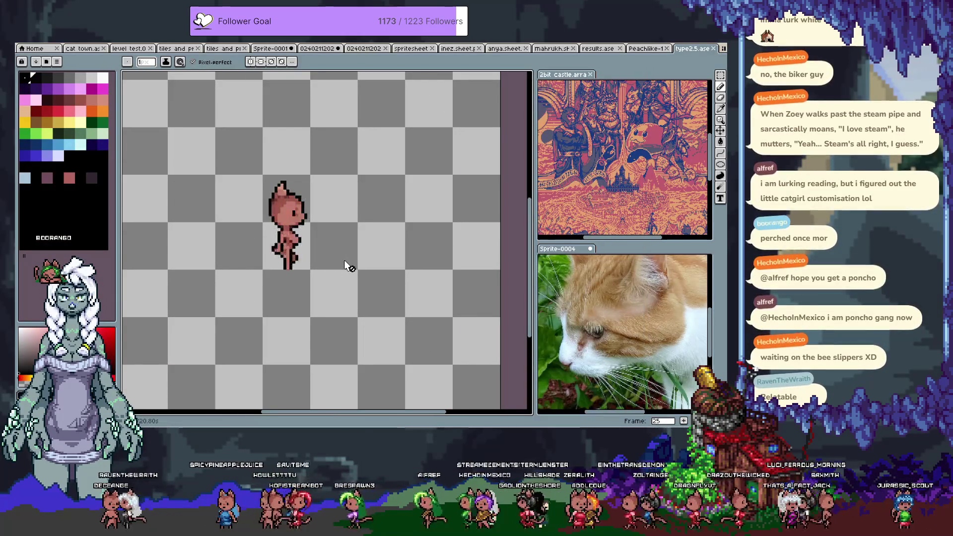
Show the timeline and make the SHOES layer active, ready for rectangular selection
{"action": "key", "text": "Tab"}
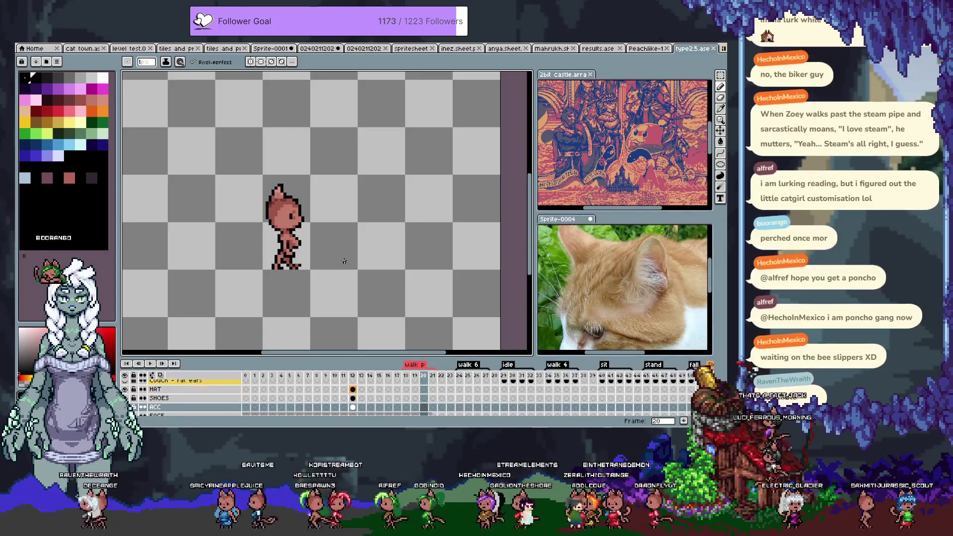
{"action": "key", "text": "alt+Up"}
{"action": "key", "text": "alt+Up"}
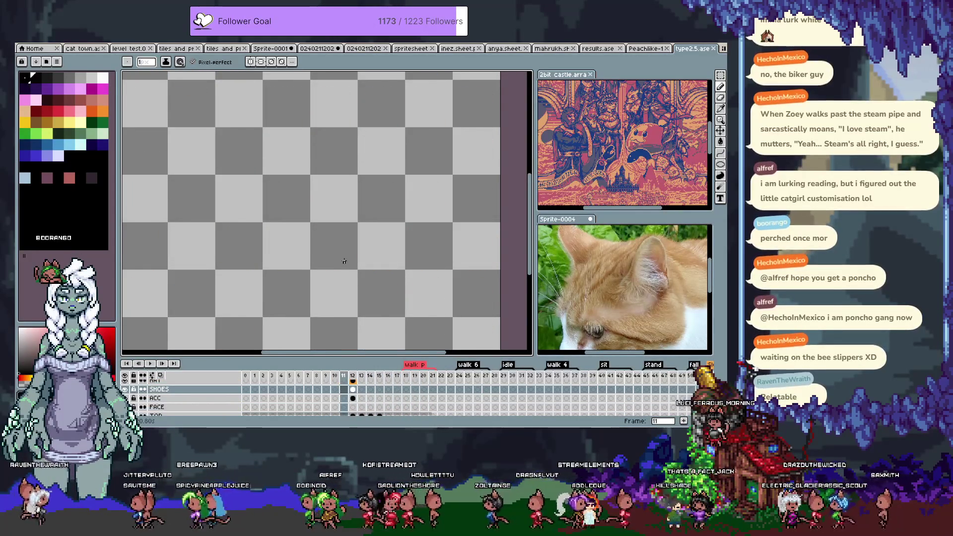
{"action": "scroll", "coordinate": [343, 261], "scroll_direction": "down", "scroll_amount": 1}
{"action": "scroll", "coordinate": [358, 265], "scroll_direction": "down", "scroll_amount": 1}
{"action": "scroll", "coordinate": [393, 274], "scroll_direction": "down", "scroll_amount": 1}
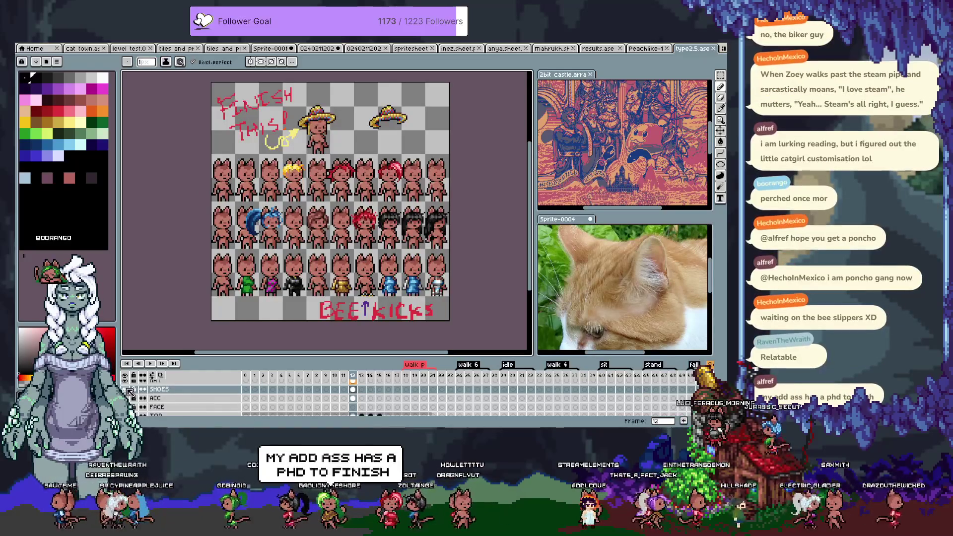
{"action": "scroll", "coordinate": [388, 299], "scroll_direction": "up", "scroll_amount": 1}
{"action": "scroll", "coordinate": [387, 298], "scroll_direction": "up", "scroll_amount": 1}
{"action": "scroll", "coordinate": [388, 298], "scroll_direction": "up", "scroll_amount": 1}
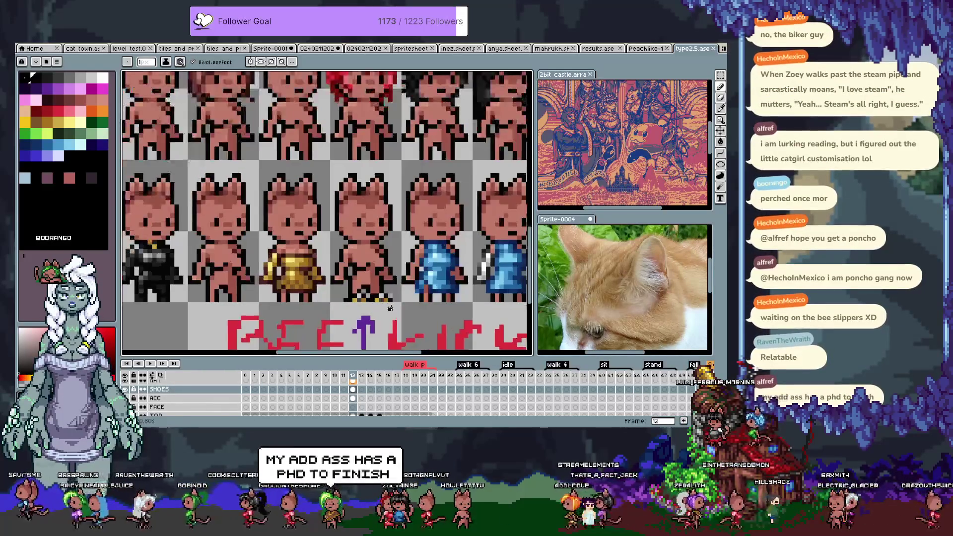
{"action": "scroll", "coordinate": [388, 297], "scroll_direction": "up", "scroll_amount": 1}
{"action": "scroll", "coordinate": [388, 298], "scroll_direction": "up", "scroll_amount": 1}
{"action": "scroll", "coordinate": [387, 298], "scroll_direction": "up", "scroll_amount": 1}
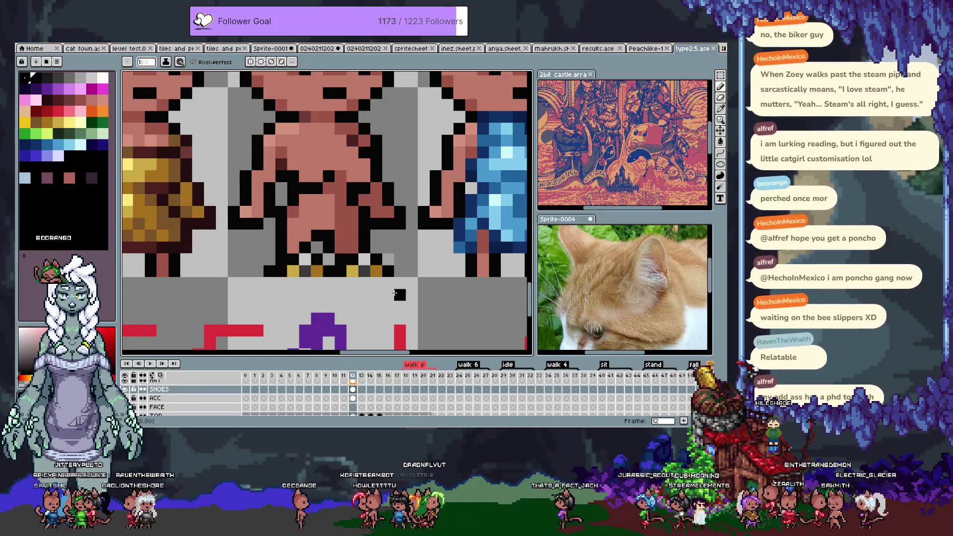
{"action": "key", "text": "m"}
Cut and repaste the yellow shoe pixels, then step forward to an empty later frame
{"action": "left_click_drag", "start_coordinate": [411, 275], "coordinate": [238, 227]}
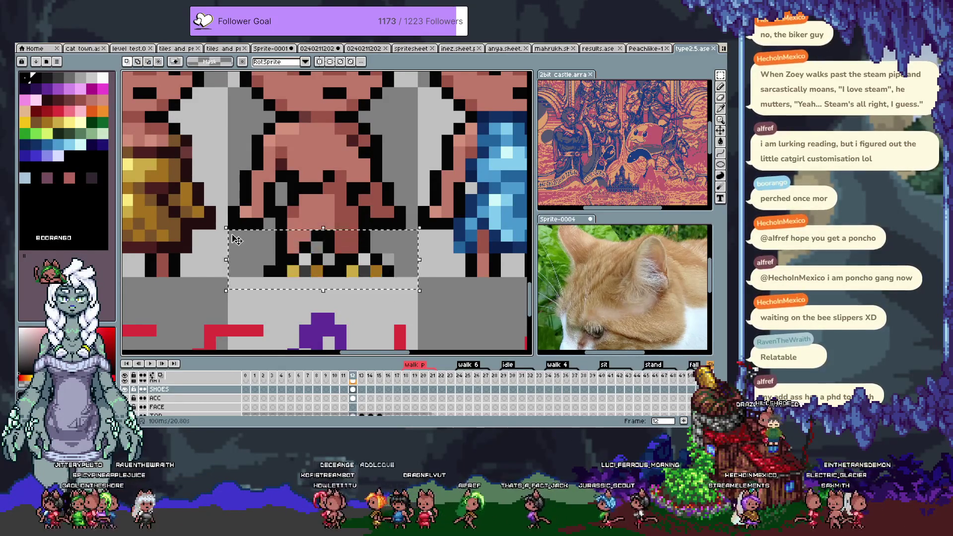
{"action": "key", "text": "Delete"}
{"action": "key", "text": "ctrl+v"}
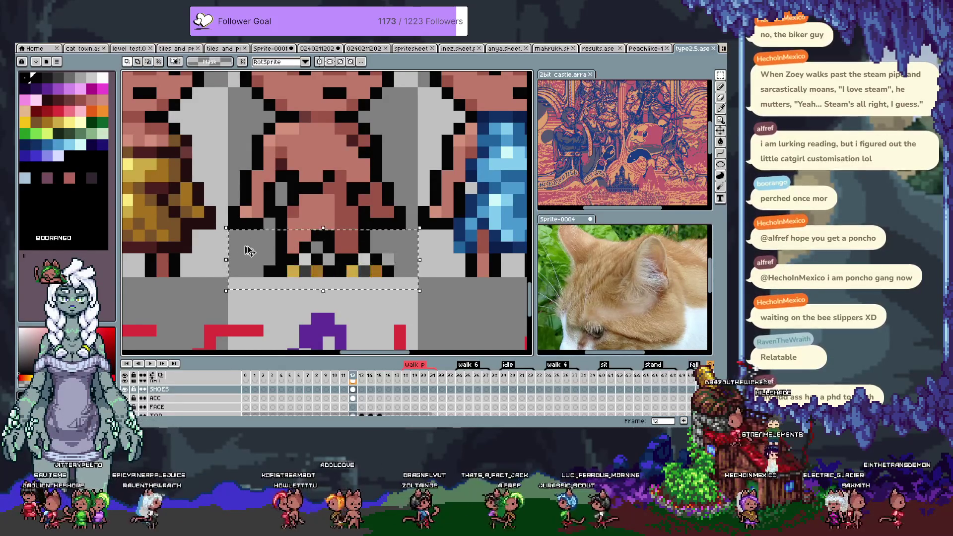
{"action": "key", "text": "Right"}
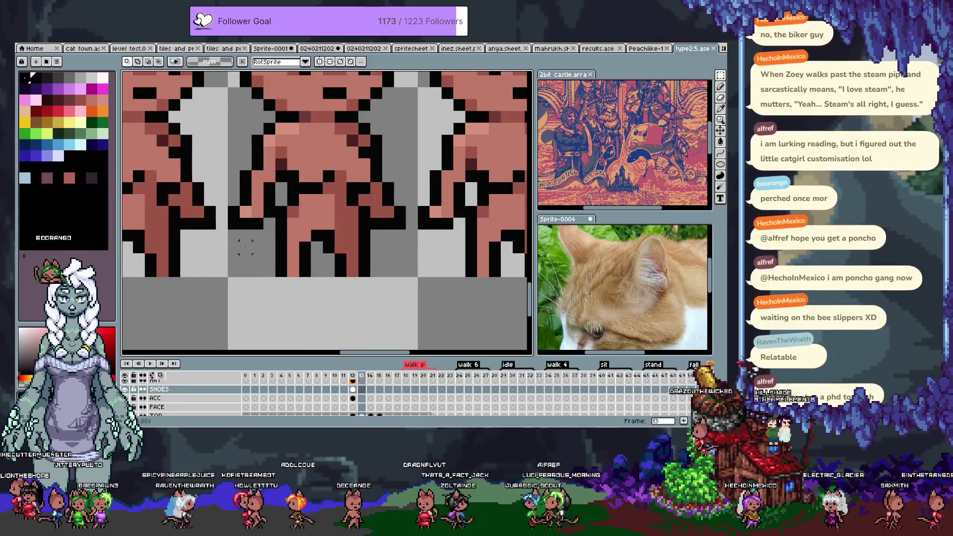
{"action": "key", "text": "Right"}
{"action": "key", "text": "Right"}
{"action": "key", "text": "Right"}
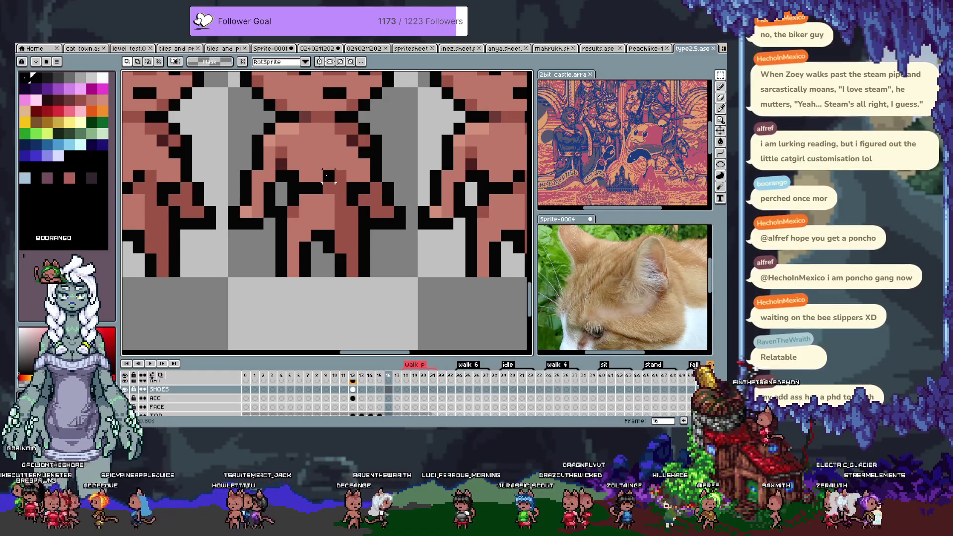
{"action": "scroll", "coordinate": [329, 175], "scroll_direction": "down", "scroll_amount": 2}
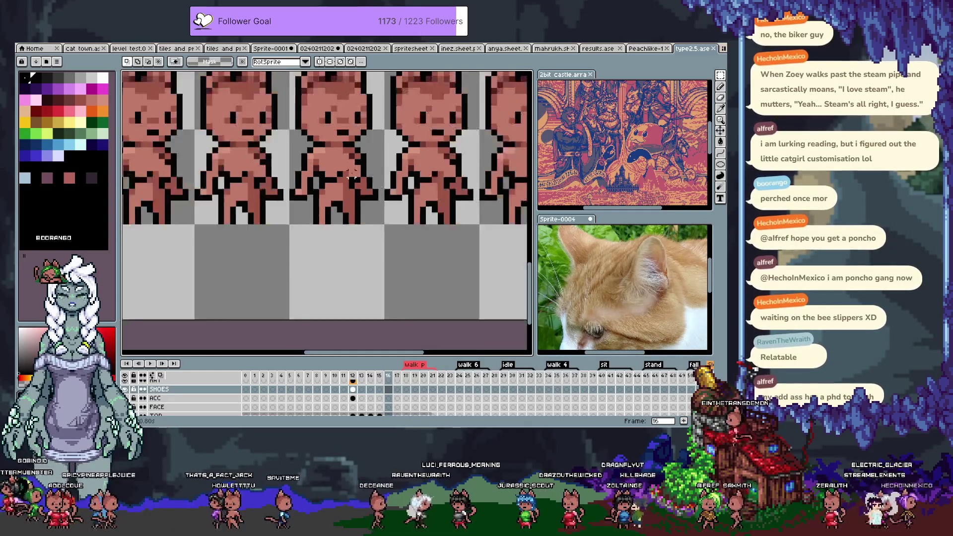
{"action": "scroll", "coordinate": [351, 175], "scroll_direction": "down", "scroll_amount": 1}
{"action": "key", "text": "Right"}
{"action": "key", "text": "Right"}
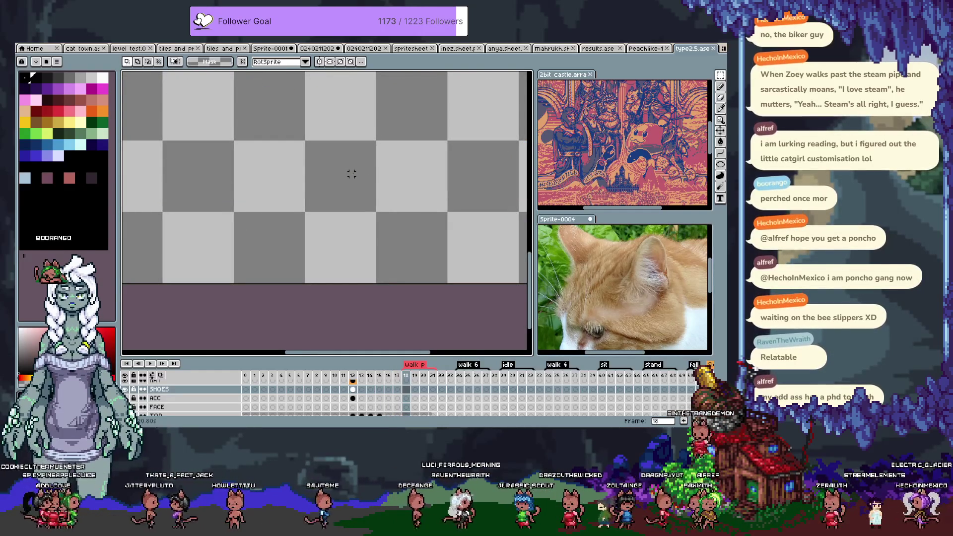
{"action": "scroll", "coordinate": [288, 402], "scroll_direction": "down", "scroll_amount": 3}
{"action": "scroll", "coordinate": [287, 405], "scroll_direction": "down", "scroll_amount": 2}
{"action": "scroll", "coordinate": [288, 405], "scroll_direction": "down", "scroll_amount": 2}
{"action": "scroll", "coordinate": [289, 403], "scroll_direction": "down", "scroll_amount": 3}
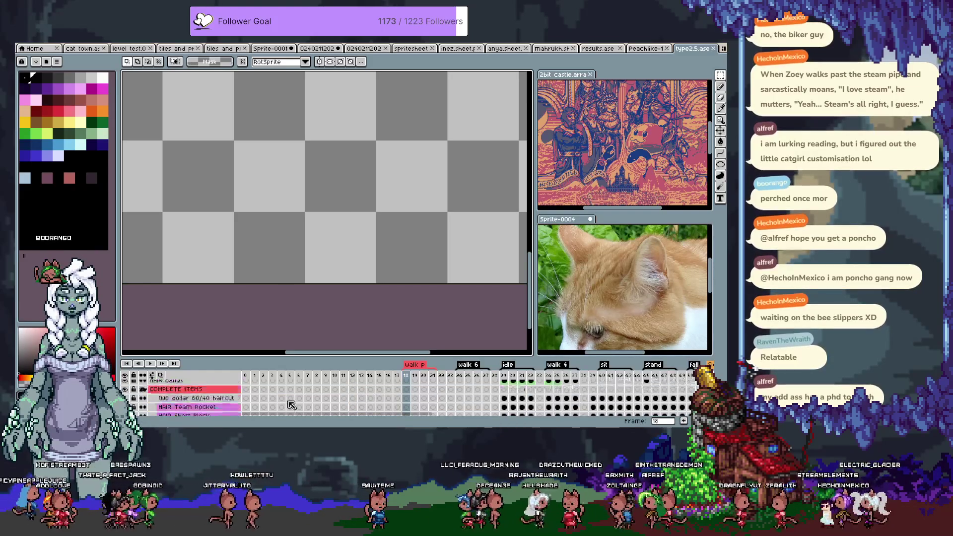
{"action": "scroll", "coordinate": [290, 403], "scroll_direction": "up", "scroll_amount": 2}
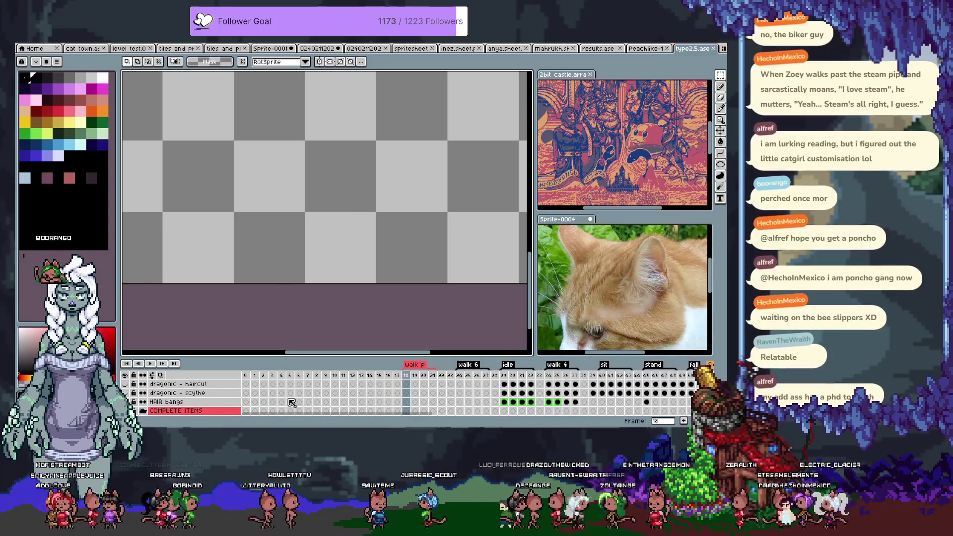
{"action": "scroll", "coordinate": [292, 403], "scroll_direction": "up", "scroll_amount": 2}
{"action": "scroll", "coordinate": [297, 400], "scroll_direction": "up", "scroll_amount": 2}
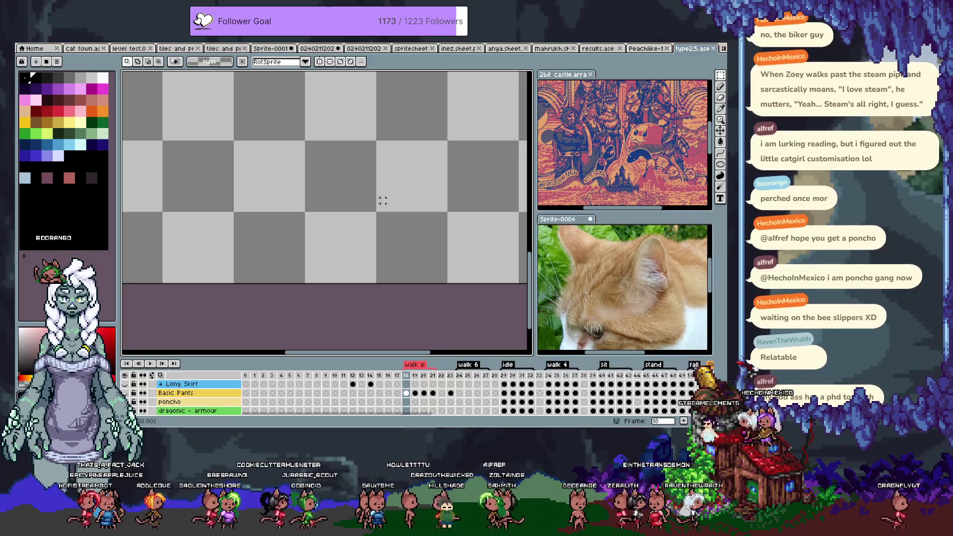
Step to the frame missing shoes and paste the copied shoe pixels into it
{"action": "key", "text": "Up"}
{"action": "key", "text": "Up"}
{"action": "key", "text": "Up"}
{"action": "key", "text": "Right"}
{"action": "key", "text": "Right"}
{"action": "key", "text": "Right"}
{"action": "key", "text": "Right"}
{"action": "key", "text": "Right"}
{"action": "key", "text": "Right"}
{"action": "key", "text": "Right"}
{"action": "key", "text": "Right"}
{"action": "key", "text": "Right"}
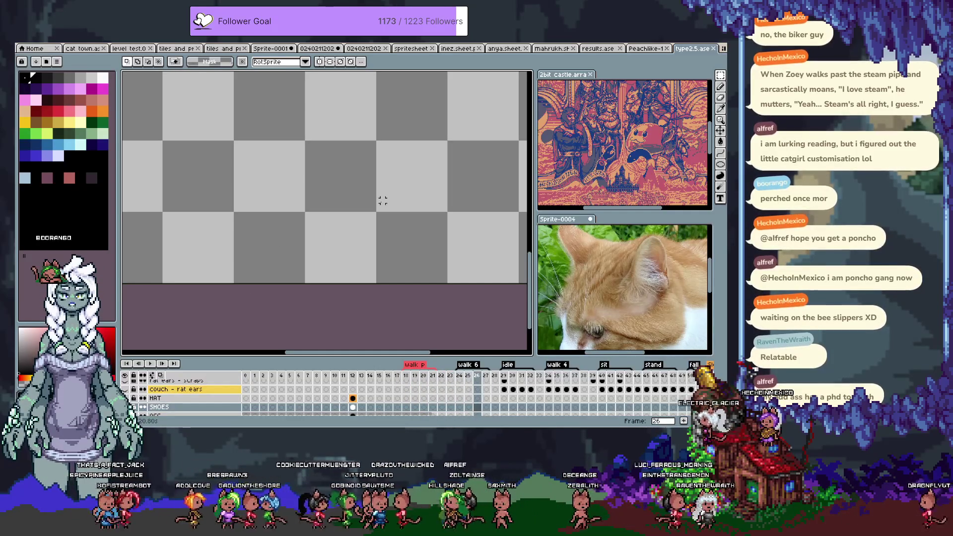
{"action": "key", "text": "Right"}
{"action": "key", "text": "Right"}
{"action": "scroll", "coordinate": [348, 191], "scroll_direction": "down", "scroll_amount": 1}
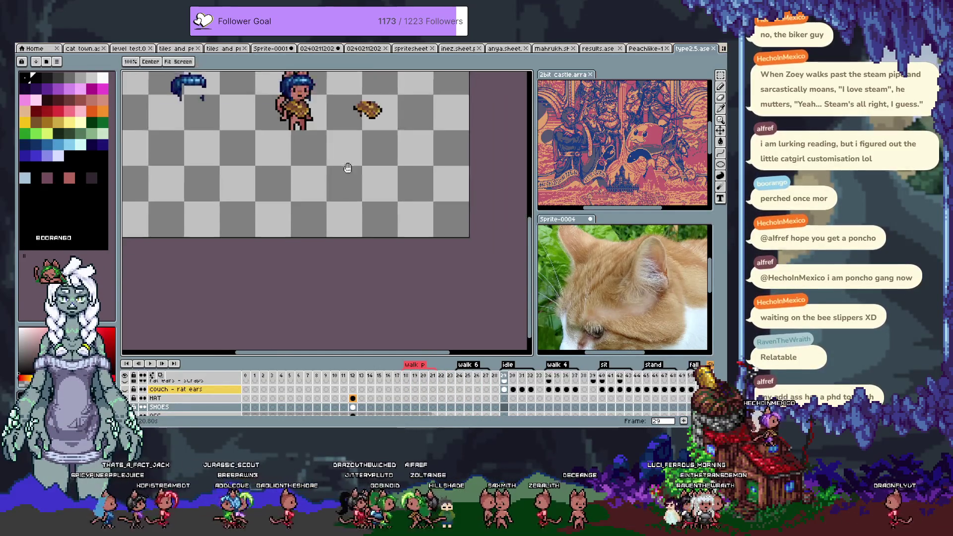
{"action": "scroll", "coordinate": [383, 283], "scroll_direction": "down", "scroll_amount": 1}
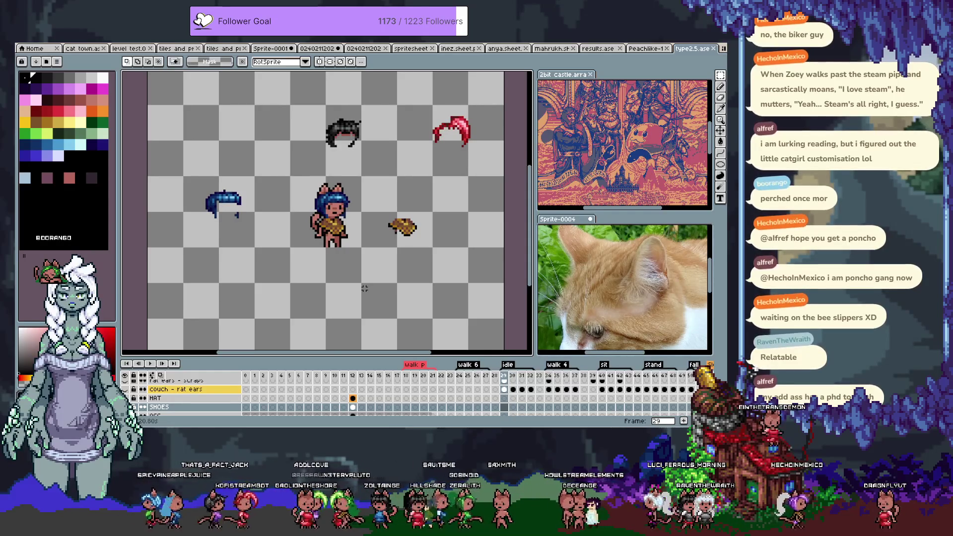
{"action": "key", "text": "ctrl+v"}
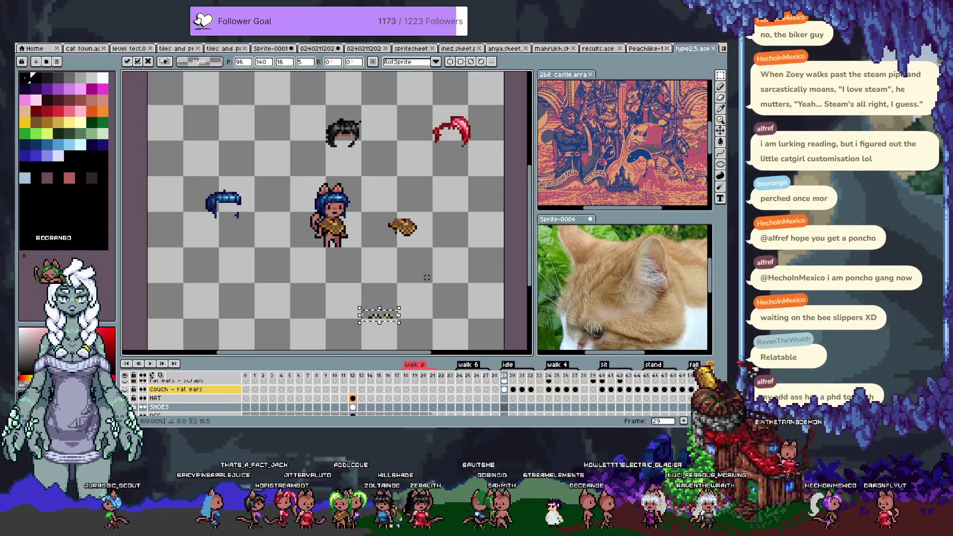
Drag the pasted shoes up onto the cat-girl and nudge them onto her feet
{"action": "left_click_drag", "start_coordinate": [378, 315], "coordinate": [379, 136]}
{"action": "key", "text": "Down"}
{"action": "key", "text": "Down"}
{"action": "key", "text": "Down"}
{"action": "key", "text": "Down"}
{"action": "key", "text": "Down"}
{"action": "key", "text": "Left"}
{"action": "key", "text": "Left"}
{"action": "key", "text": "Left"}
{"action": "key", "text": "Right"}
{"action": "key", "text": "Right"}
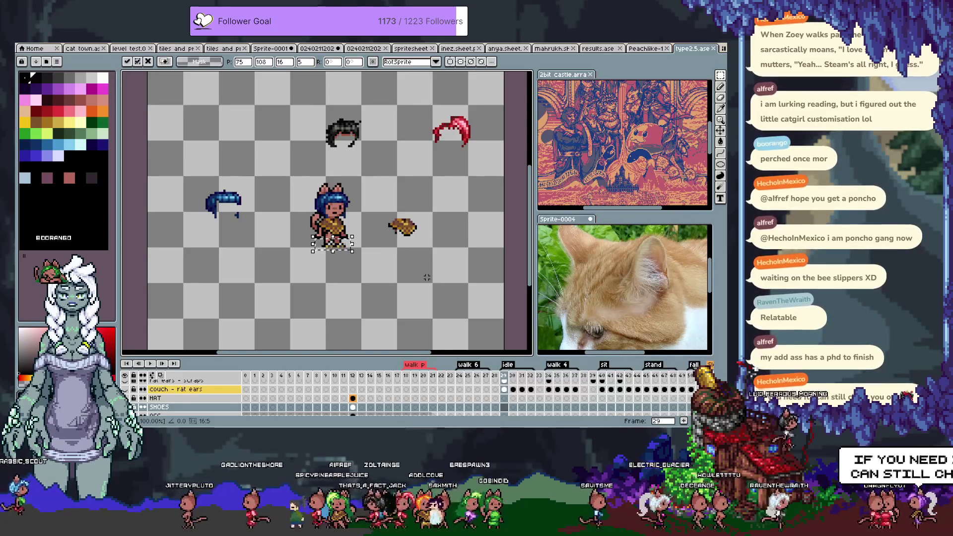
{"action": "scroll", "coordinate": [366, 232], "scroll_direction": "up", "scroll_amount": 2}
Nudge the shoes two pixels left, drop them in place and check them on their own
{"action": "key", "text": "Left"}
{"action": "key", "text": "Left"}
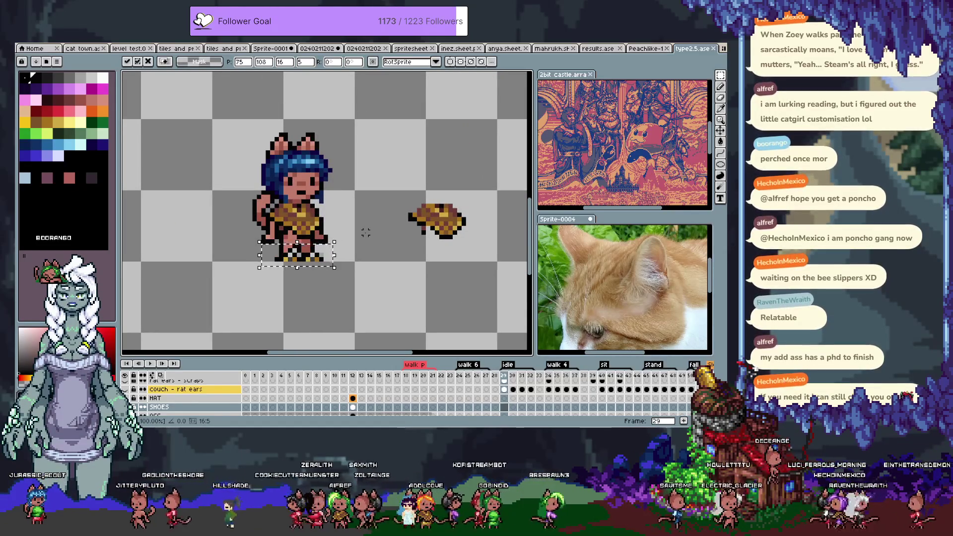
{"action": "scroll", "coordinate": [263, 255], "scroll_direction": "up", "scroll_amount": 1}
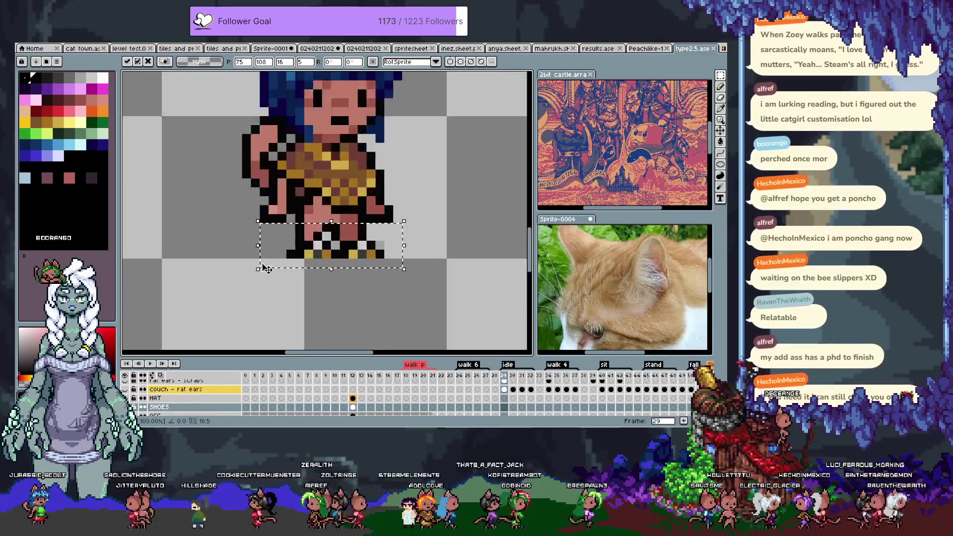
{"action": "scroll", "coordinate": [295, 254], "scroll_direction": "up", "scroll_amount": 1}
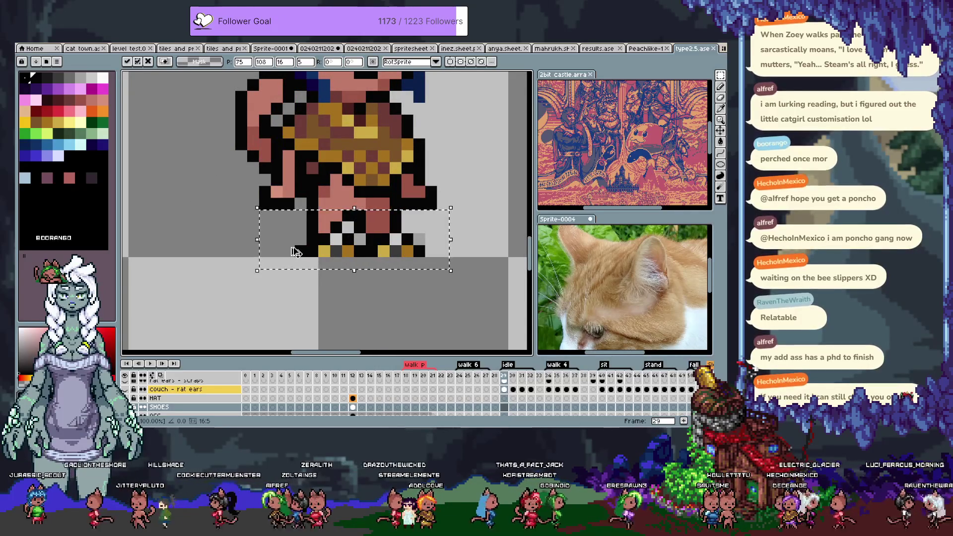
{"action": "key", "text": "ctrl+d"}
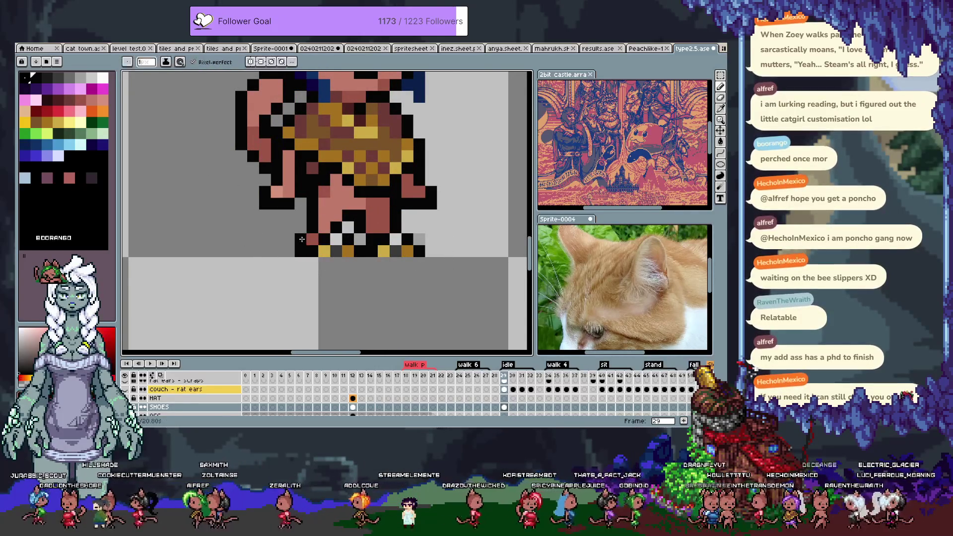
{"action": "scroll", "coordinate": [372, 264], "scroll_direction": "down", "scroll_amount": 1}
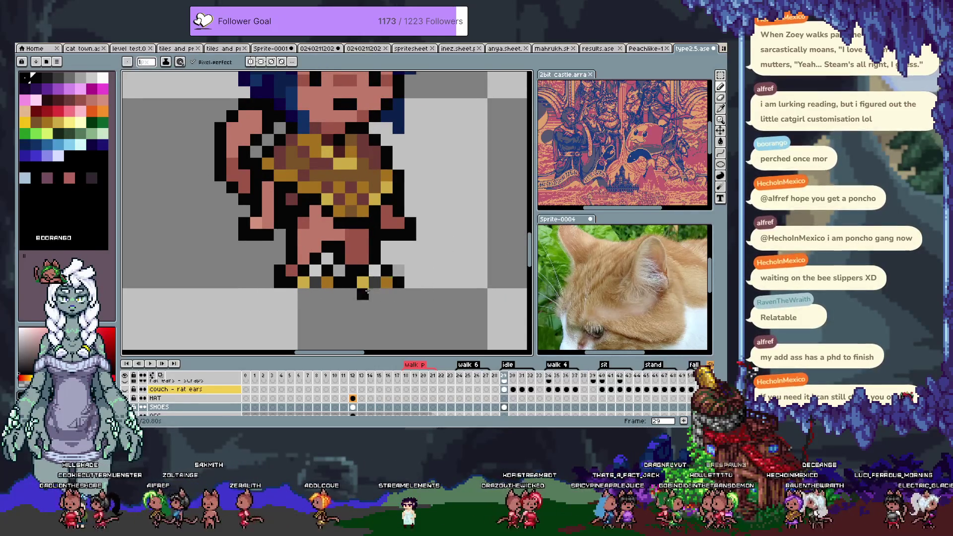
{"action": "scroll", "coordinate": [349, 285], "scroll_direction": "up", "scroll_amount": 1}
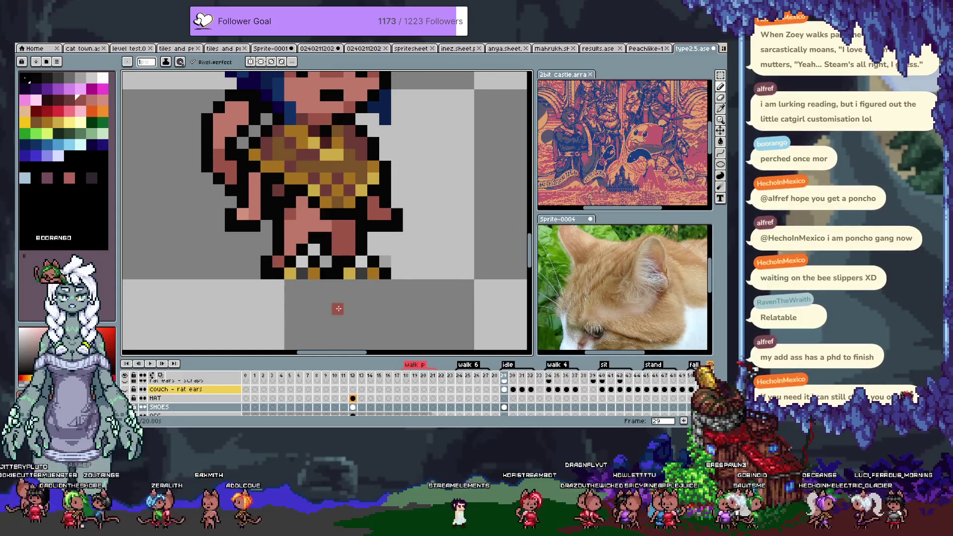
{"action": "left_click", "coordinate": [337, 308]}
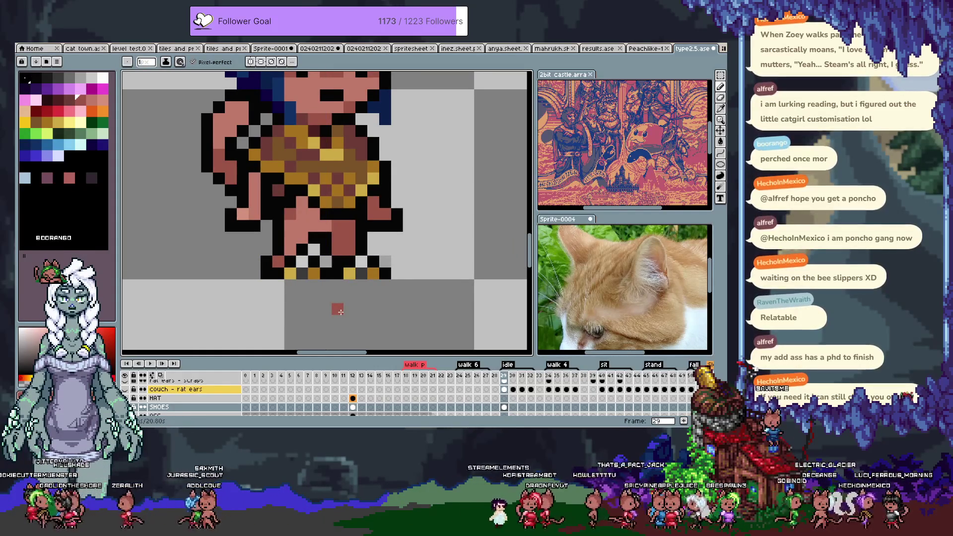
{"action": "key", "text": "Delete"}
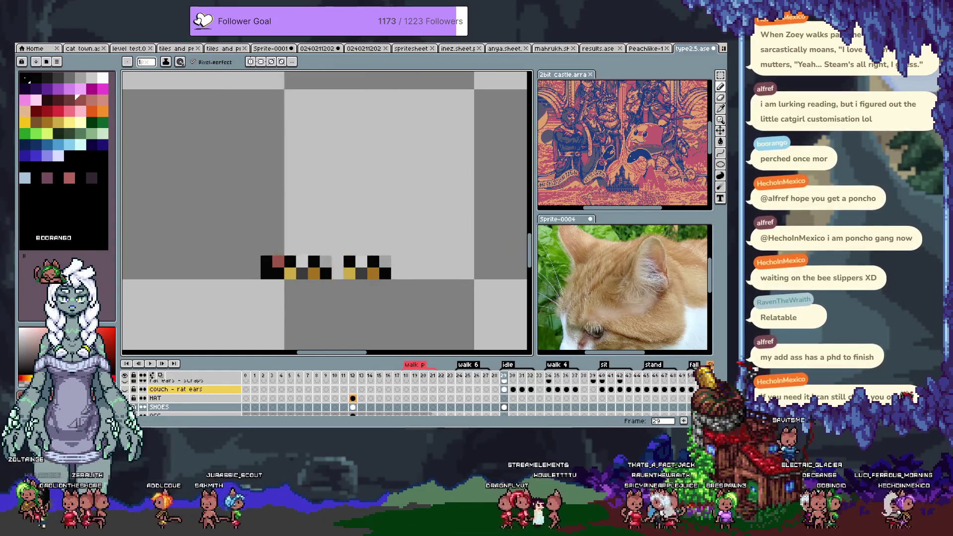
{"action": "key", "text": "ctrl+z"}
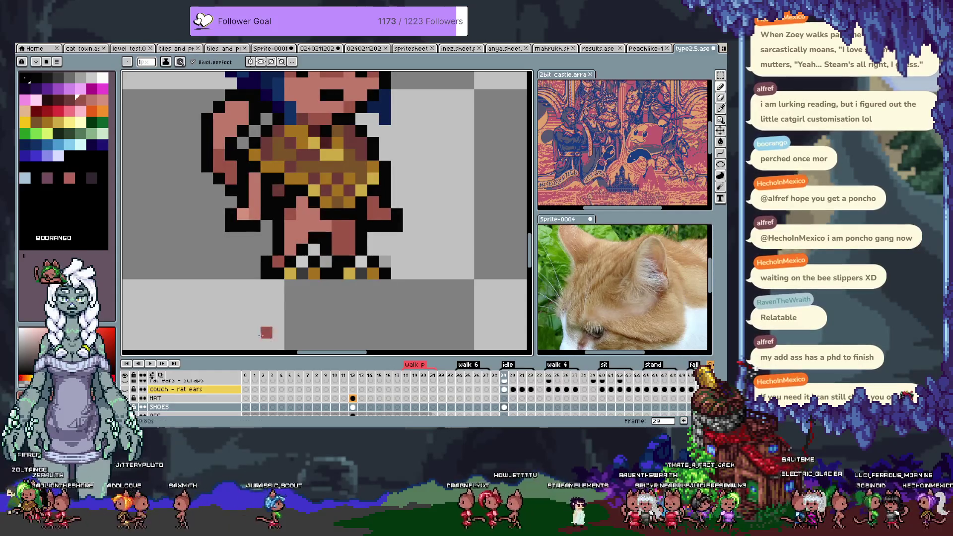
{"action": "scroll", "coordinate": [337, 270], "scroll_direction": "down", "scroll_amount": 2}
{"action": "scroll", "coordinate": [382, 297], "scroll_direction": "down", "scroll_amount": 1}
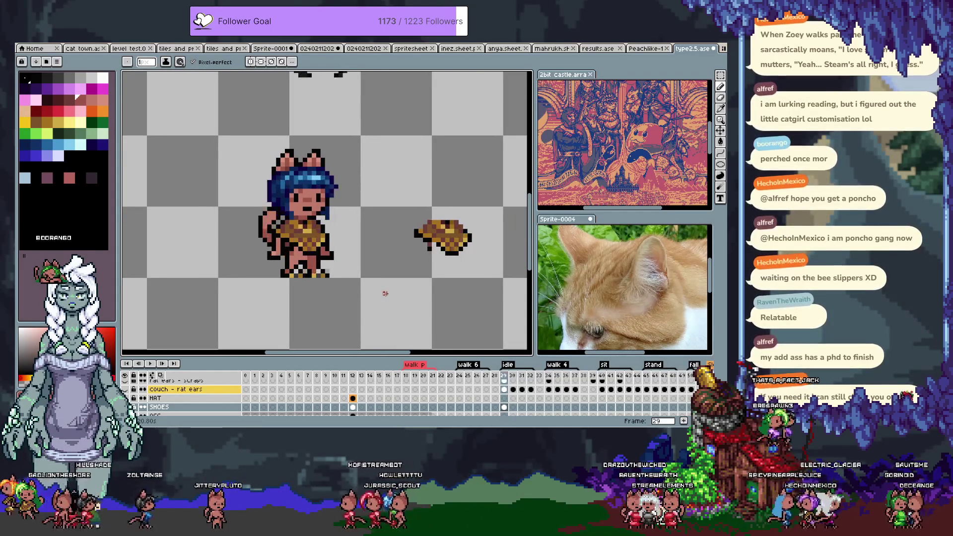
Flip between neighbouring frames to compare the shoe placement
{"action": "key", "text": "Right"}
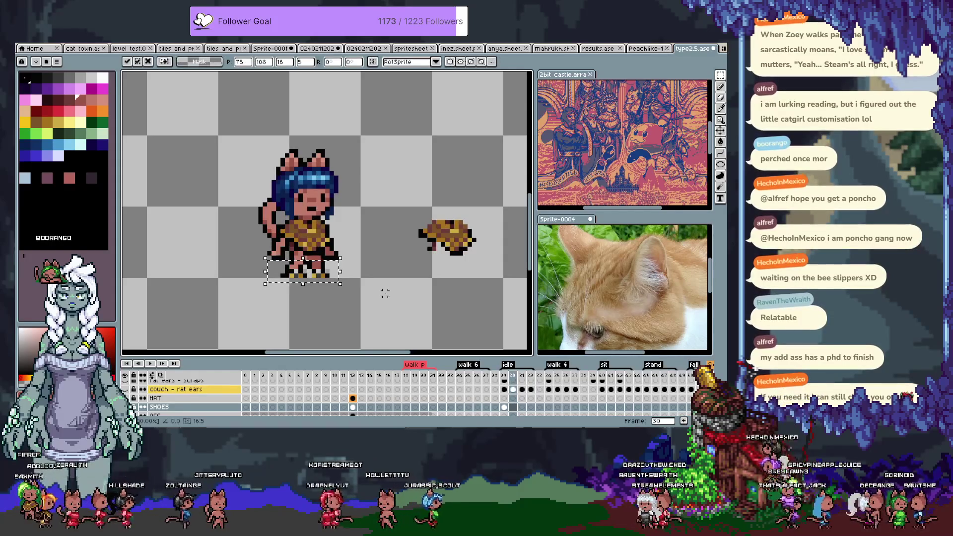
{"action": "key", "text": "Return"}
{"action": "key", "text": "Left"}
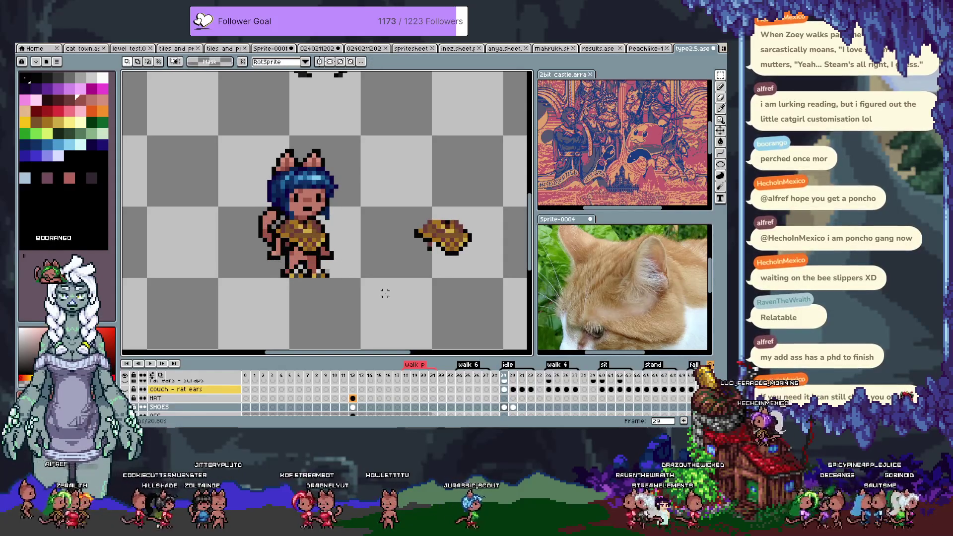
{"action": "key", "text": "Right"}
{"action": "key", "text": "Left"}
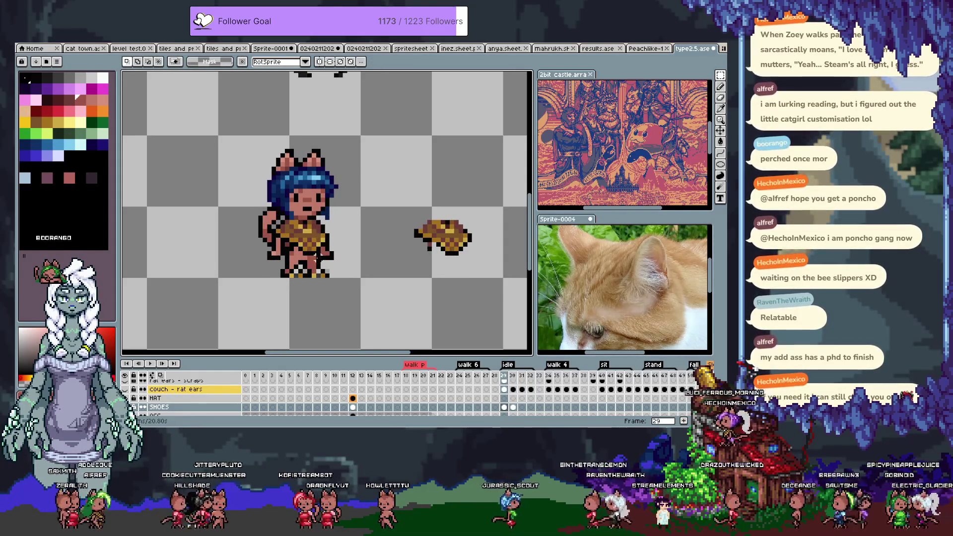
{"action": "scroll", "coordinate": [318, 257], "scroll_direction": "up", "scroll_amount": 5}
{"action": "key", "text": "b"}
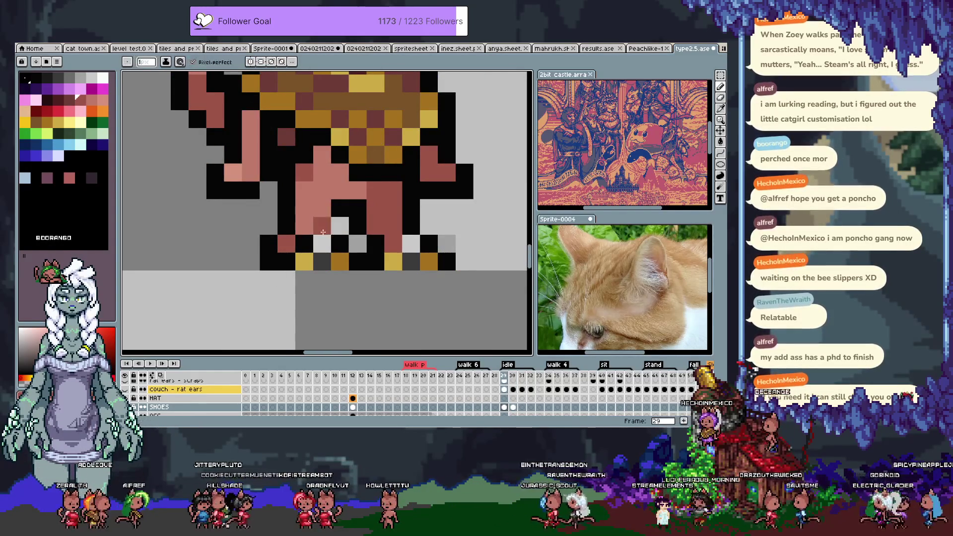
{"action": "scroll", "coordinate": [328, 253], "scroll_direction": "down", "scroll_amount": 5}
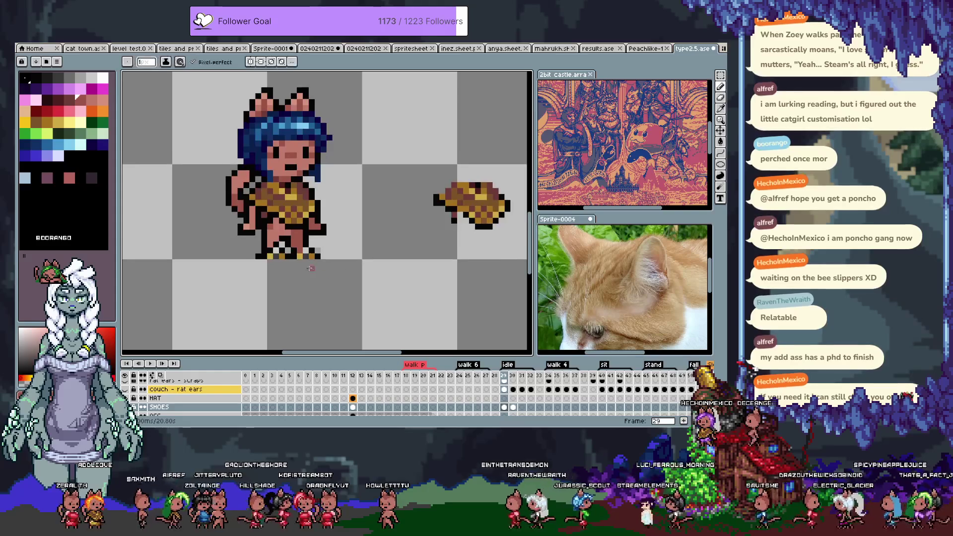
With the Move tool, shift frame 29's shoe pixels one pixel left
{"action": "key", "text": "m"}
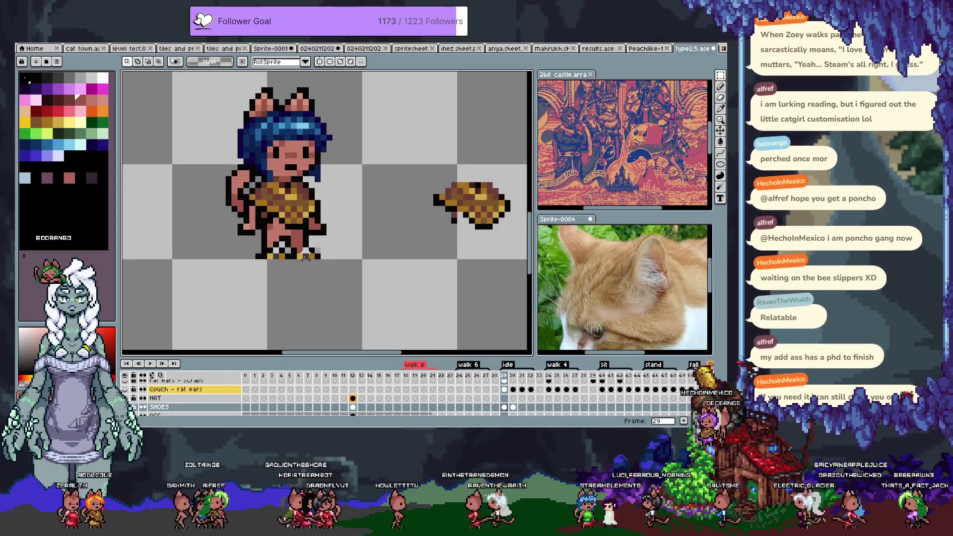
{"action": "key", "text": "v"}
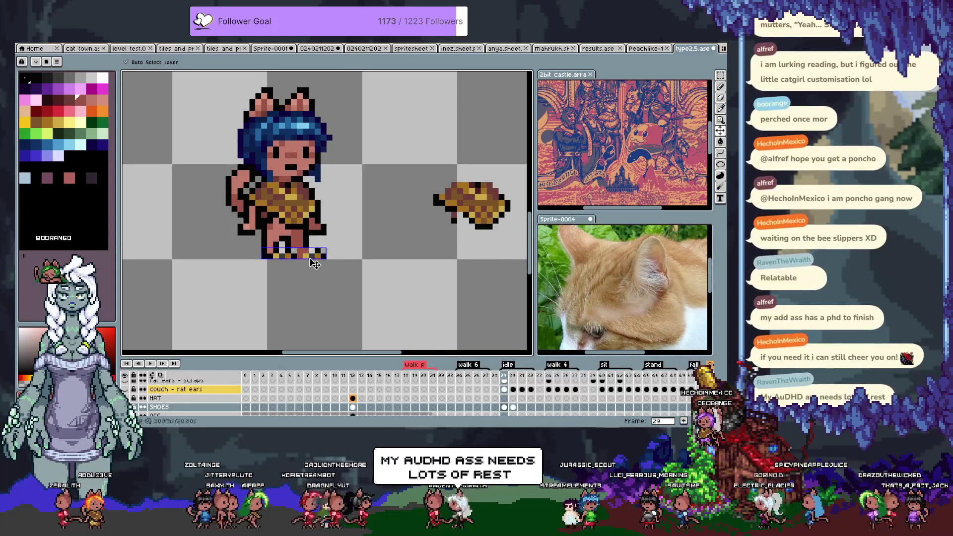
{"action": "key", "text": "ctrl+z"}
{"action": "scroll", "coordinate": [298, 257], "scroll_direction": "up", "scroll_amount": 1}
{"action": "scroll", "coordinate": [302, 258], "scroll_direction": "up", "scroll_amount": 1}
{"action": "scroll", "coordinate": [305, 258], "scroll_direction": "down", "scroll_amount": 1}
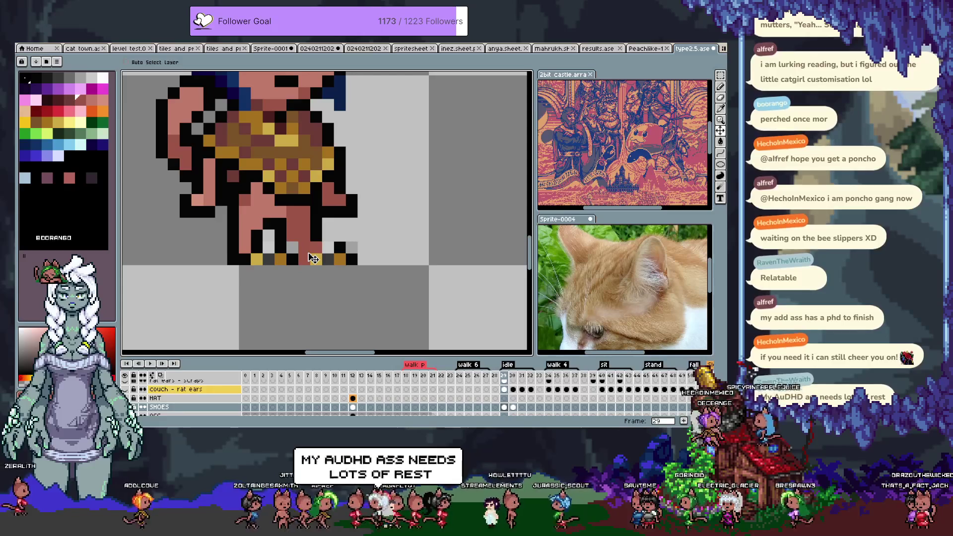
{"action": "left_click_drag", "start_coordinate": [313, 258], "coordinate": [305, 258]}
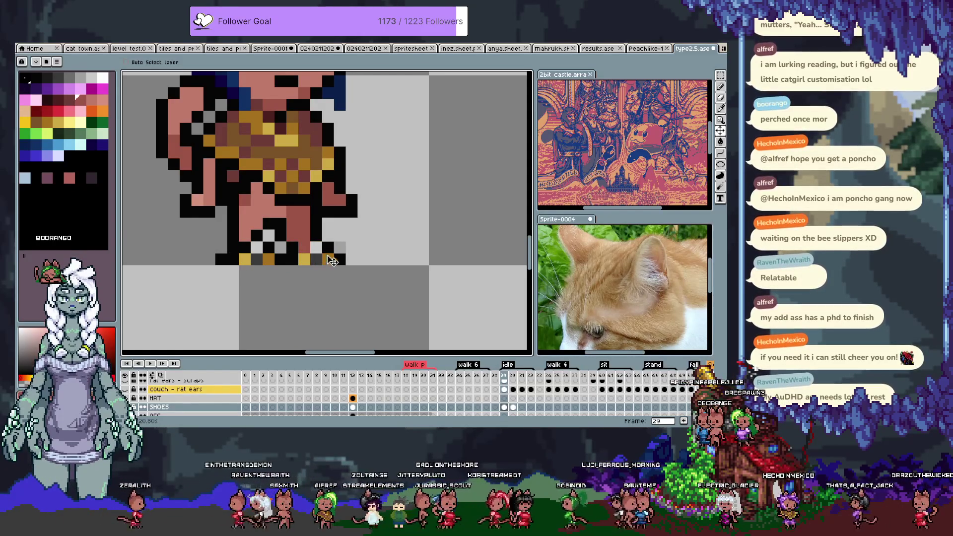
{"action": "key", "text": "Right"}
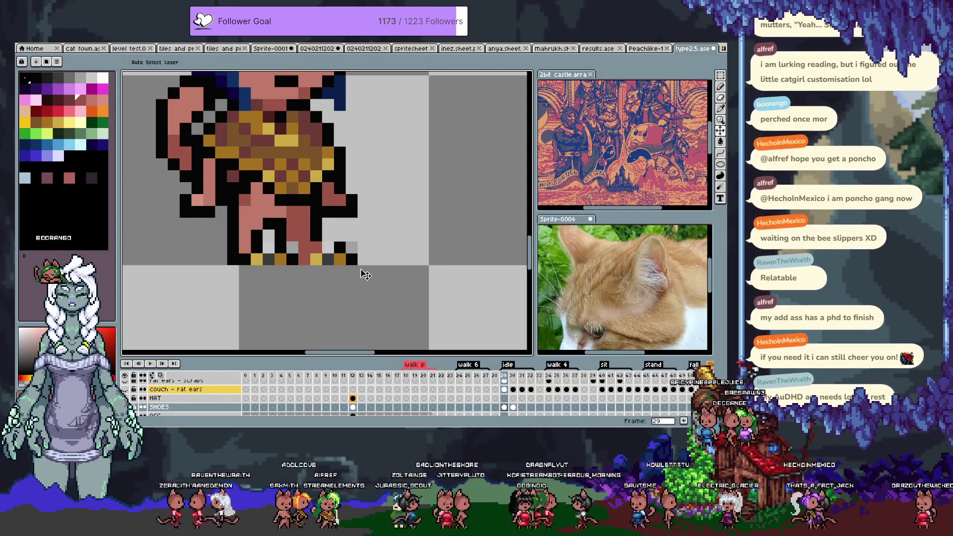
{"action": "key", "text": "Left"}
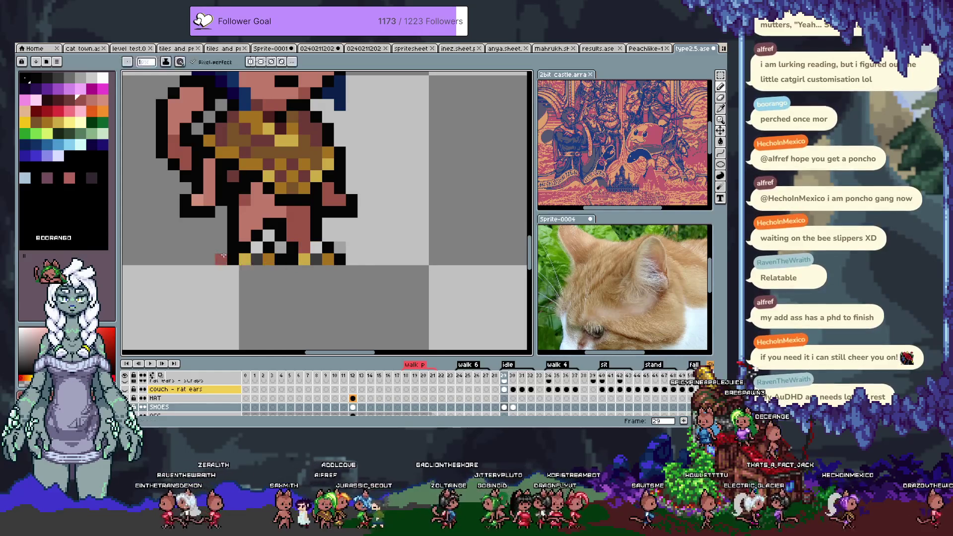
{"action": "scroll", "coordinate": [280, 304], "scroll_direction": "down", "scroll_amount": 3}
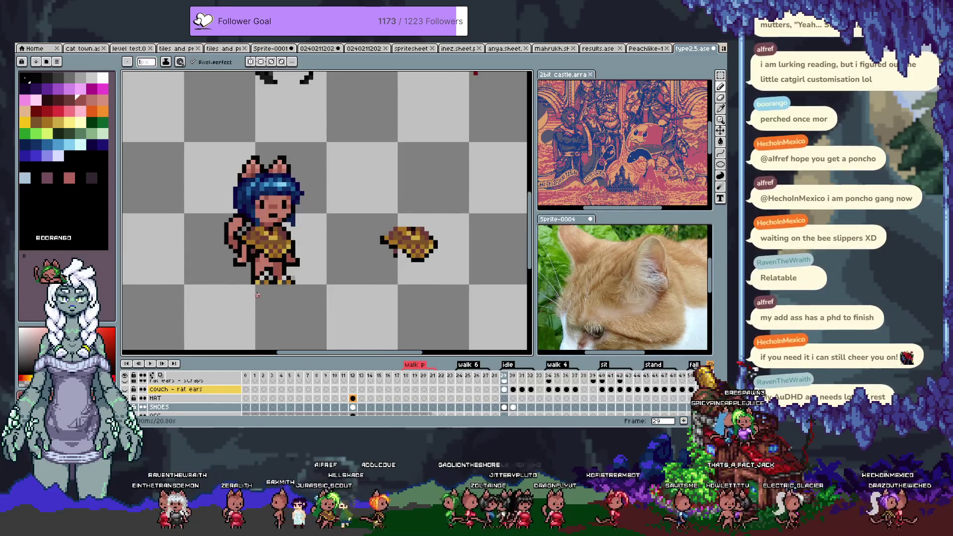
{"action": "scroll", "coordinate": [261, 298], "scroll_direction": "up", "scroll_amount": 2}
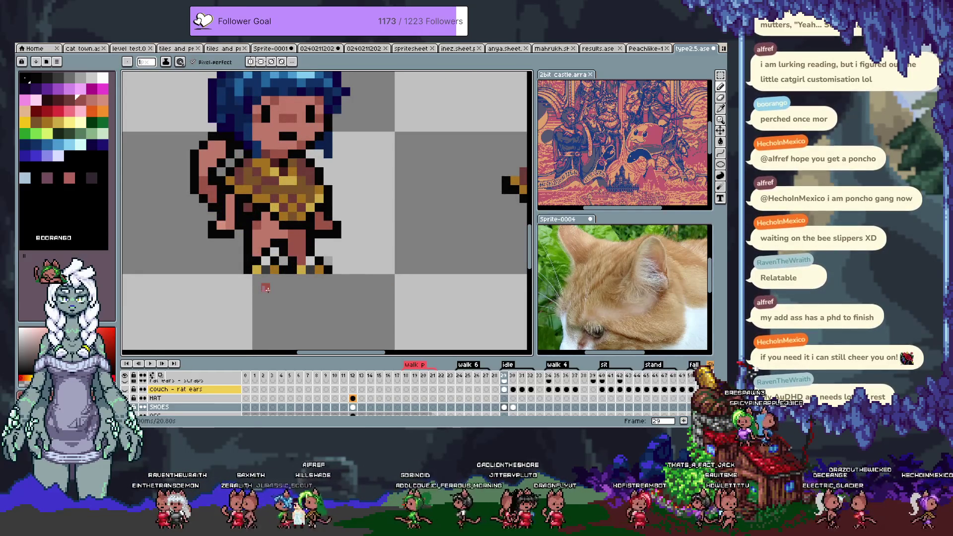
Marquee the feet area and move frame 30's shoe pixels one pixel right
{"action": "key", "text": "m"}
{"action": "left_click_drag", "start_coordinate": [379, 293], "coordinate": [171, 246]}
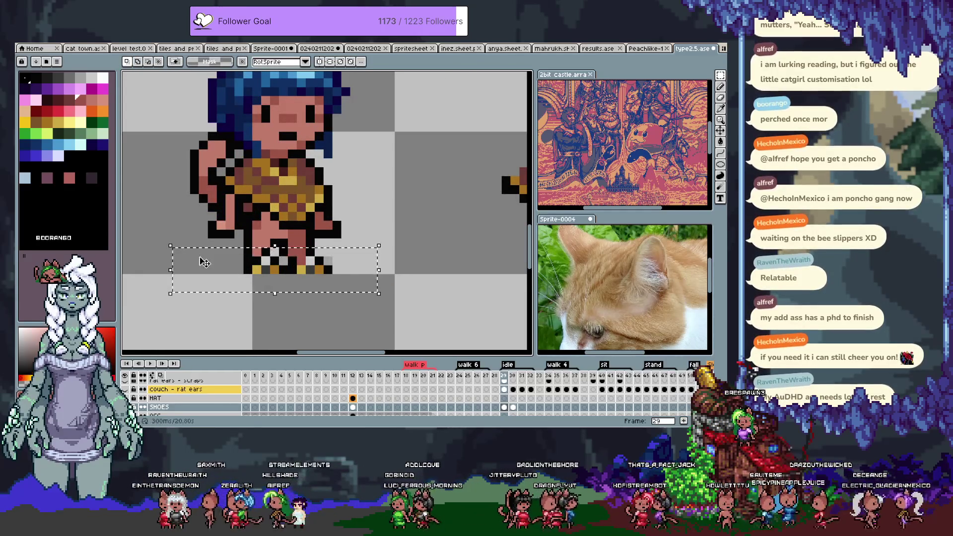
{"action": "key", "text": "Right"}
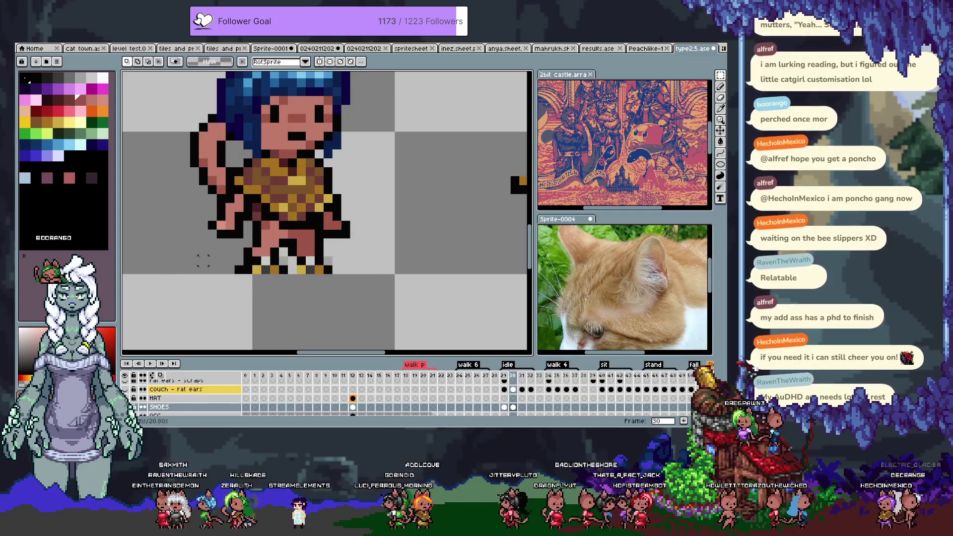
{"action": "scroll", "coordinate": [297, 240], "scroll_direction": "up", "scroll_amount": 2}
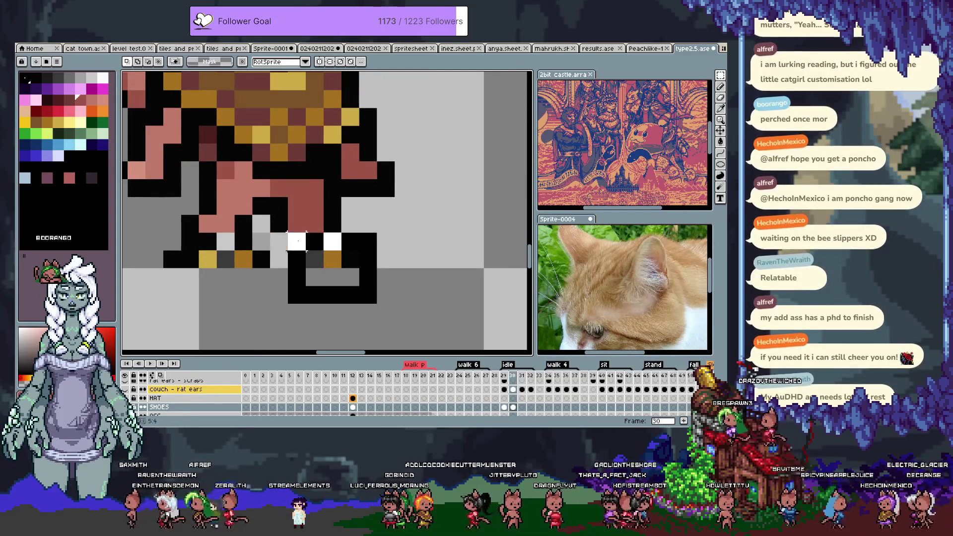
{"action": "left_click_drag", "start_coordinate": [310, 252], "coordinate": [349, 263]}
{"action": "key", "text": "Return"}
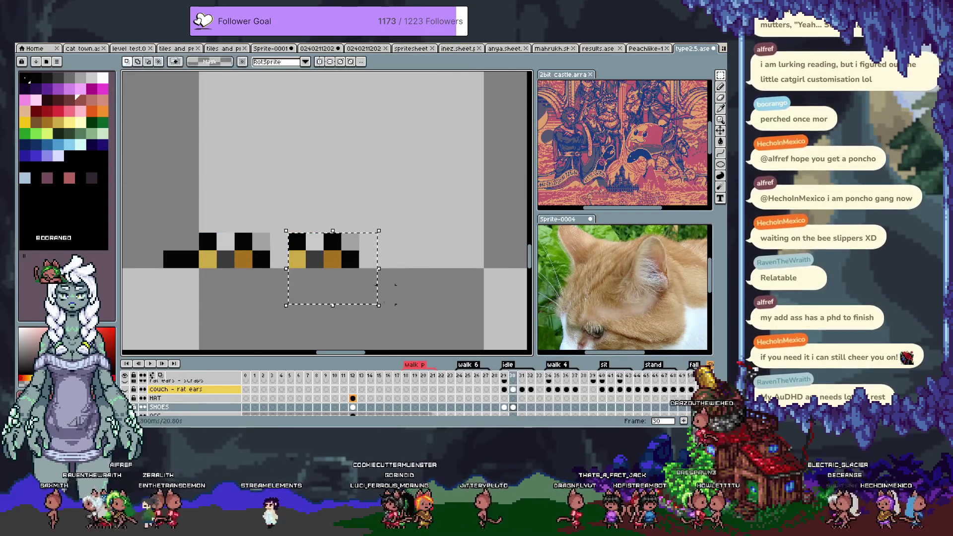
Undo and redo to verify the shift, then deselect and return to the pencil
{"action": "key", "text": "ctrl+z"}
{"action": "key", "text": "ctrl+y"}
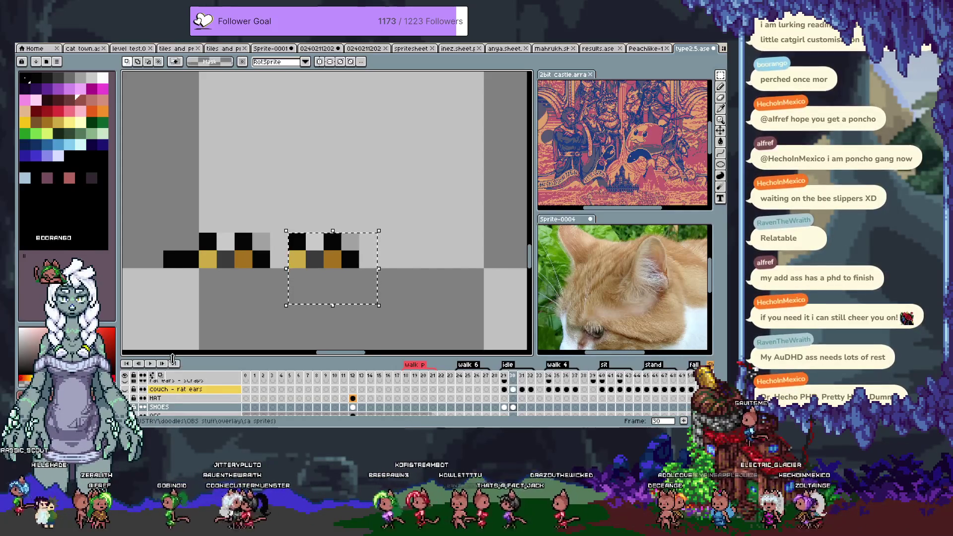
{"action": "key", "text": "Right"}
{"action": "key", "text": "Left"}
{"action": "key", "text": "Right"}
{"action": "key", "text": "b"}
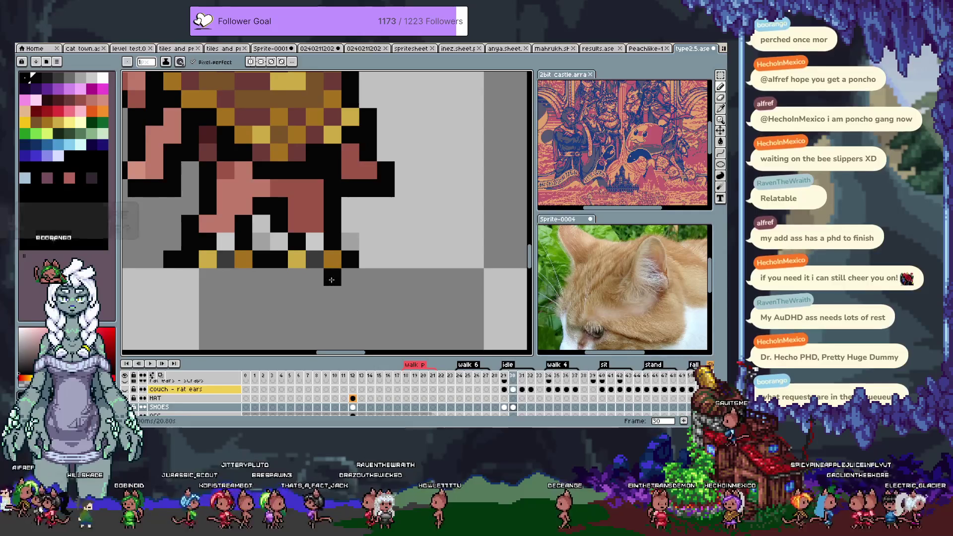
{"action": "scroll", "coordinate": [279, 262], "scroll_direction": "down", "scroll_amount": 2}
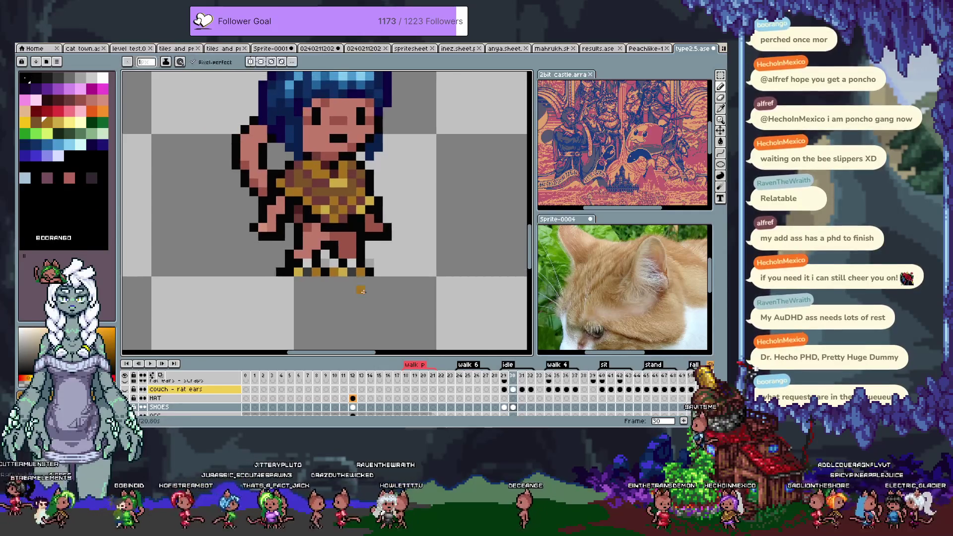
{"action": "scroll", "coordinate": [280, 261], "scroll_direction": "up", "scroll_amount": 1}
{"action": "scroll", "coordinate": [281, 269], "scroll_direction": "up", "scroll_amount": 2}
{"action": "key", "text": "i"}
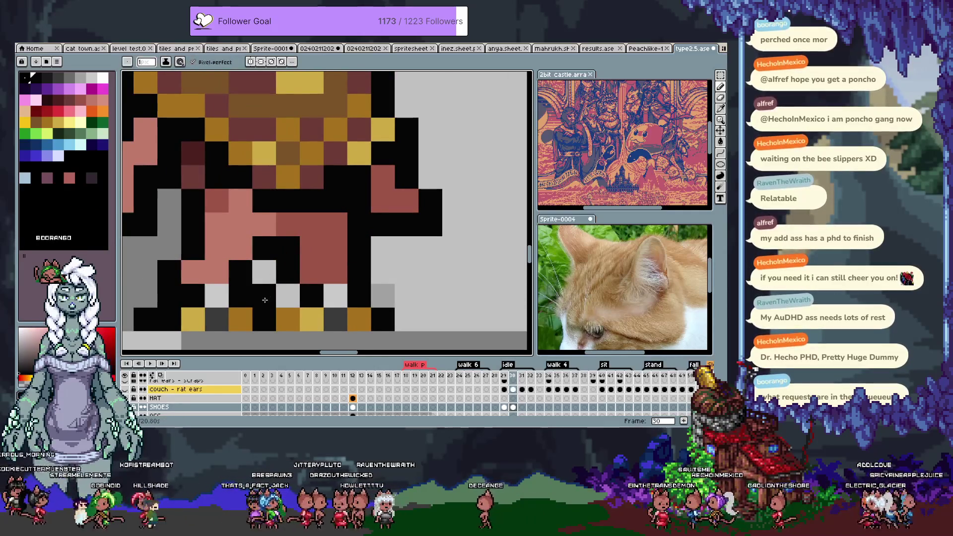
{"action": "left_click_drag", "start_coordinate": [276, 289], "coordinate": [359, 285]}
{"action": "scroll", "coordinate": [358, 285], "scroll_direction": "down", "scroll_amount": 2}
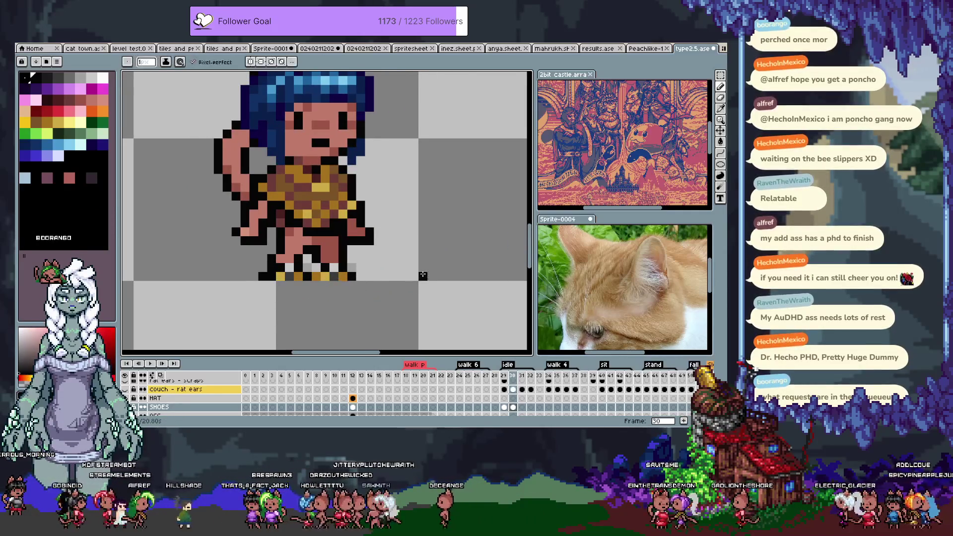
{"action": "key", "text": "Left"}
{"action": "key", "text": "Right"}
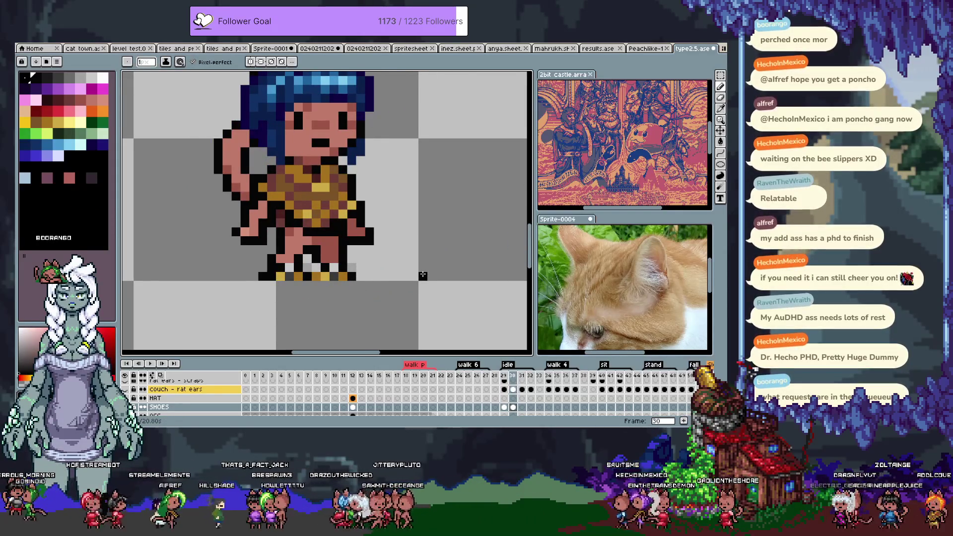
{"action": "key", "text": "Left"}
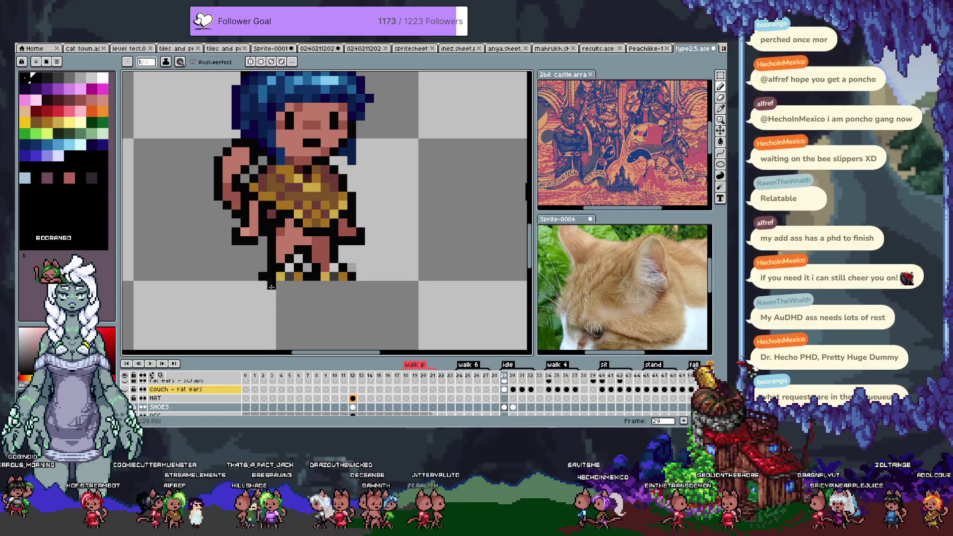
{"action": "key", "text": "Right"}
{"action": "key", "text": "Left"}
{"action": "key", "text": "Right"}
{"action": "key", "text": "Left"}
{"action": "key", "text": "Right"}
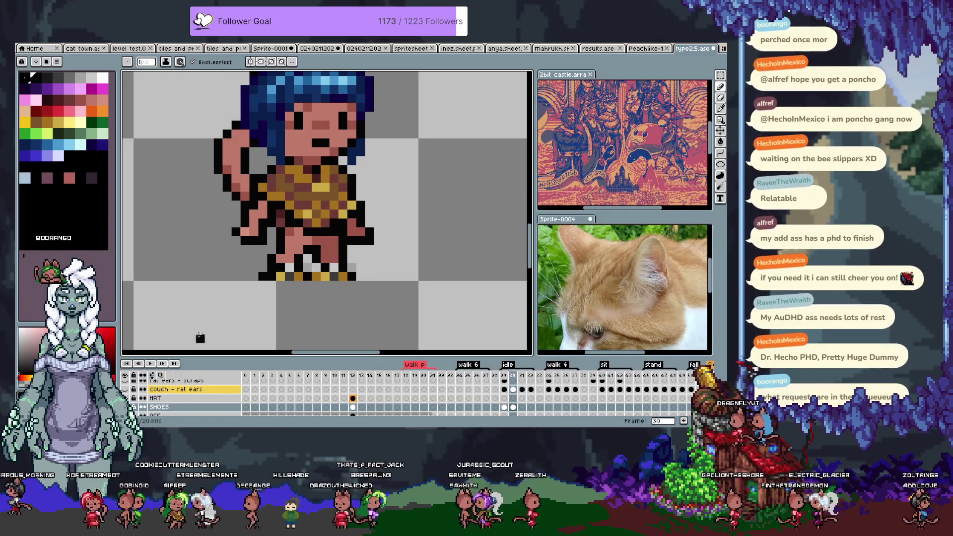
{"action": "scroll", "coordinate": [304, 301], "scroll_direction": "up", "scroll_amount": 1}
{"action": "scroll", "coordinate": [303, 302], "scroll_direction": "up", "scroll_amount": 1}
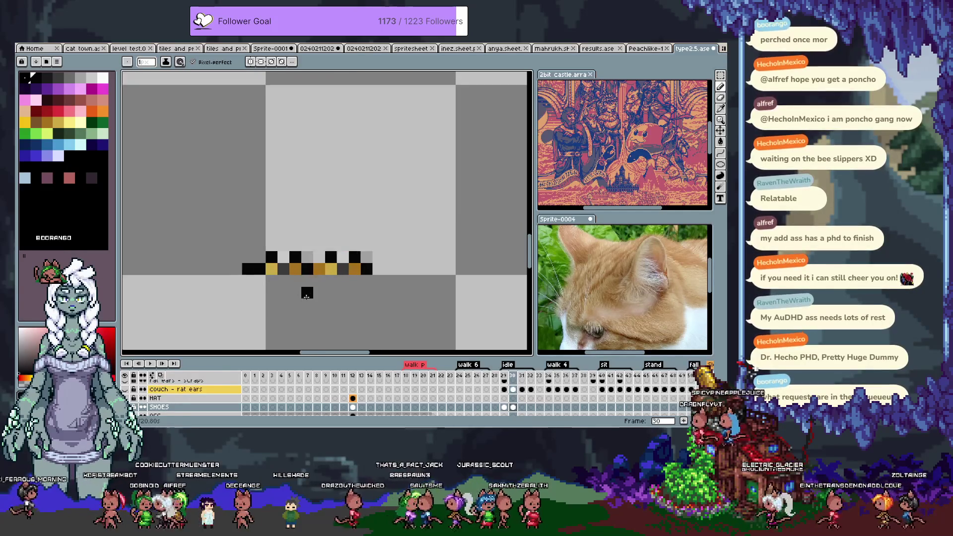
{"action": "scroll", "coordinate": [303, 301], "scroll_direction": "up", "scroll_amount": 1}
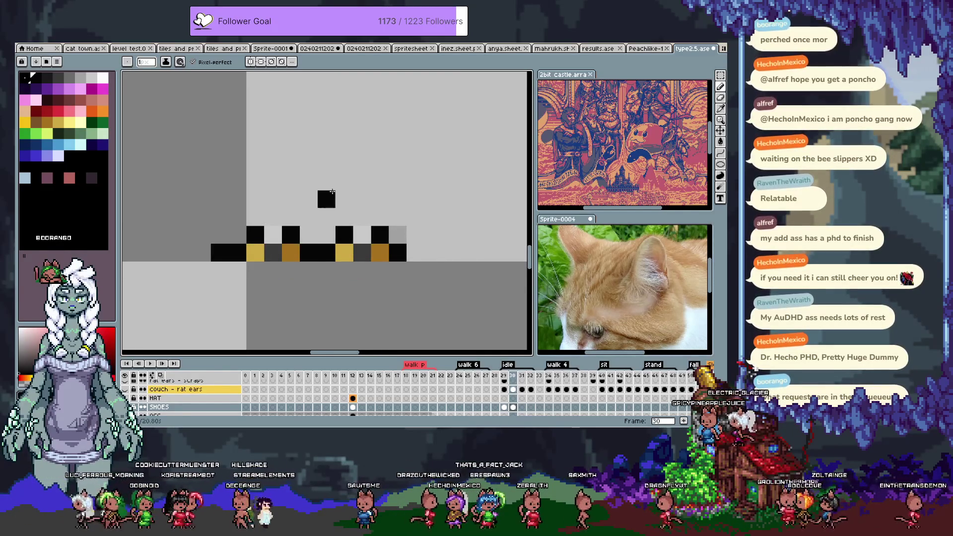
{"action": "scroll", "coordinate": [332, 194], "scroll_direction": "down", "scroll_amount": 2}
Select the shoes on walk frame 12, then jump to idle frame 29's SHOES cell and select above the shoe row
{"action": "left_click_drag", "start_coordinate": [394, 208], "coordinate": [396, 226]}
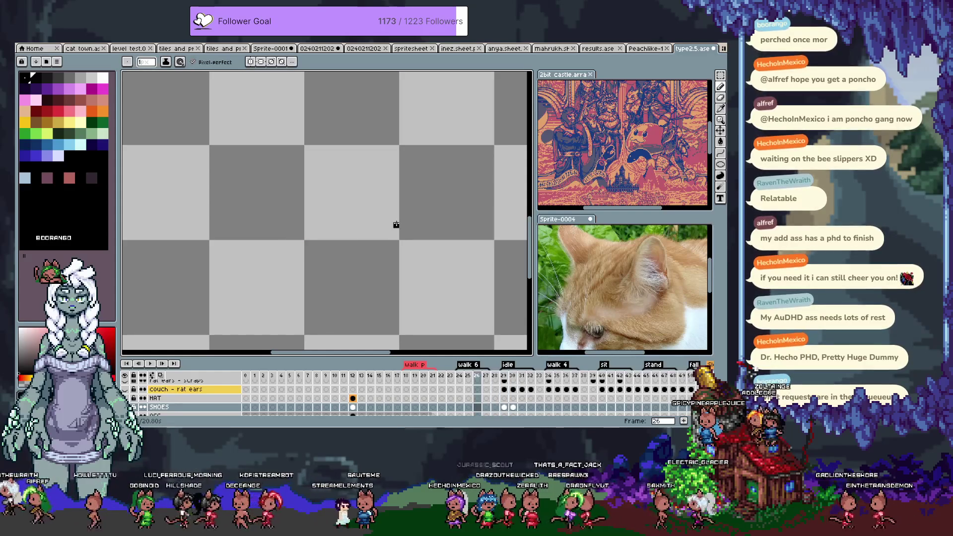
{"action": "key", "text": "Left"}
{"action": "key", "text": "Left"}
{"action": "key", "text": "Left"}
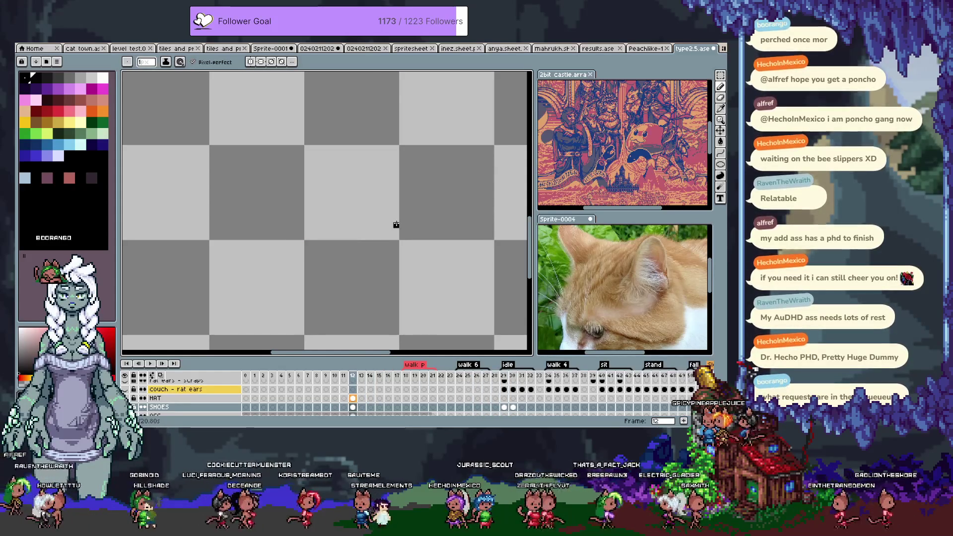
{"action": "scroll", "coordinate": [395, 225], "scroll_direction": "down", "scroll_amount": 3}
{"action": "scroll", "coordinate": [410, 266], "scroll_direction": "down", "scroll_amount": 1}
{"action": "scroll", "coordinate": [389, 198], "scroll_direction": "up", "scroll_amount": 3}
{"action": "scroll", "coordinate": [425, 227], "scroll_direction": "up", "scroll_amount": 2}
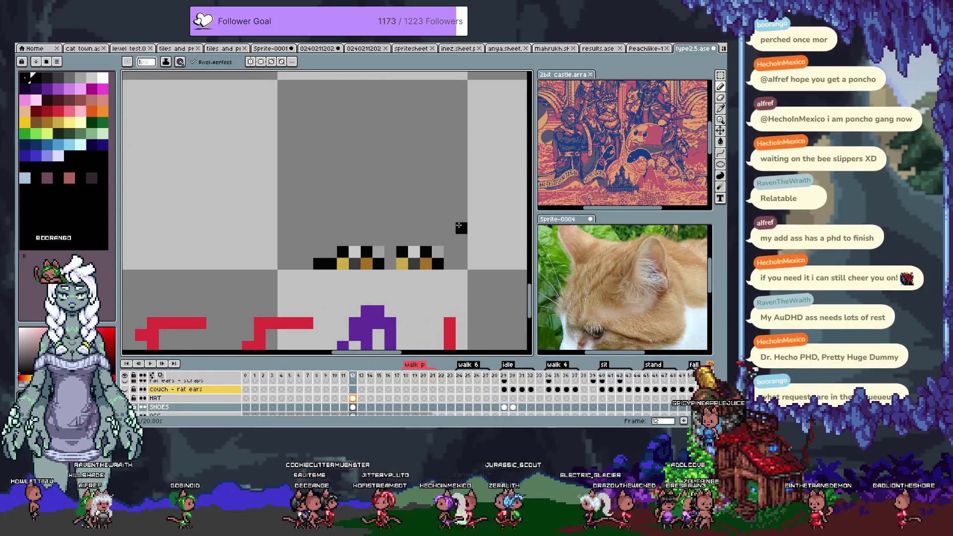
{"action": "key", "text": "m"}
{"action": "left_click_drag", "start_coordinate": [469, 294], "coordinate": [265, 222]}
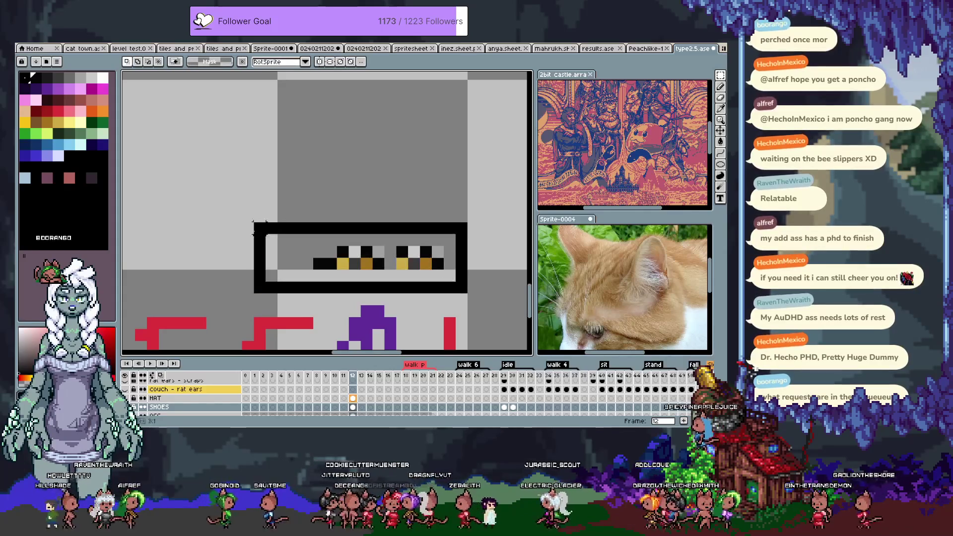
{"action": "scroll", "coordinate": [271, 232], "scroll_direction": "down", "scroll_amount": 2}
{"action": "scroll", "coordinate": [328, 202], "scroll_direction": "down", "scroll_amount": 1}
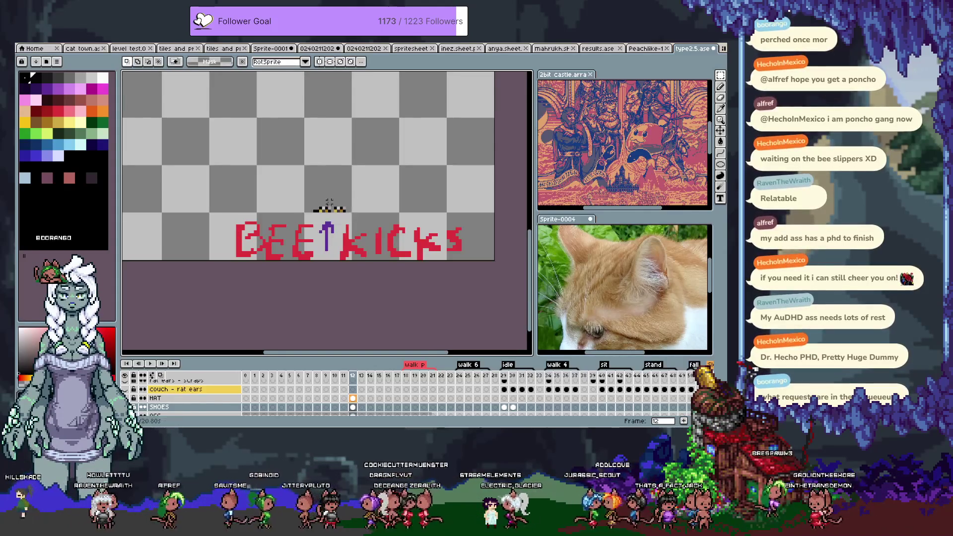
{"action": "left_click", "coordinate": [504, 408]}
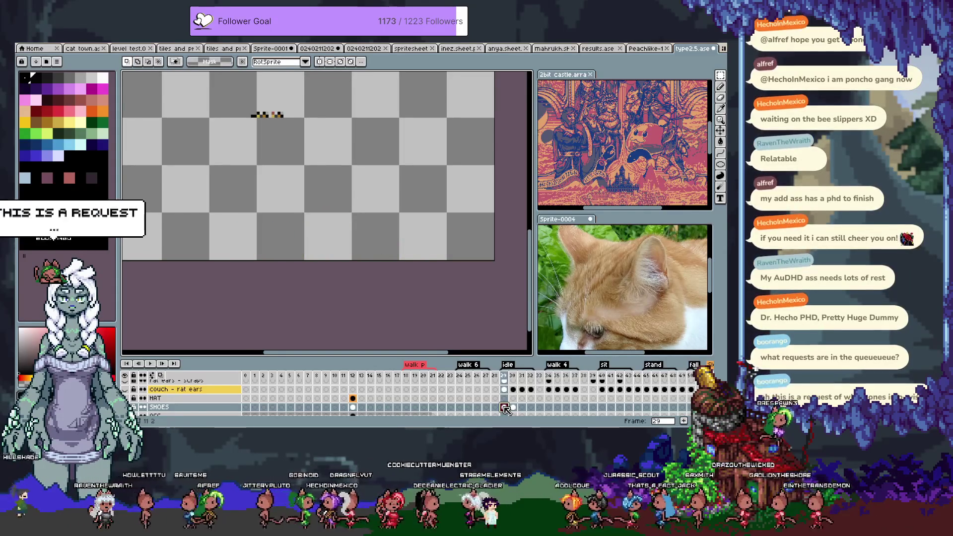
{"action": "scroll", "coordinate": [329, 209], "scroll_direction": "up", "scroll_amount": 2}
{"action": "scroll", "coordinate": [335, 246], "scroll_direction": "up", "scroll_amount": 2}
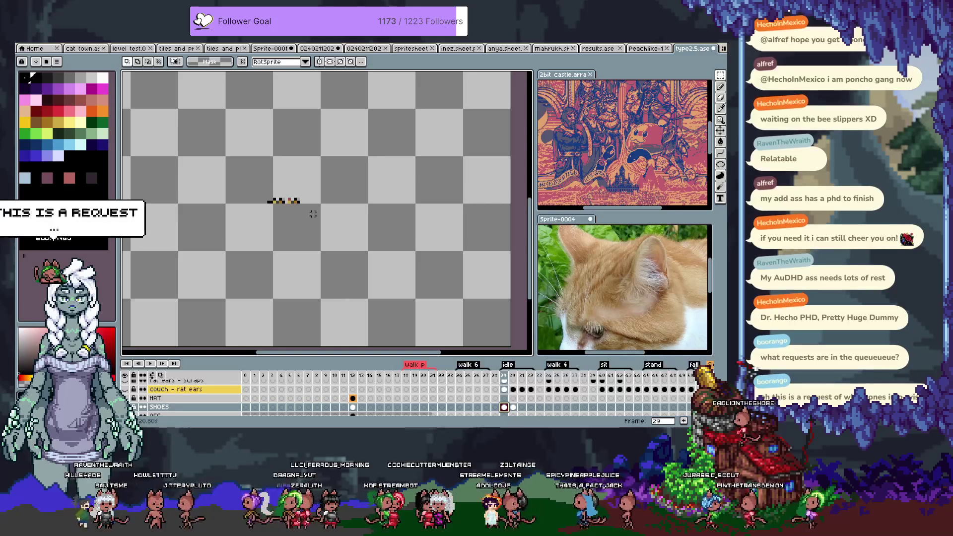
{"action": "scroll", "coordinate": [313, 212], "scroll_direction": "up", "scroll_amount": 1}
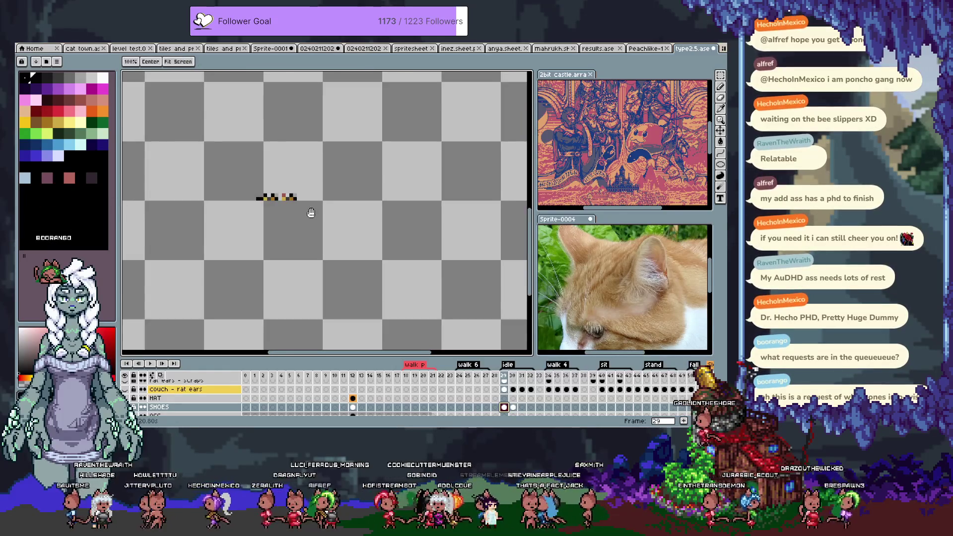
{"action": "scroll", "coordinate": [309, 227], "scroll_direction": "up", "scroll_amount": 2}
{"action": "scroll", "coordinate": [308, 227], "scroll_direction": "up", "scroll_amount": 1}
{"action": "left_click_drag", "start_coordinate": [251, 197], "coordinate": [281, 223]}
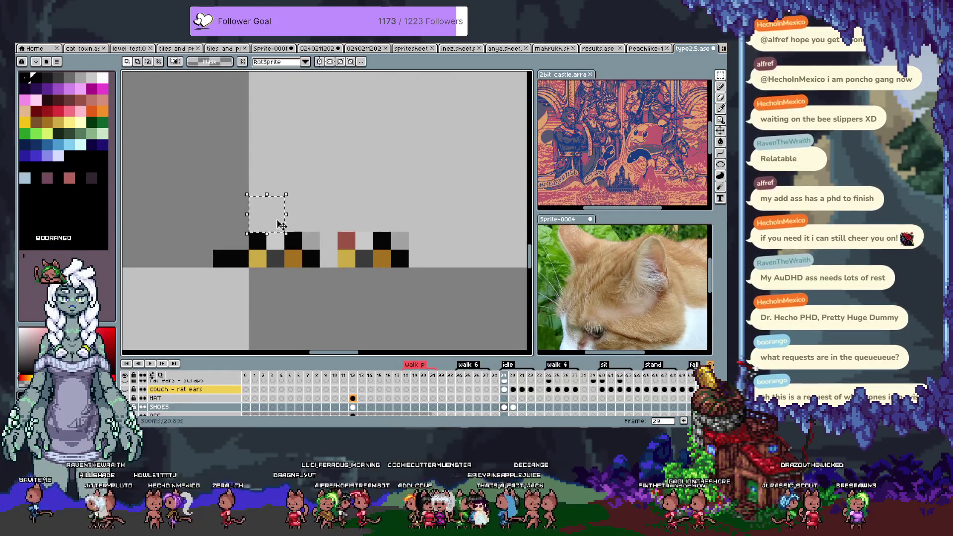
Trial-move the idle-frame shoe area, cancel it and view the shoe row alone
{"action": "key", "text": "ctrl+z"}
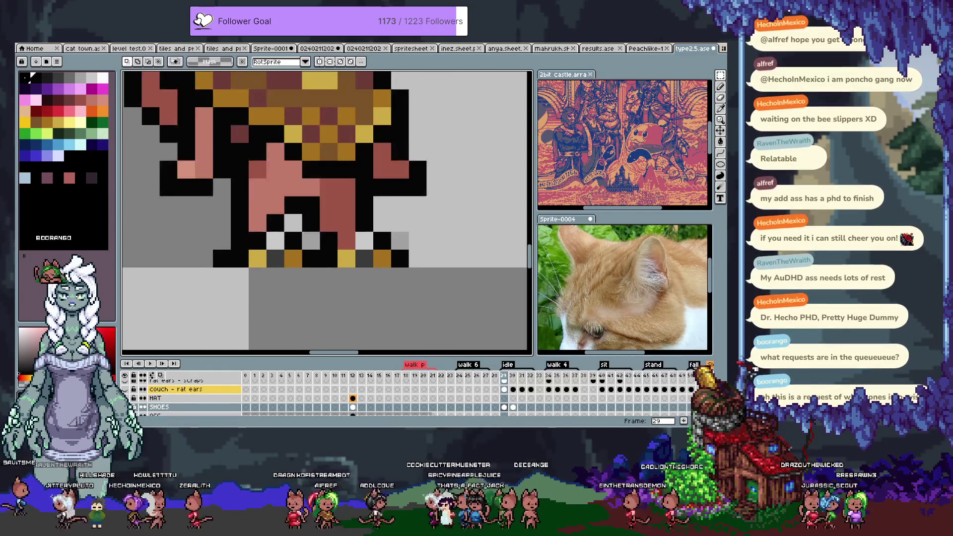
{"action": "mouse_move", "coordinate": [195, 179]}
{"action": "left_mouse_down"}
{"action": "mouse_move", "coordinate": [448, 278]}
{"action": "mouse_move", "coordinate": [315, 244]}
{"action": "mouse_move", "coordinate": [328, 243]}
{"action": "left_mouse_up"}
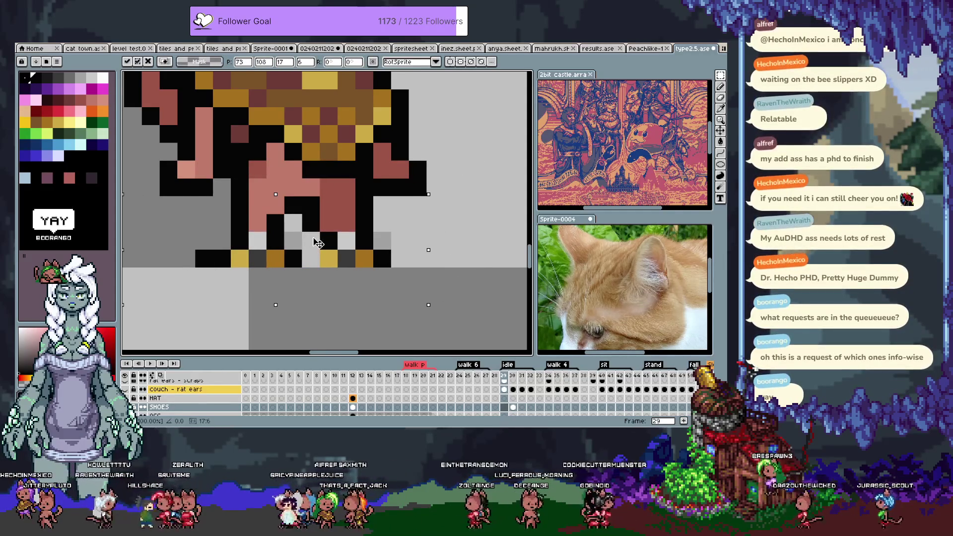
{"action": "key", "text": "Return"}
{"action": "key", "text": "ctrl+d"}
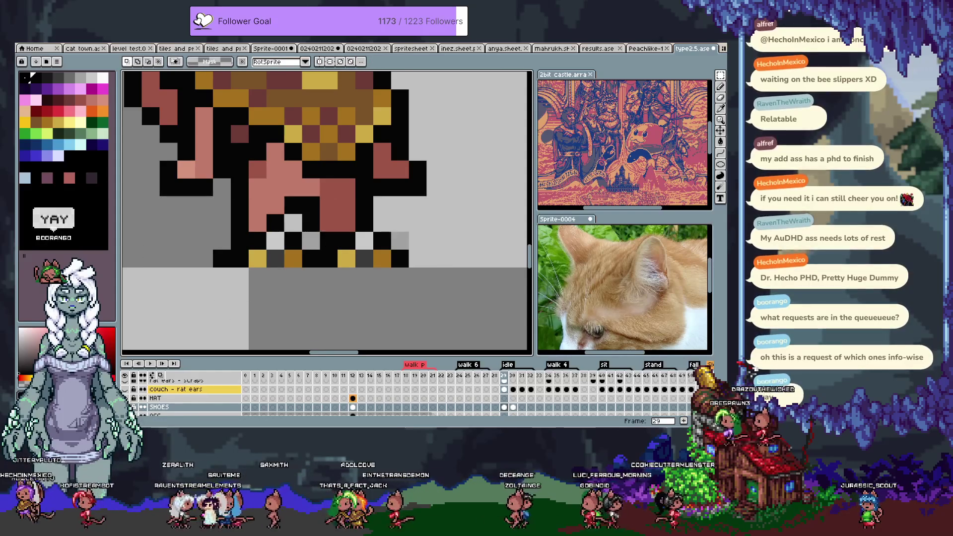
{"action": "key", "text": "Delete"}
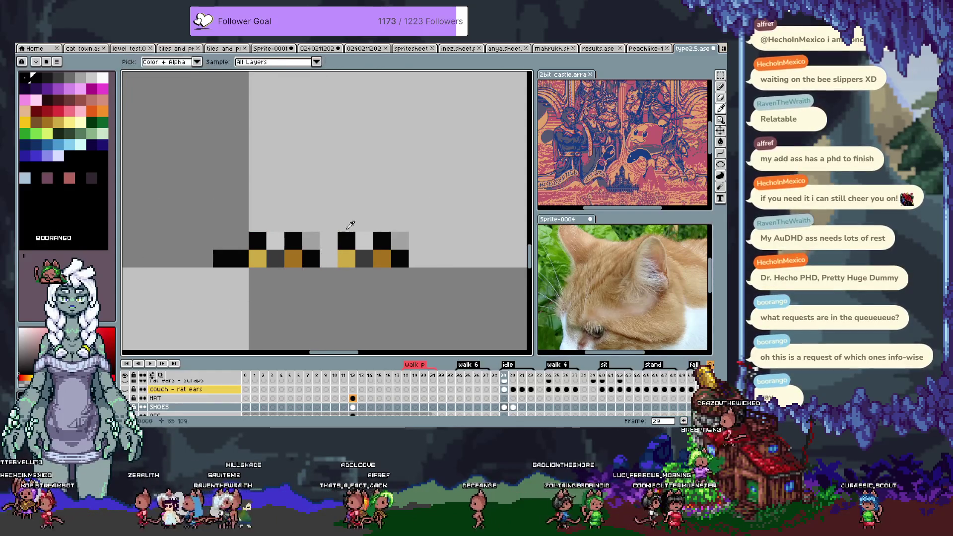
Bring the full sprite back into view and clear the selection around the shoes
{"action": "key", "text": "b"}
{"action": "key", "text": "ctrl+z"}
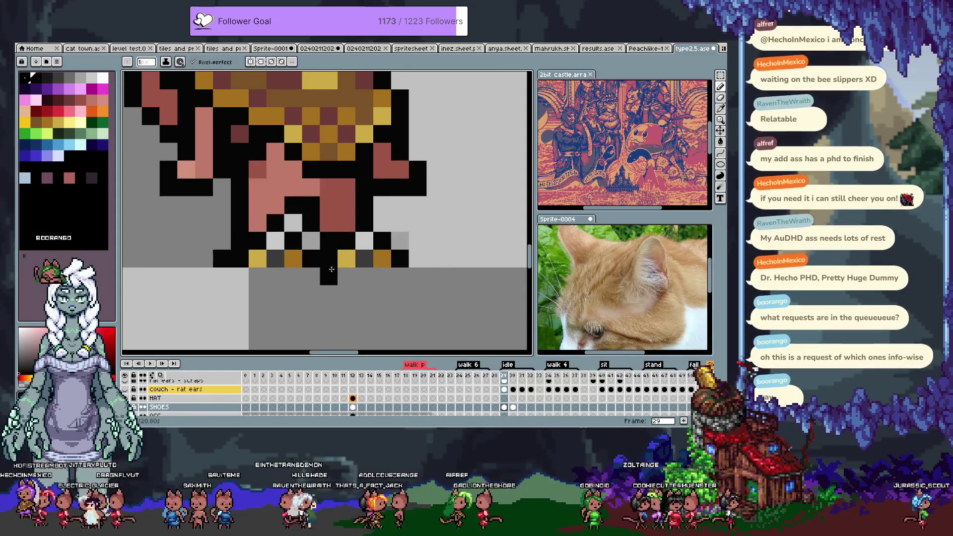
{"action": "key", "text": "m"}
{"action": "left_click_drag", "start_coordinate": [440, 298], "coordinate": [173, 225]}
{"action": "key", "text": "ctrl+d"}
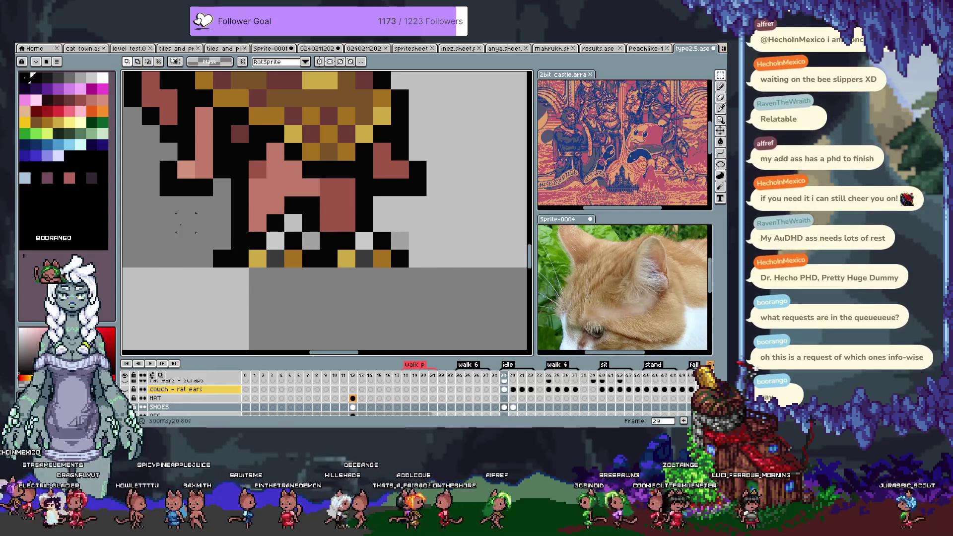
{"action": "scroll", "coordinate": [143, 400], "scroll_direction": "up", "scroll_amount": 3}
{"action": "scroll", "coordinate": [140, 401], "scroll_direction": "down", "scroll_amount": 2}
{"action": "scroll", "coordinate": [140, 399], "scroll_direction": "down", "scroll_amount": 2}
{"action": "scroll", "coordinate": [139, 399], "scroll_direction": "down", "scroll_amount": 1}
{"action": "scroll", "coordinate": [138, 397], "scroll_direction": "down", "scroll_amount": 1}
{"action": "scroll", "coordinate": [137, 396], "scroll_direction": "up", "scroll_amount": 1}
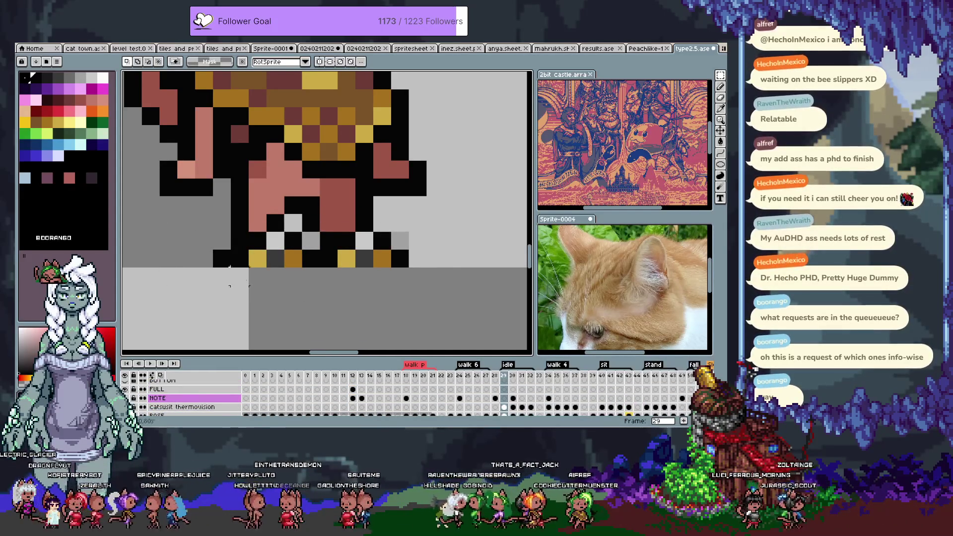
{"action": "scroll", "coordinate": [144, 392], "scroll_direction": "up", "scroll_amount": 3}
Hide the poncho layer and collapse the COMPLETE ITEMS layer group
{"action": "left_click", "coordinate": [144, 382]}
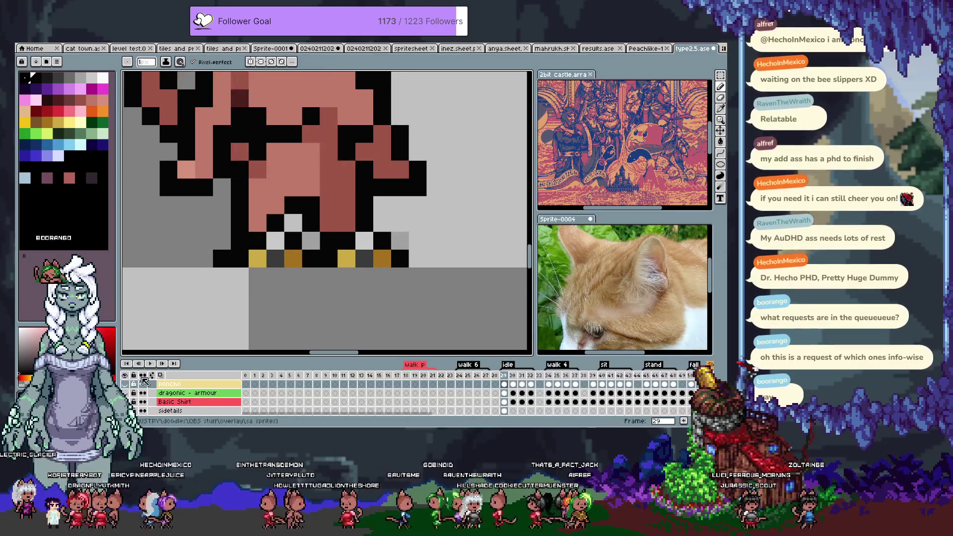
{"action": "left_click_drag", "start_coordinate": [418, 215], "coordinate": [434, 228]}
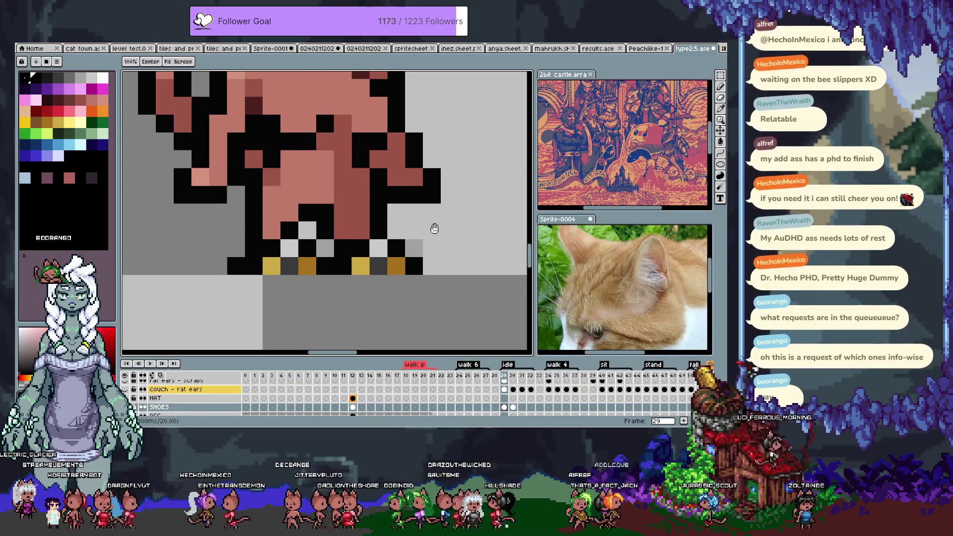
{"action": "scroll", "coordinate": [163, 417], "scroll_direction": "up", "scroll_amount": 3}
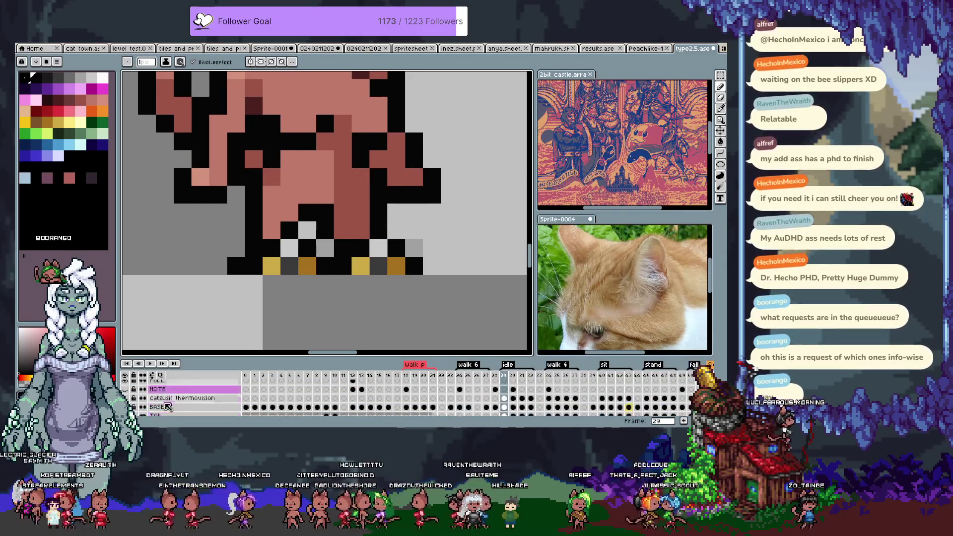
{"action": "scroll", "coordinate": [162, 411], "scroll_direction": "down", "scroll_amount": 3}
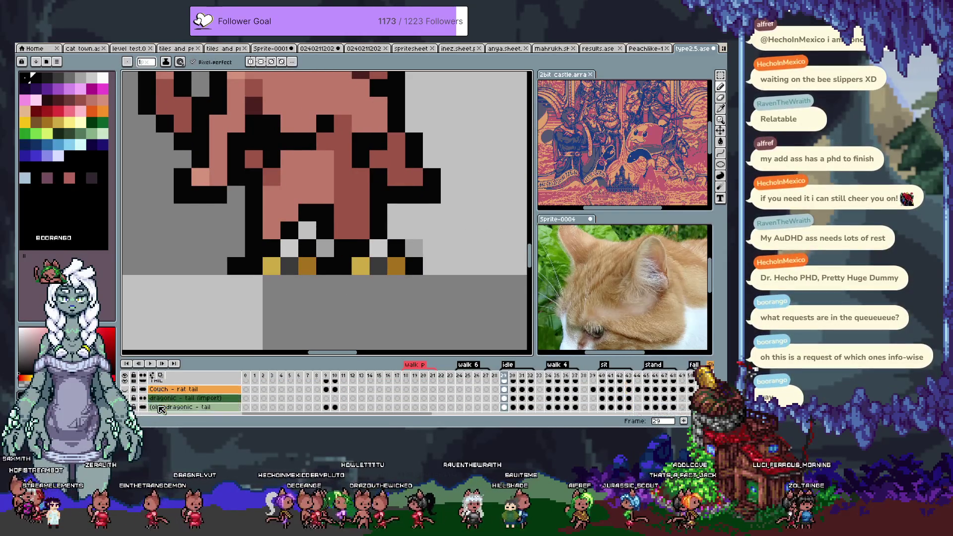
{"action": "scroll", "coordinate": [158, 410], "scroll_direction": "down", "scroll_amount": 3}
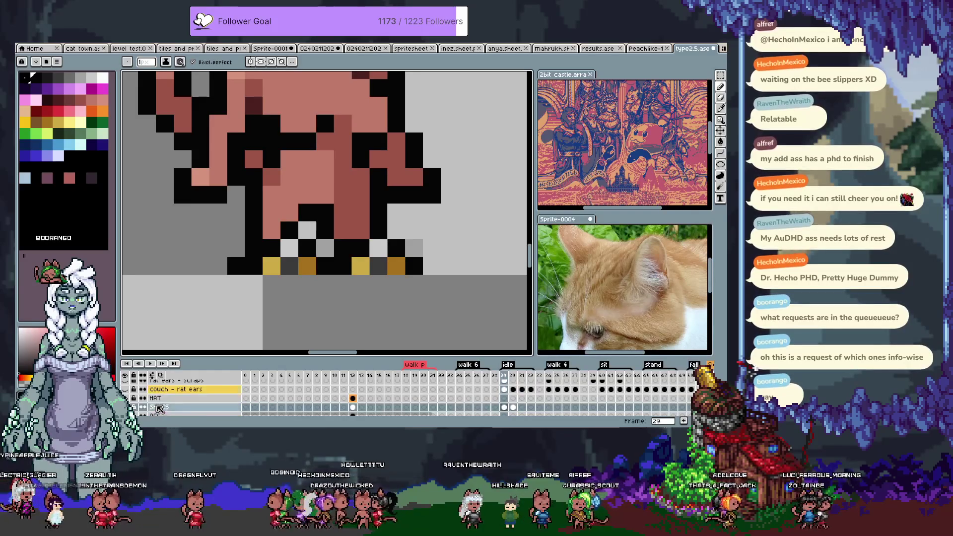
{"action": "scroll", "coordinate": [158, 409], "scroll_direction": "down", "scroll_amount": 3}
{"action": "scroll", "coordinate": [160, 409], "scroll_direction": "down", "scroll_amount": 2}
{"action": "scroll", "coordinate": [161, 408], "scroll_direction": "down", "scroll_amount": 2}
{"action": "scroll", "coordinate": [160, 408], "scroll_direction": "down", "scroll_amount": 2}
{"action": "scroll", "coordinate": [161, 409], "scroll_direction": "down", "scroll_amount": 2}
{"action": "scroll", "coordinate": [160, 409], "scroll_direction": "down", "scroll_amount": 2}
{"action": "scroll", "coordinate": [158, 409], "scroll_direction": "down", "scroll_amount": 2}
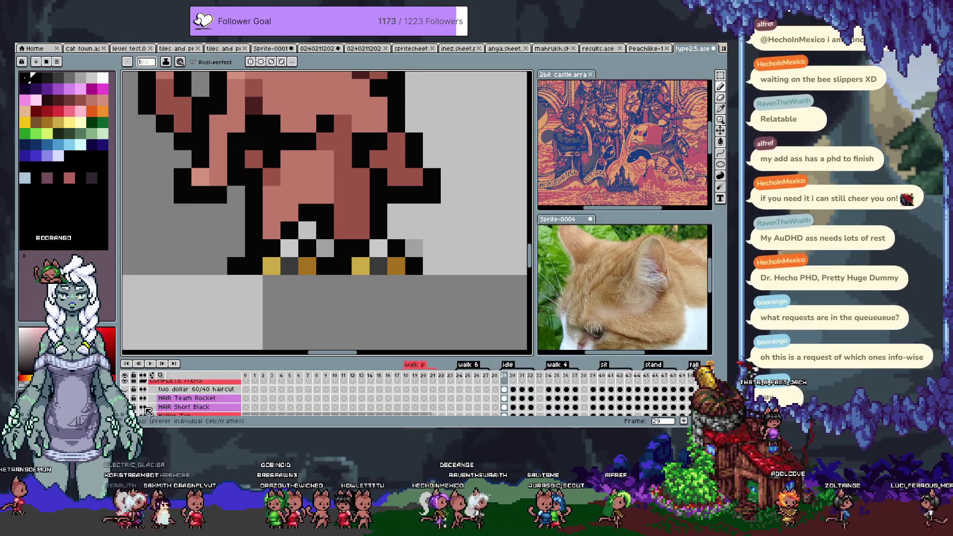
{"action": "left_click", "coordinate": [143, 411]}
{"action": "scroll", "coordinate": [144, 412], "scroll_direction": "down", "scroll_amount": 2}
{"action": "scroll", "coordinate": [144, 412], "scroll_direction": "down", "scroll_amount": 2}
{"action": "scroll", "coordinate": [145, 412], "scroll_direction": "down", "scroll_amount": 2}
{"action": "scroll", "coordinate": [146, 412], "scroll_direction": "down", "scroll_amount": 2}
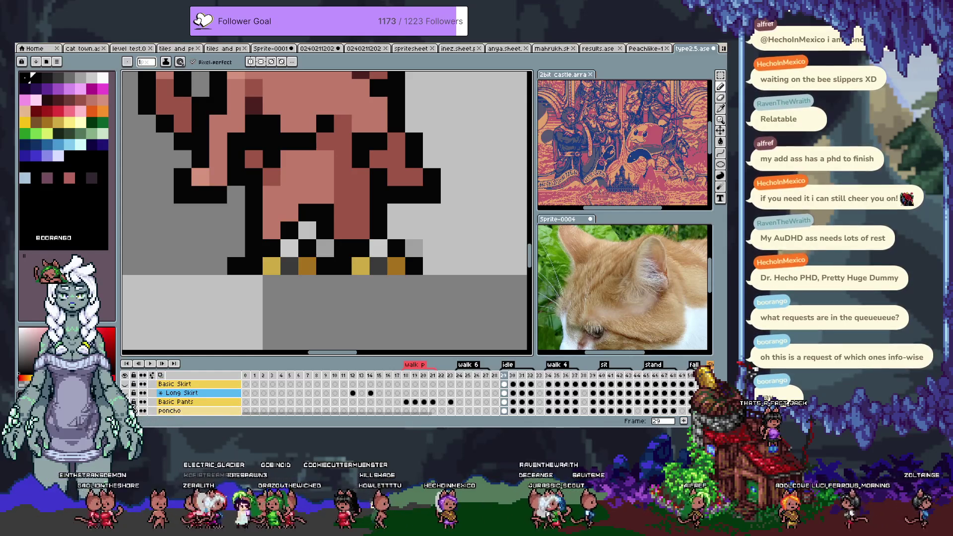
Toggle visibility of the blue garment, red layer and golden dragonic armour to preview them
{"action": "left_click", "coordinate": [142, 402]}
{"action": "left_click", "coordinate": [142, 402]}
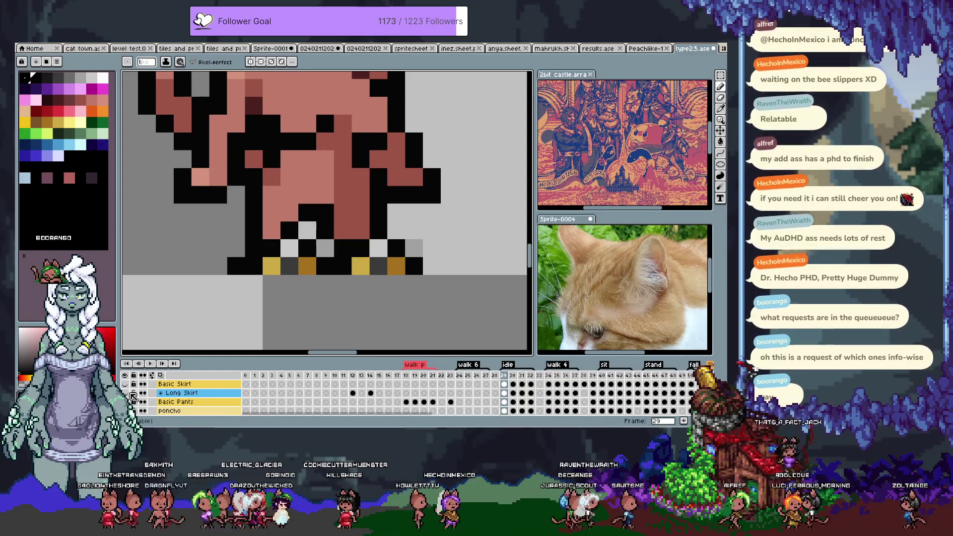
{"action": "scroll", "coordinate": [132, 396], "scroll_direction": "up", "scroll_amount": 1}
{"action": "left_click", "coordinate": [132, 397]}
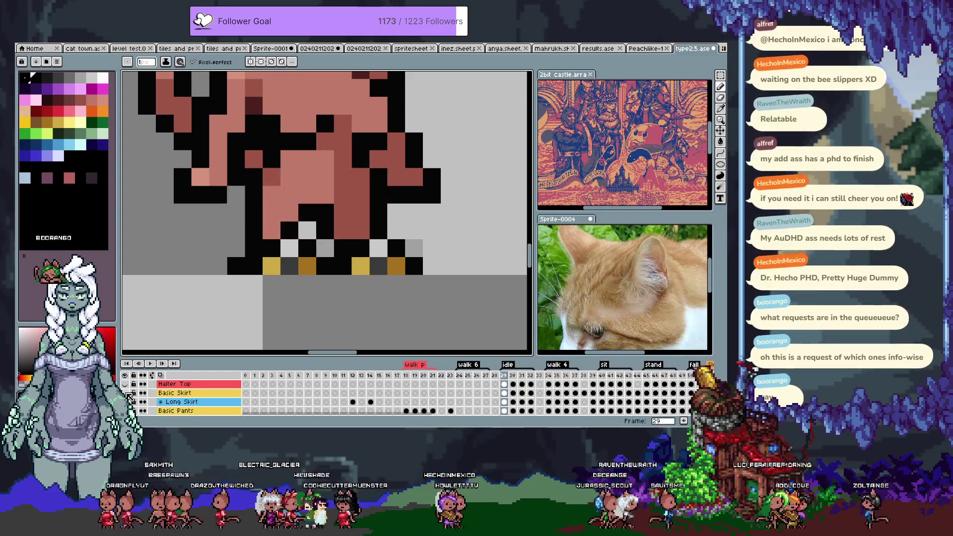
{"action": "scroll", "coordinate": [132, 397], "scroll_direction": "up", "scroll_amount": 1}
{"action": "scroll", "coordinate": [132, 397], "scroll_direction": "down", "scroll_amount": 2}
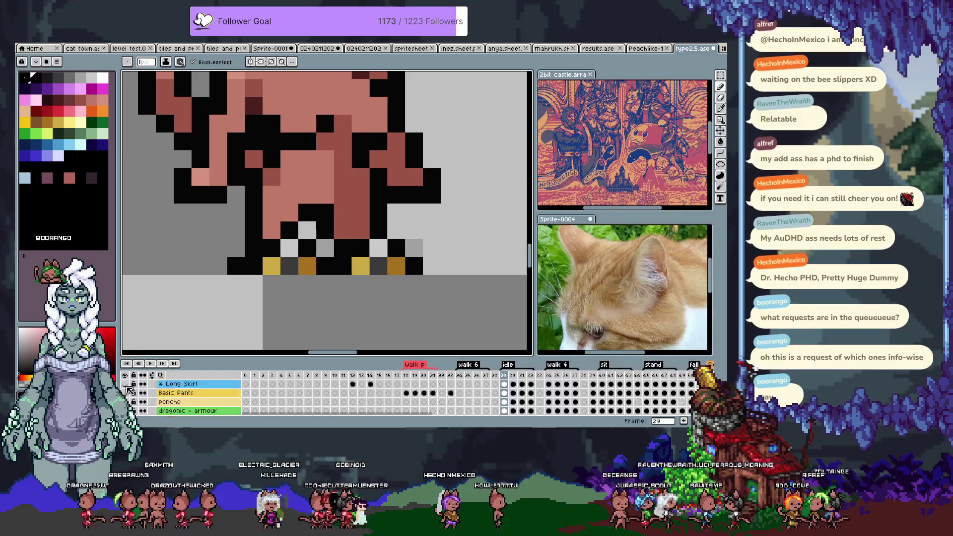
{"action": "left_click", "coordinate": [132, 397]}
{"action": "scroll", "coordinate": [132, 397], "scroll_direction": "up", "scroll_amount": 1}
{"action": "scroll", "coordinate": [132, 397], "scroll_direction": "up", "scroll_amount": 1}
{"action": "scroll", "coordinate": [132, 396], "scroll_direction": "up", "scroll_amount": 1}
{"action": "scroll", "coordinate": [131, 399], "scroll_direction": "up", "scroll_amount": 1}
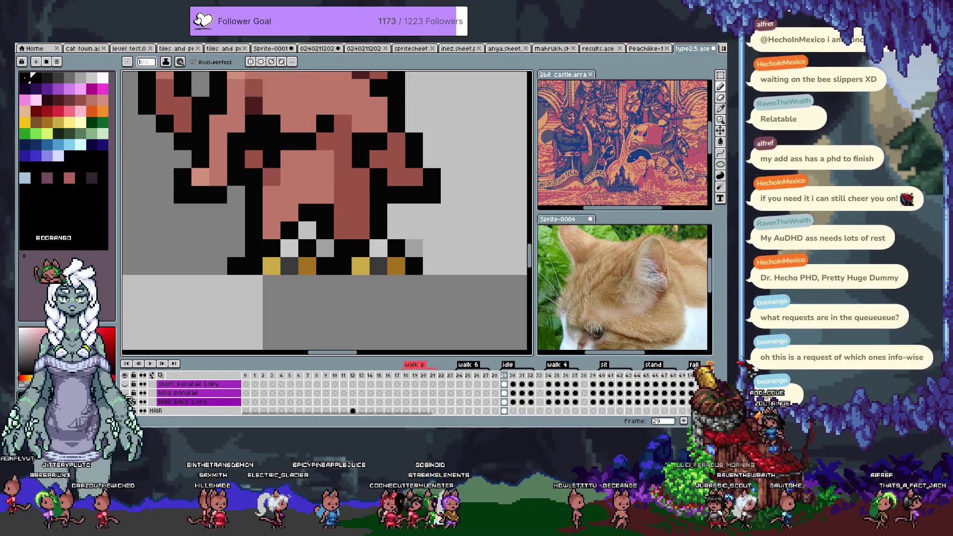